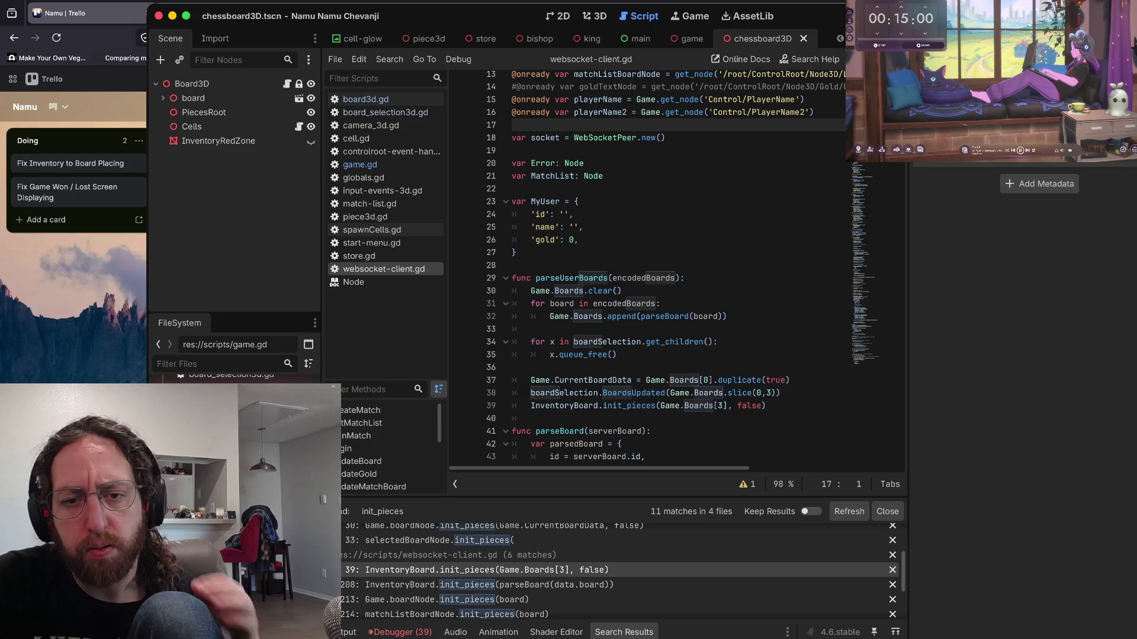
- Compare the Boards declaration in game.gd with the Boards usage in websocket-client.gd
scroll(651, 267, "down", 8)
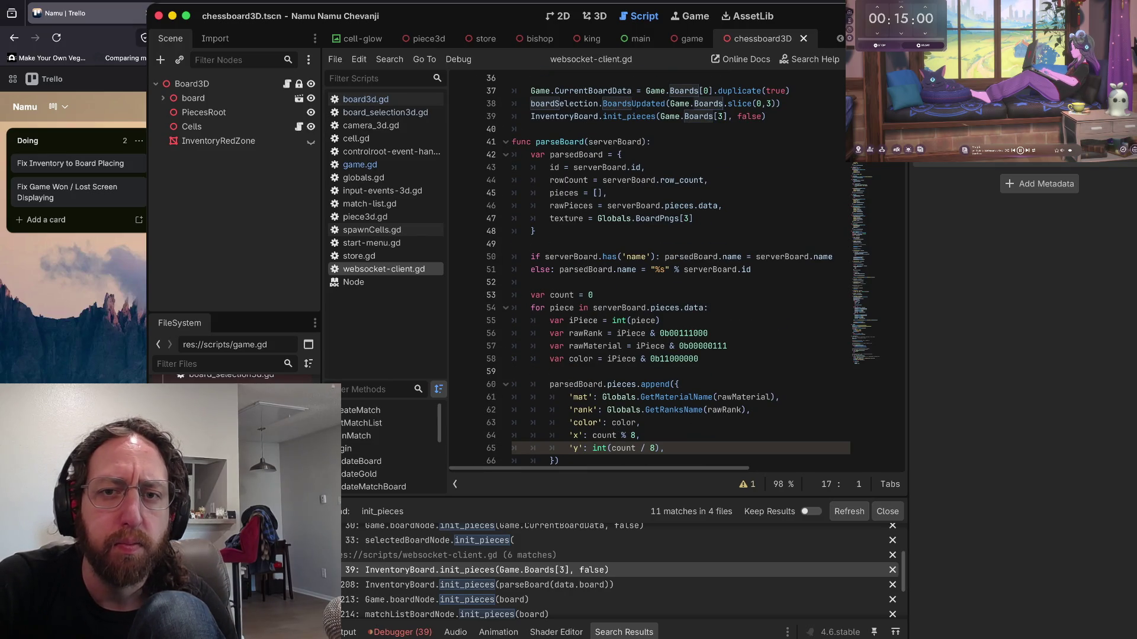
left_click(360, 165)
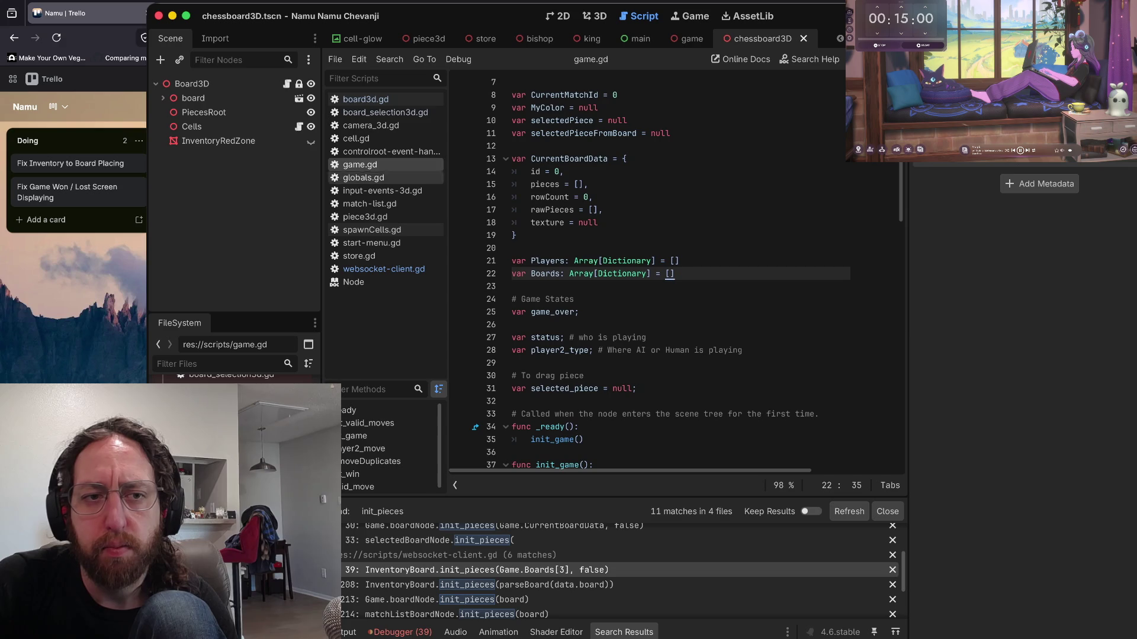
left_click(383, 269)
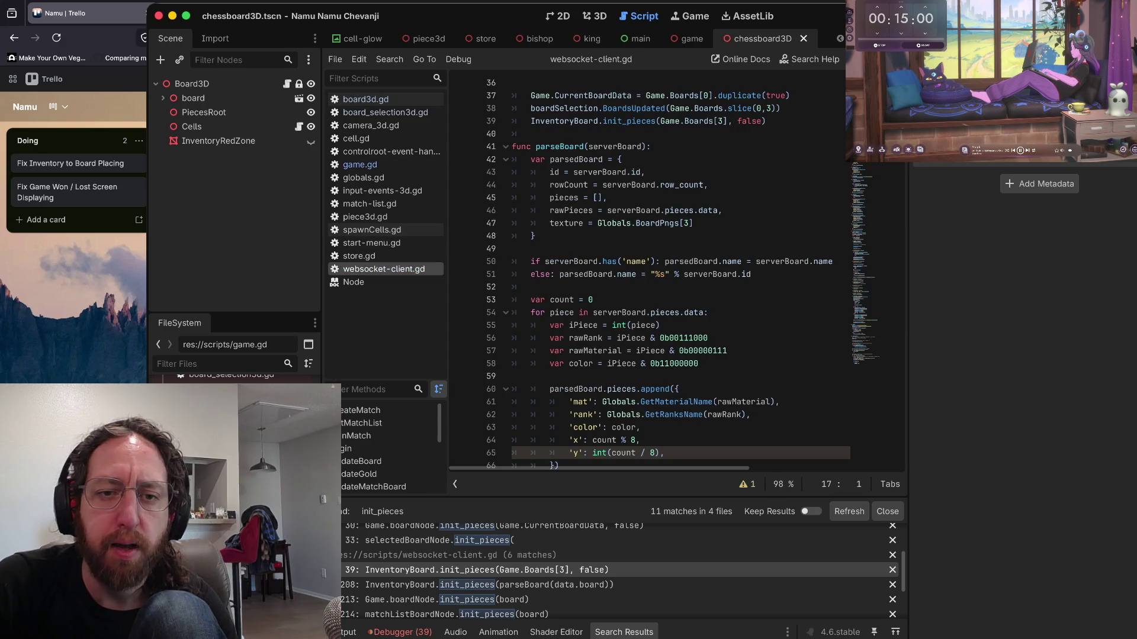
scroll(645, 272, "up", 3)
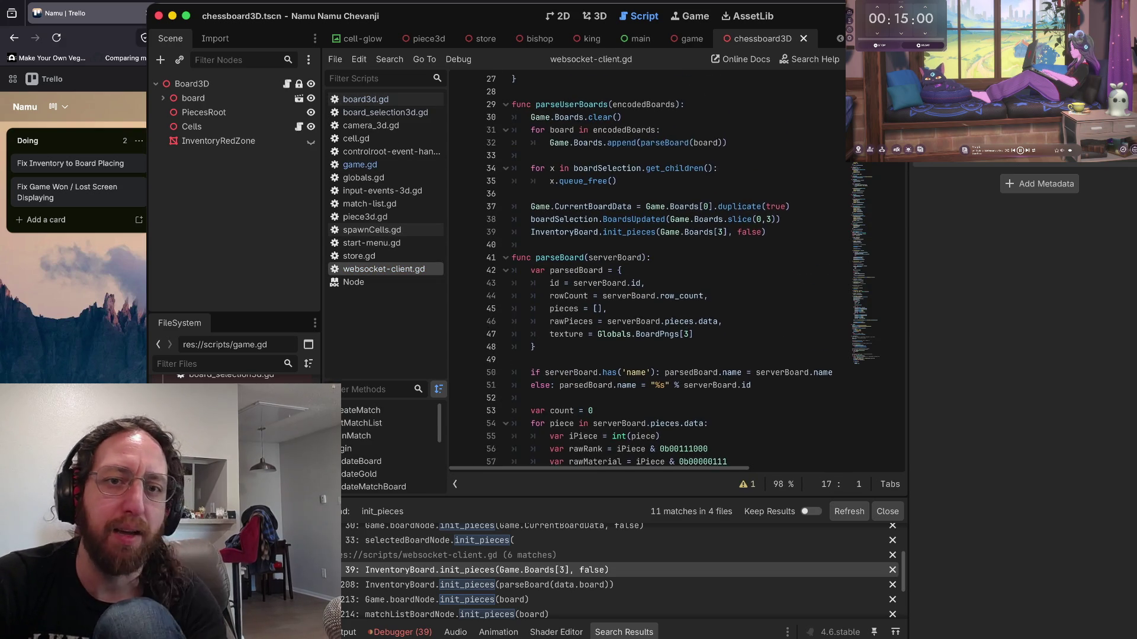
scroll(645, 273, "down", 1)
scroll(645, 272, "down", 2)
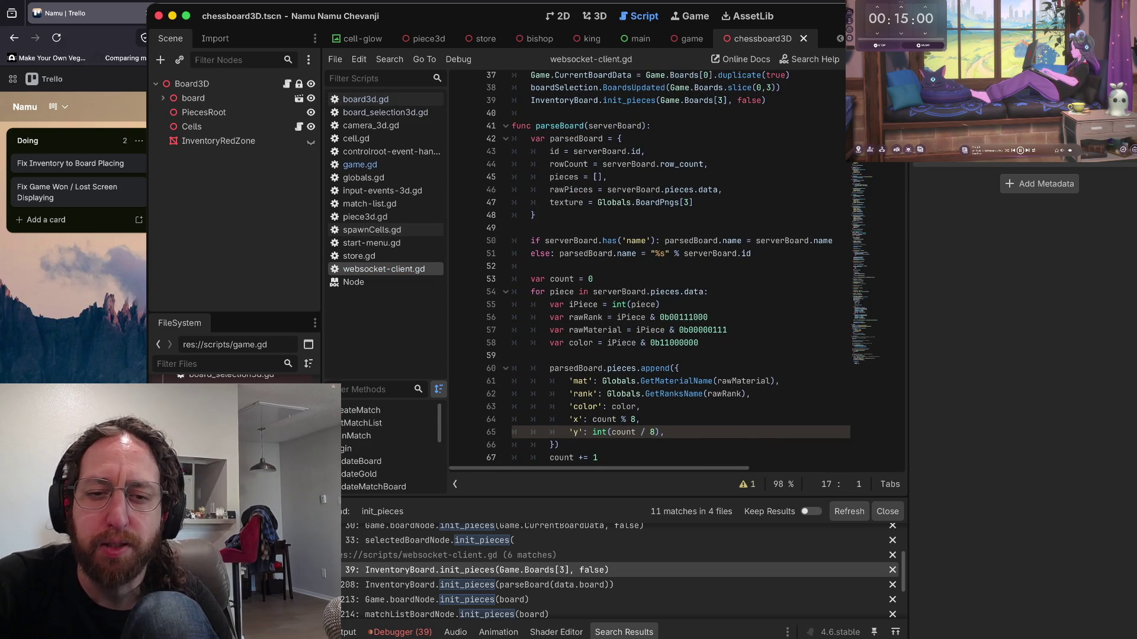
scroll(669, 267, "down", 6)
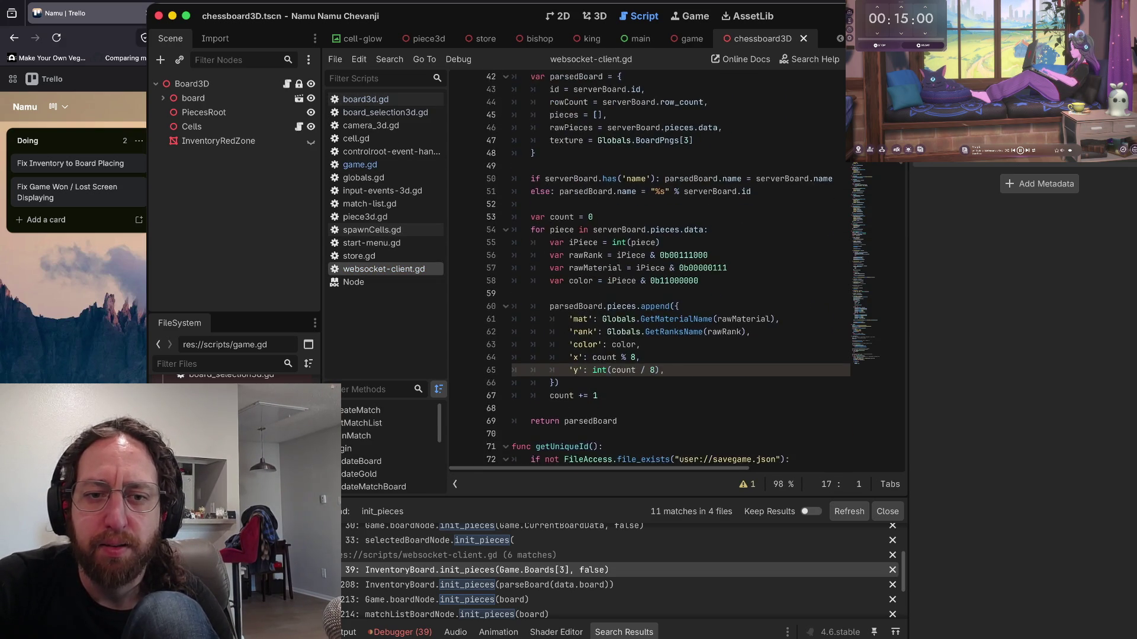
scroll(645, 267, "down", 20)
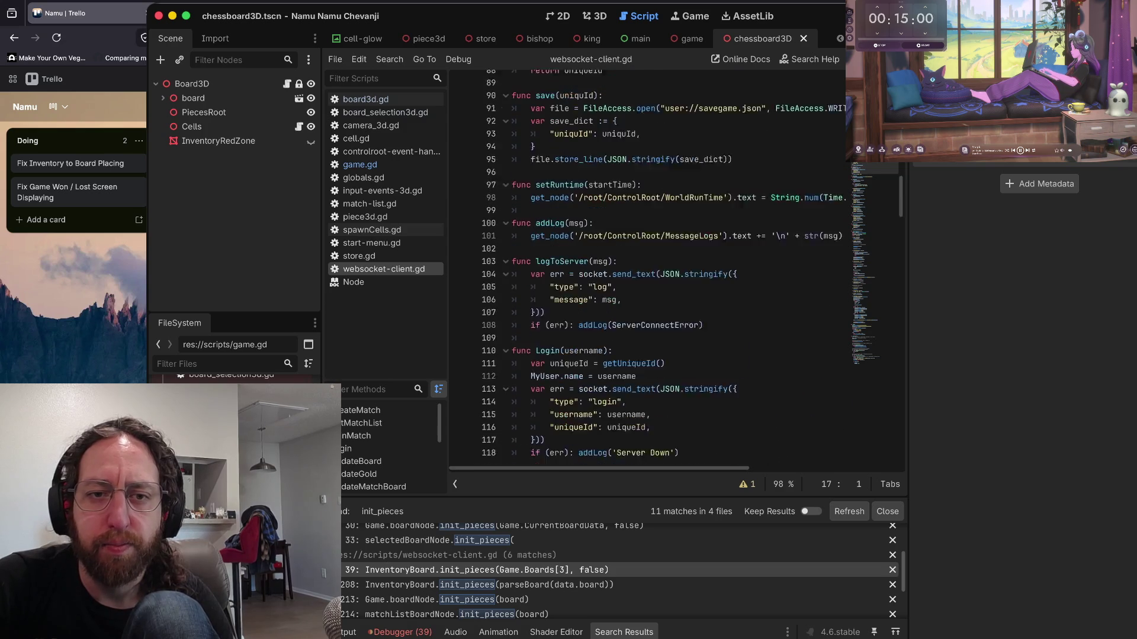
scroll(645, 266, "down", 20)
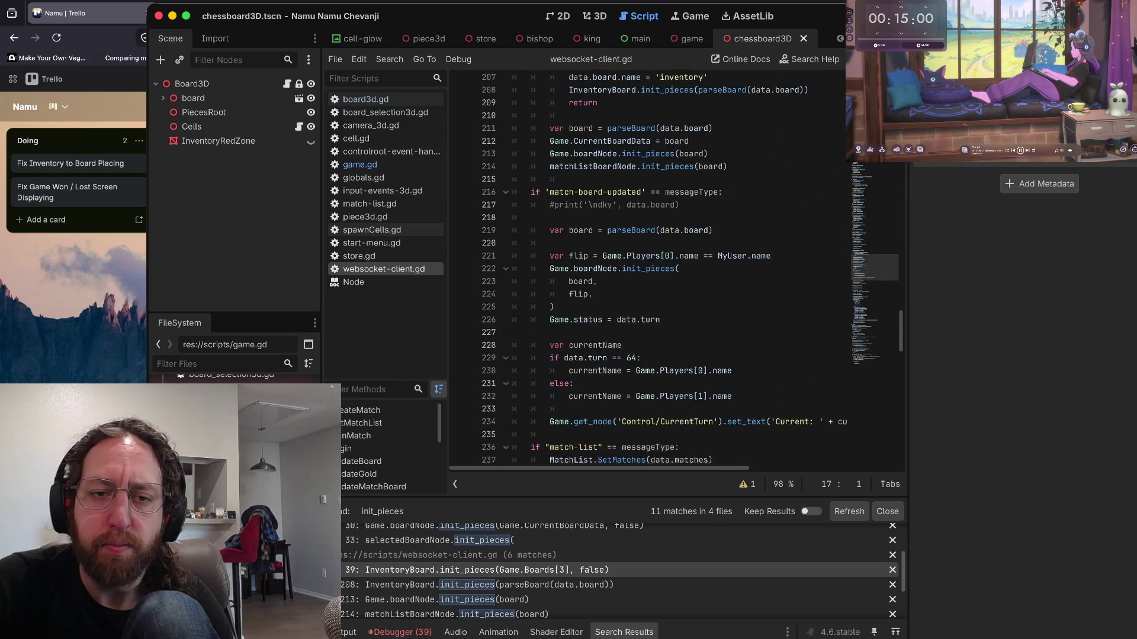
scroll(669, 267, "down", 1)
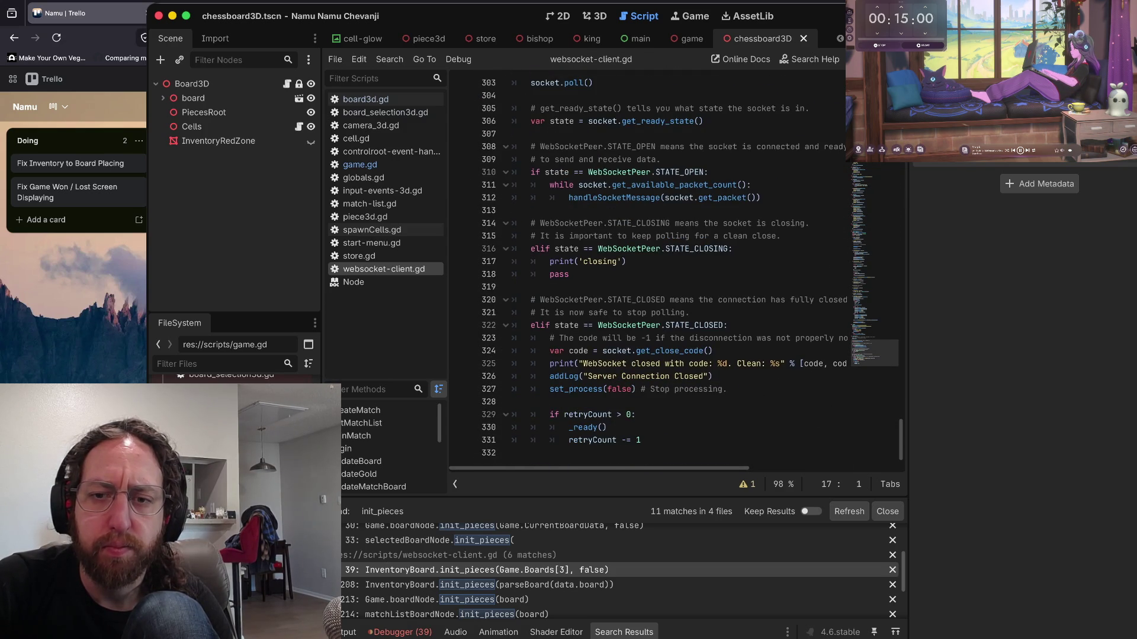
scroll(645, 266, "up", 20)
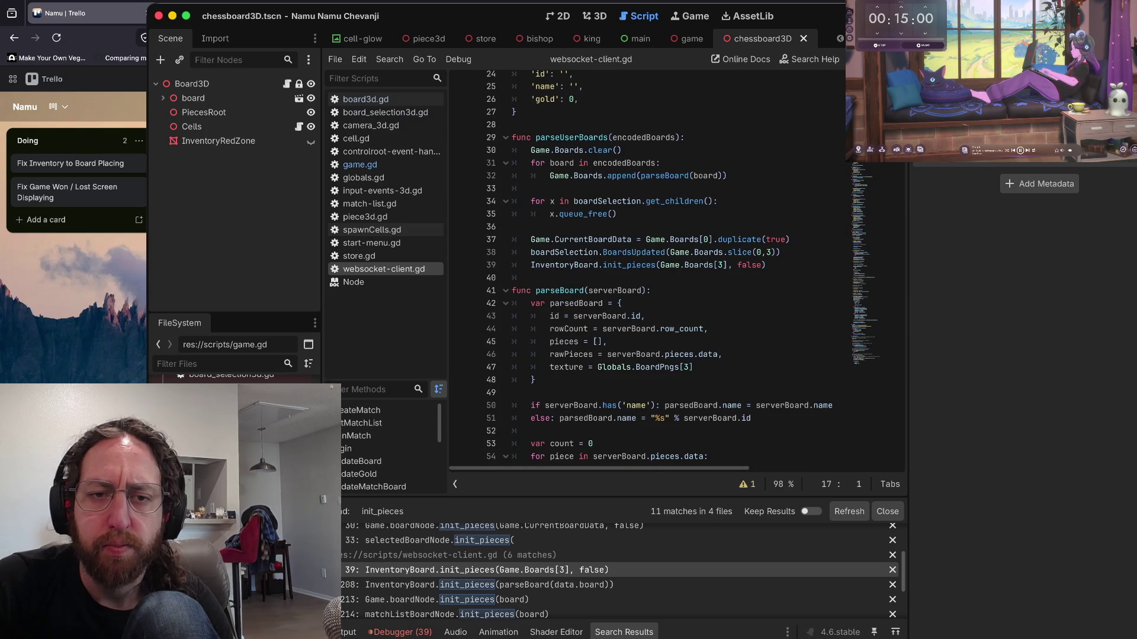
scroll(645, 266, "down", 5)
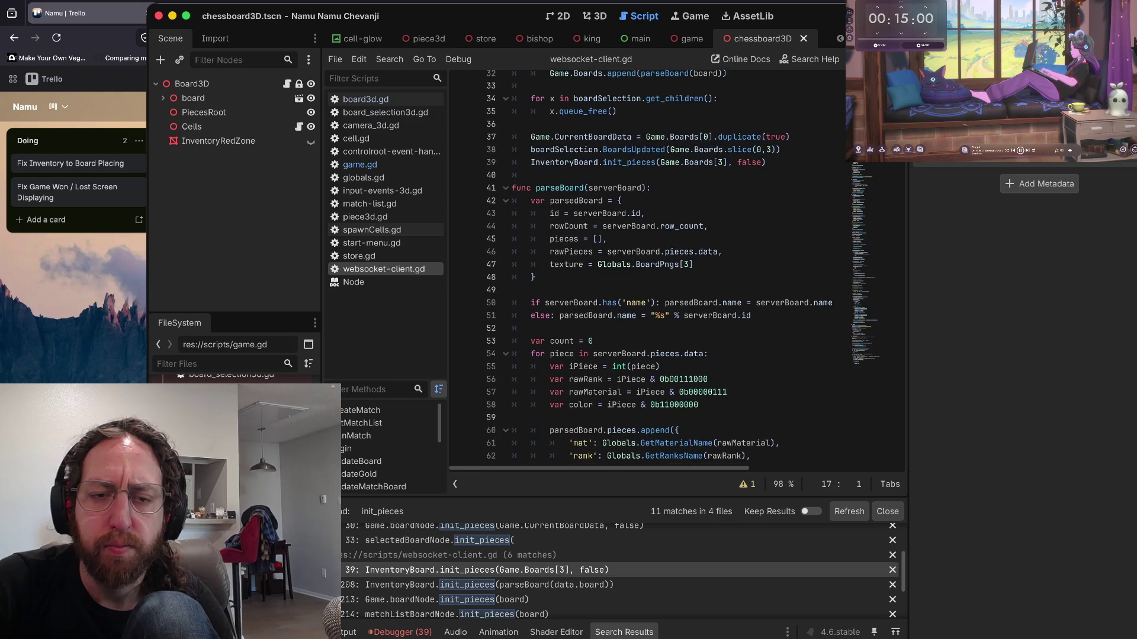
scroll(646, 266, "down", 8)
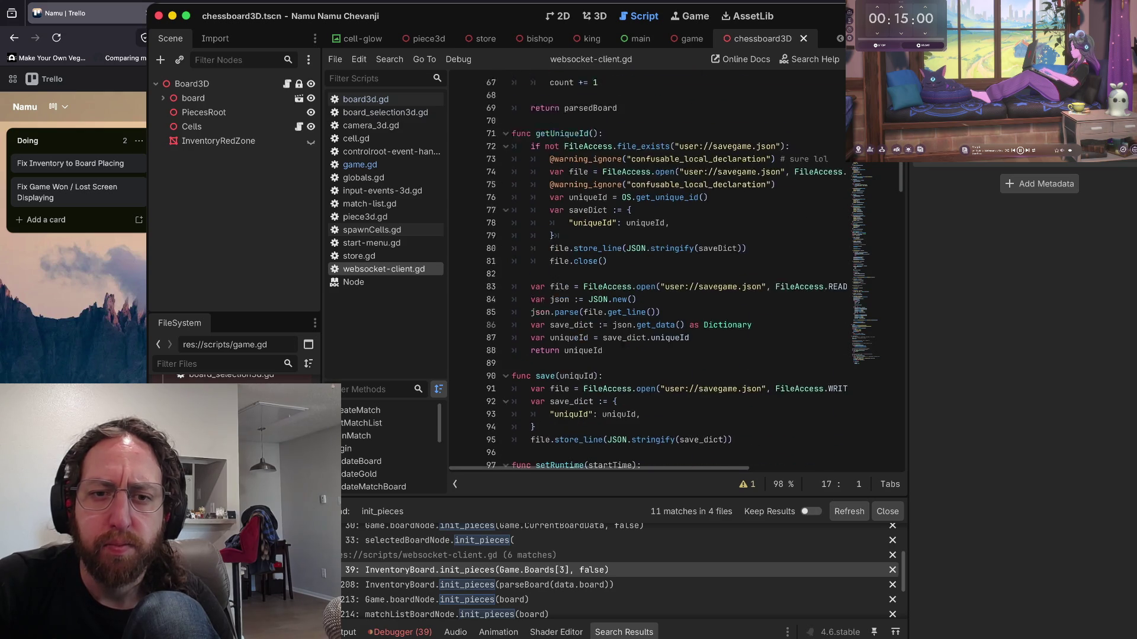
scroll(646, 266, "down", 4)
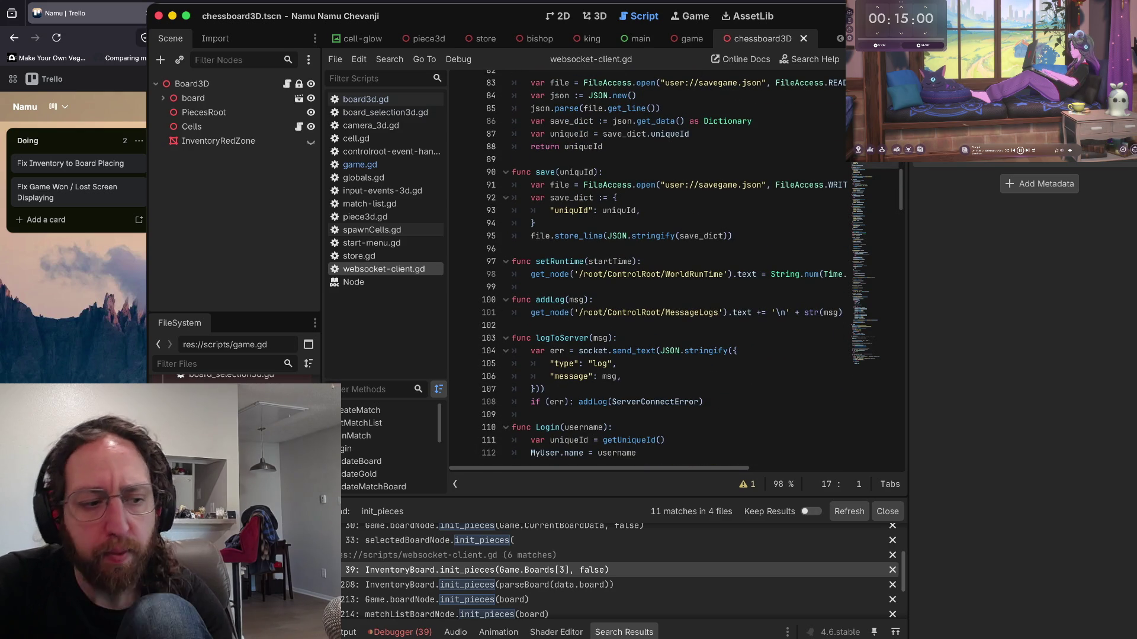
scroll(645, 267, "up", 20)
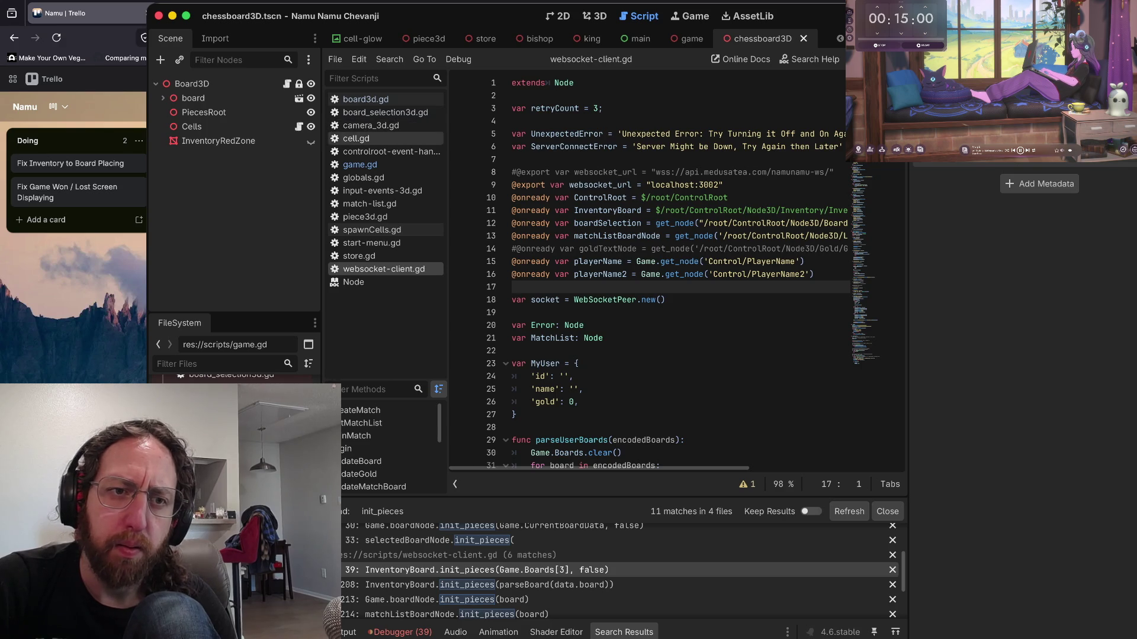
- Copy the Boards array declaration from game.gd and paste it as line 18 of websocket-client.gd
left_click(360, 164)
left_click(515, 287)
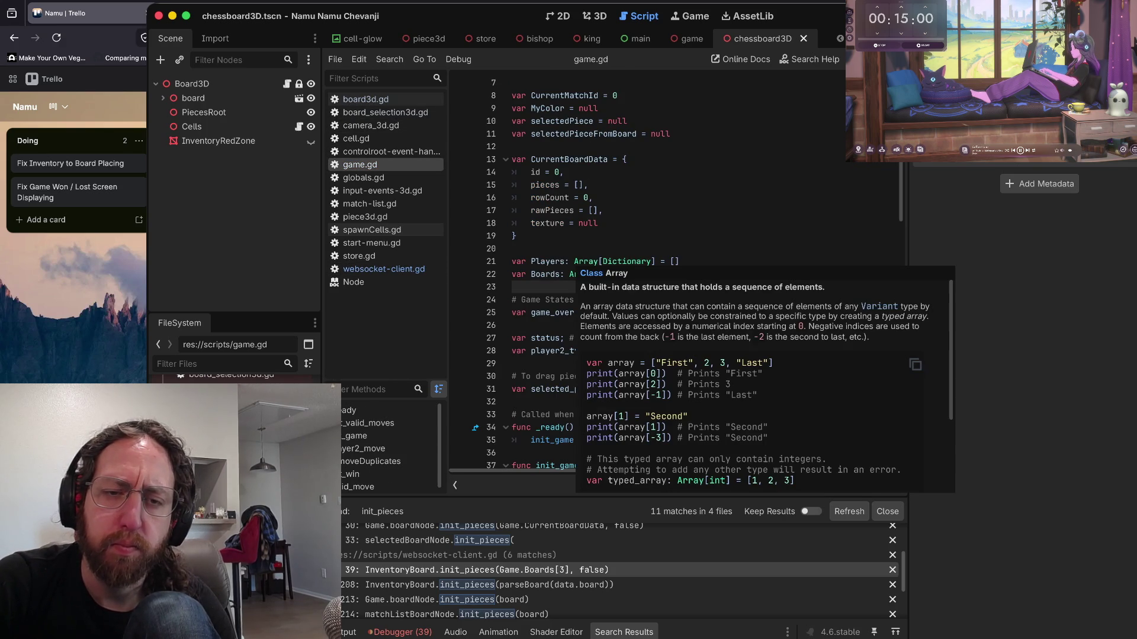
left_click(574, 261)
left_click(562, 274)
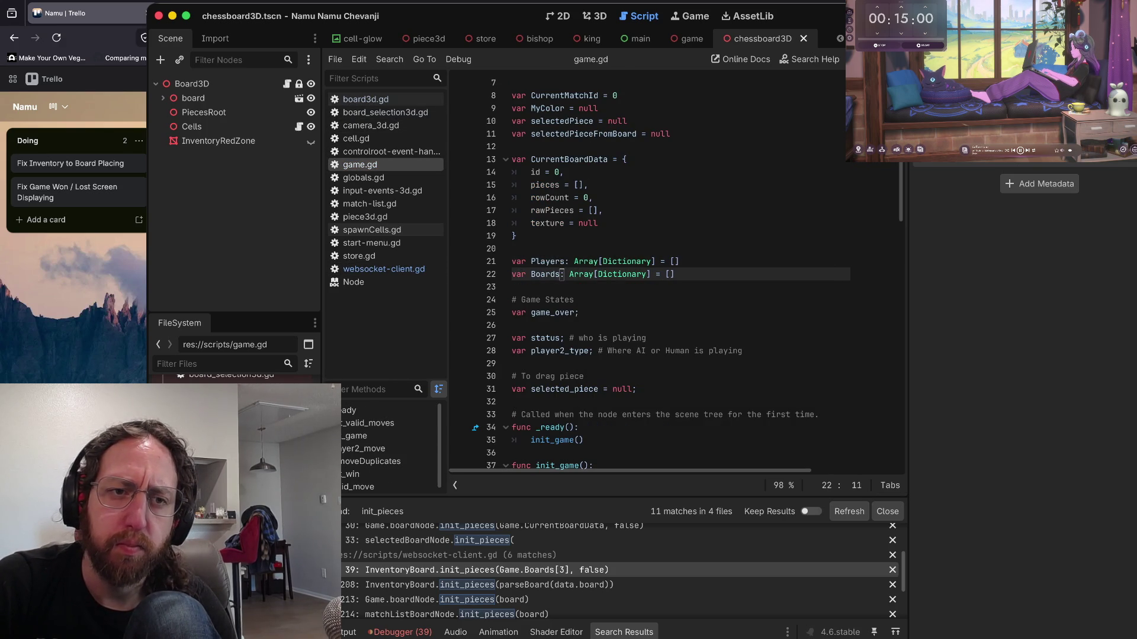
key("alt+Left")
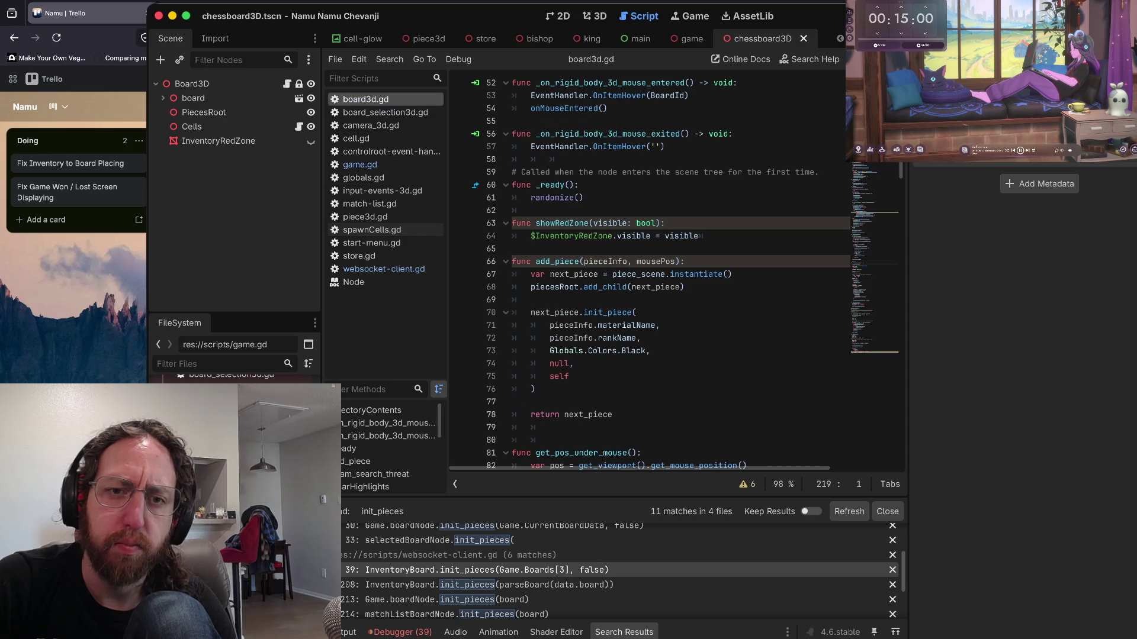
left_click(379, 269)
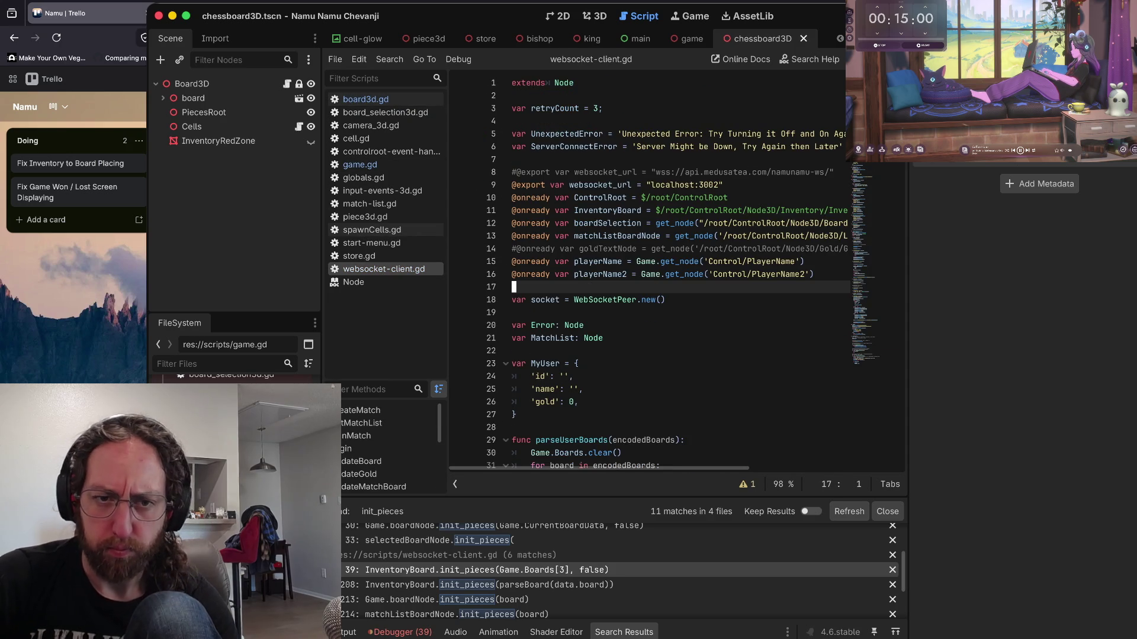
type("var Boards: Array[Dictionary] = []")
key("Return")
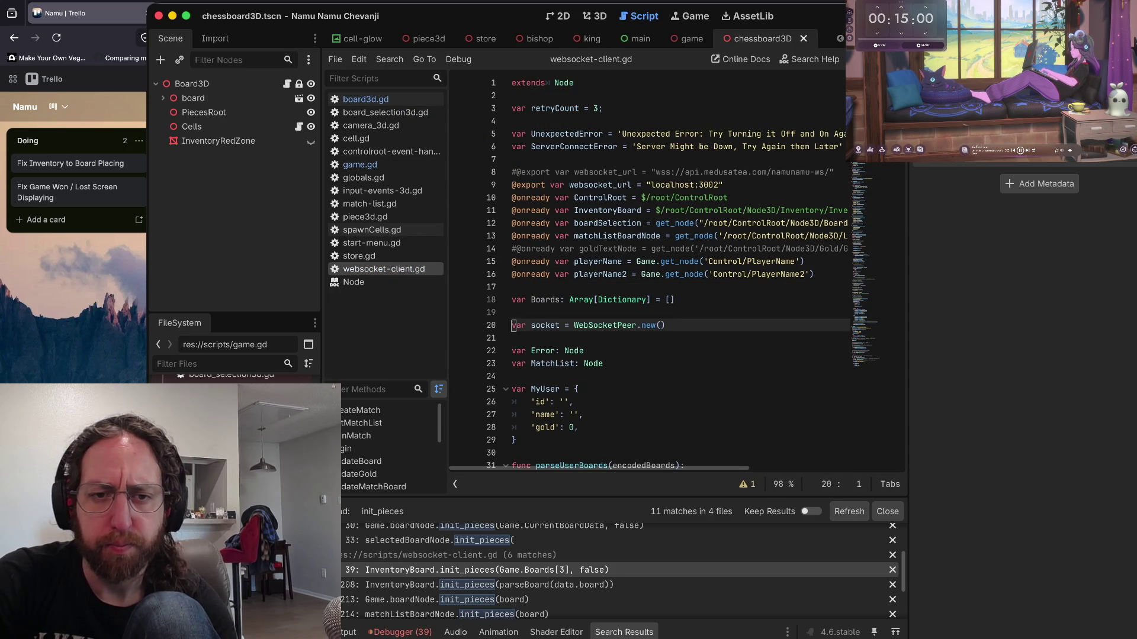
key("Up")
- Change Game.Boards.clear() on line 32 to self.Boards.clear()
scroll(651, 272, "down", 3)
left_click(569, 350)
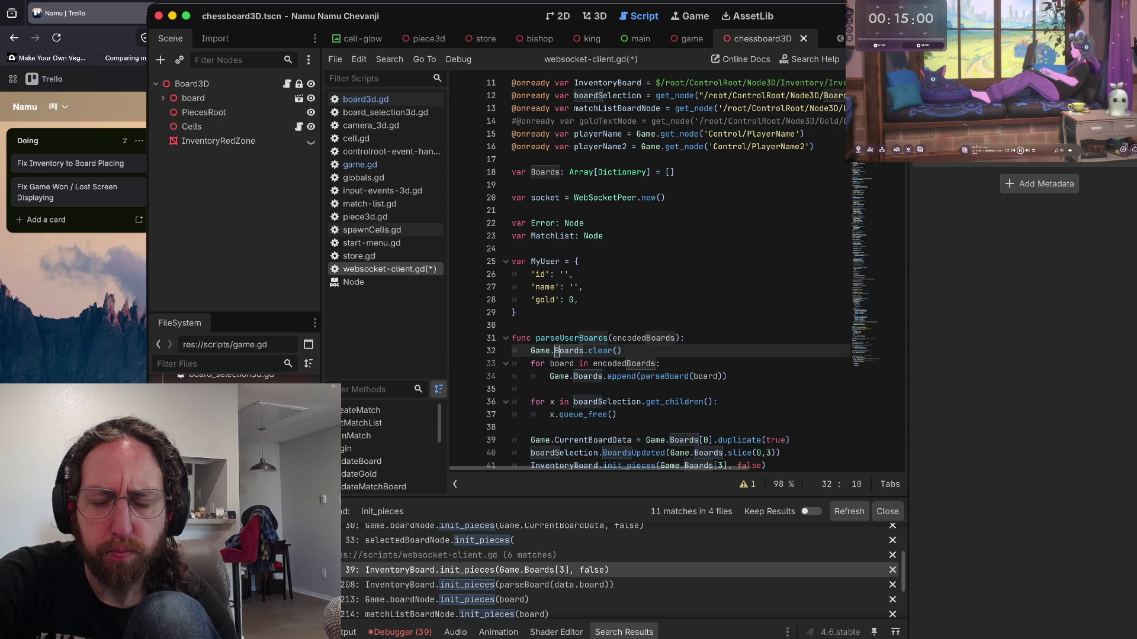
key("BackSpace")
key("BackSpace")
key("BackSpace")
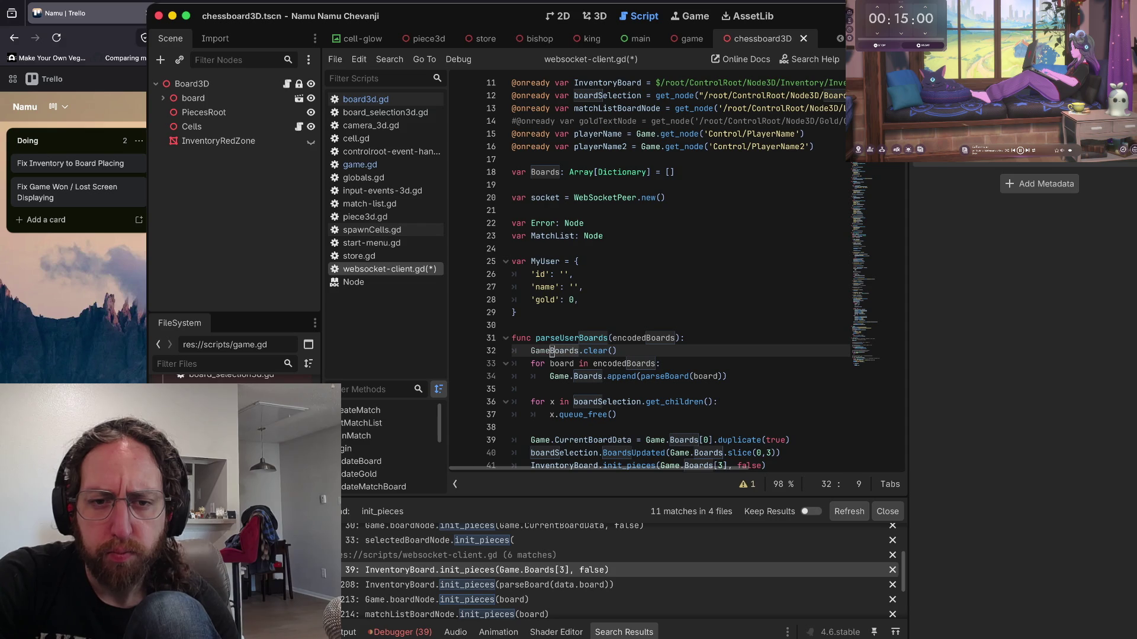
scroll(652, 272, "down", 1)
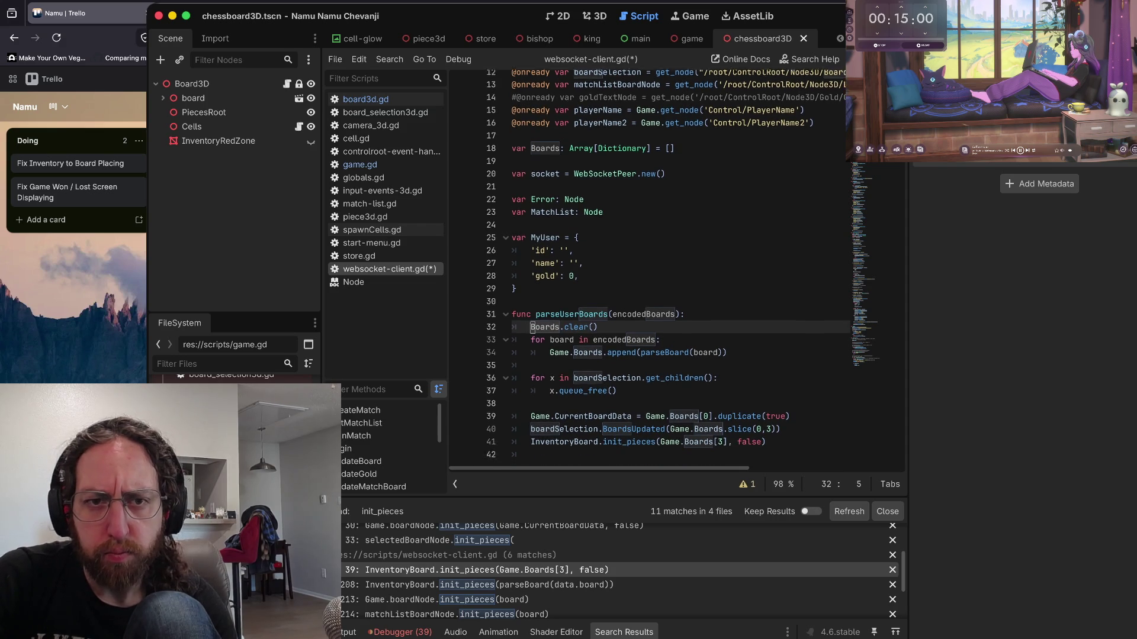
type("self.")
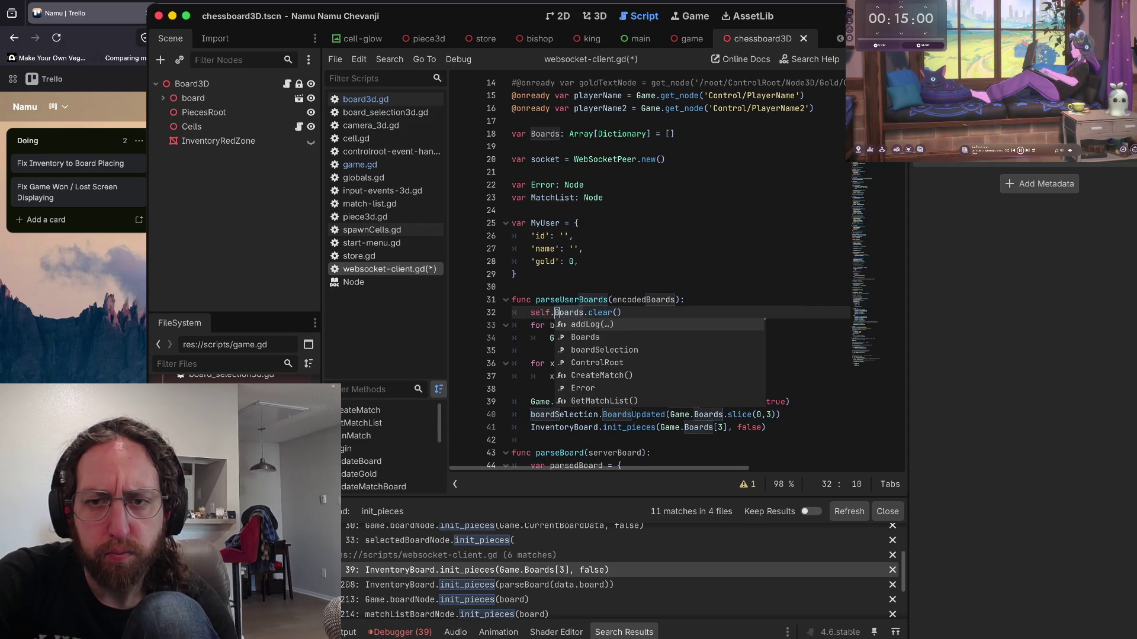
scroll(652, 273, "down", 3)
left_click(516, 171)
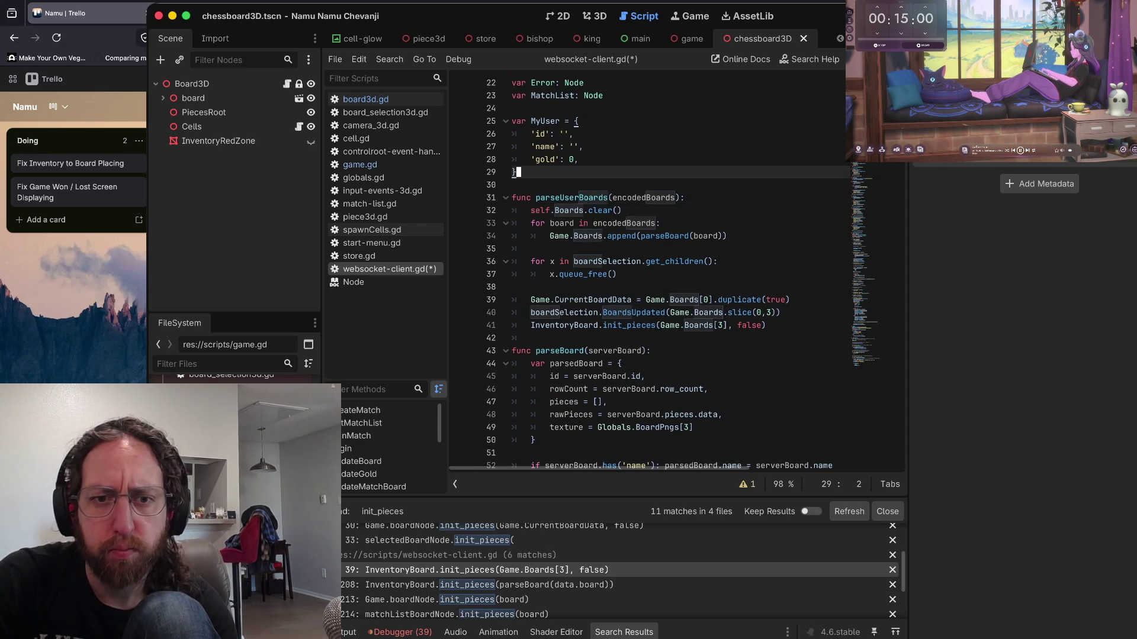
- Read the Dictionary documentation popup, then bring up board3d.gd in the script editor
mouse_move(597, 299)
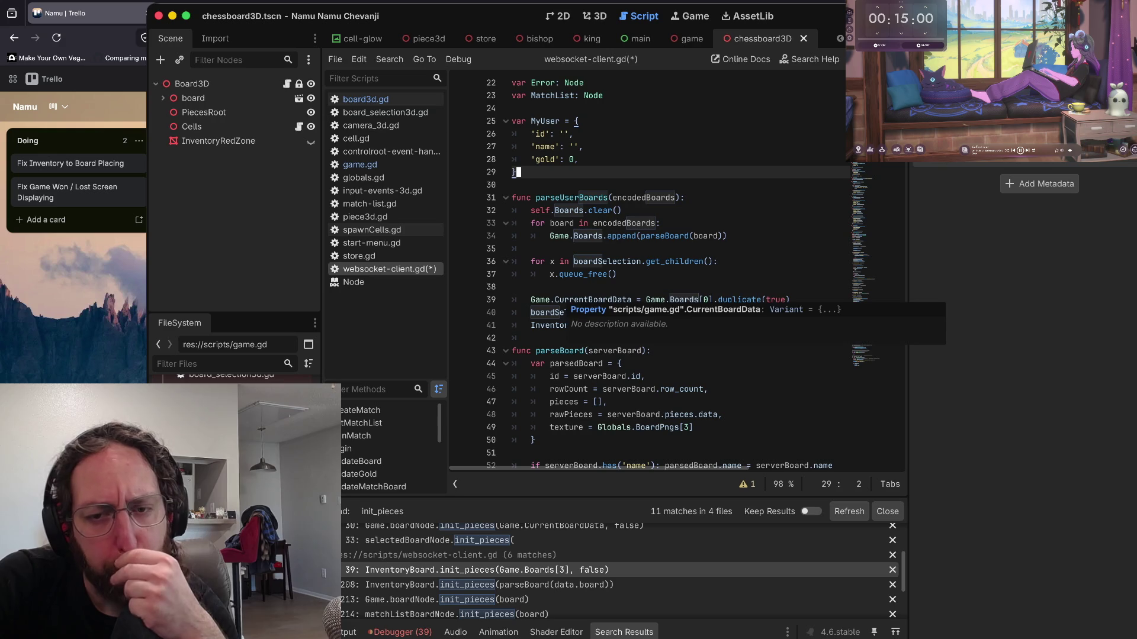
left_click(734, 236)
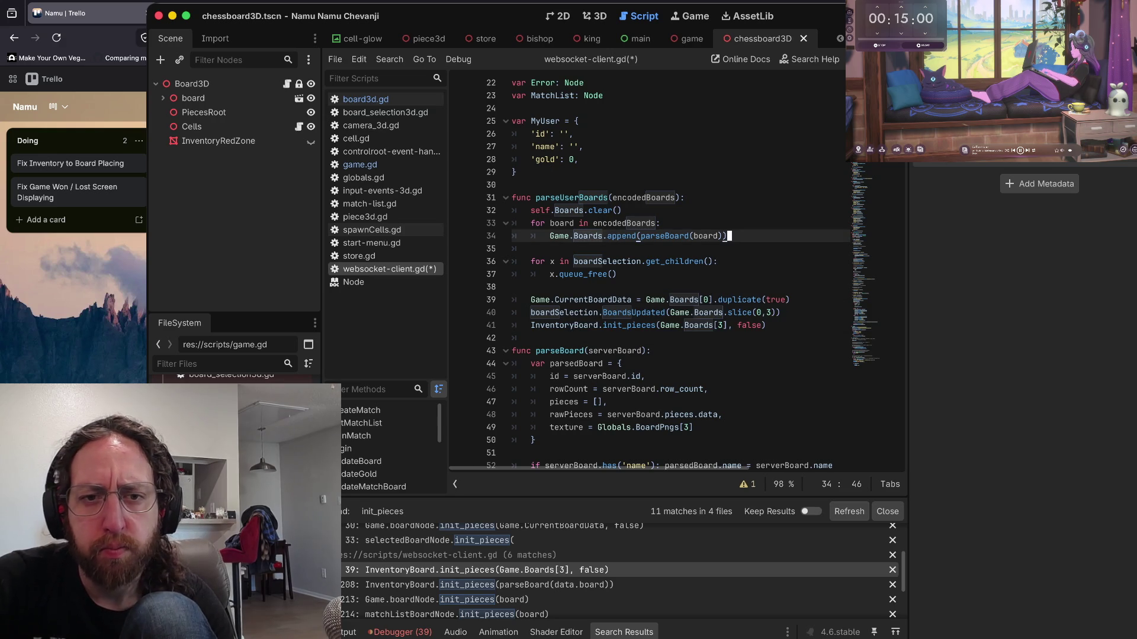
mouse_move(703, 312)
scroll(704, 312, "down", 1)
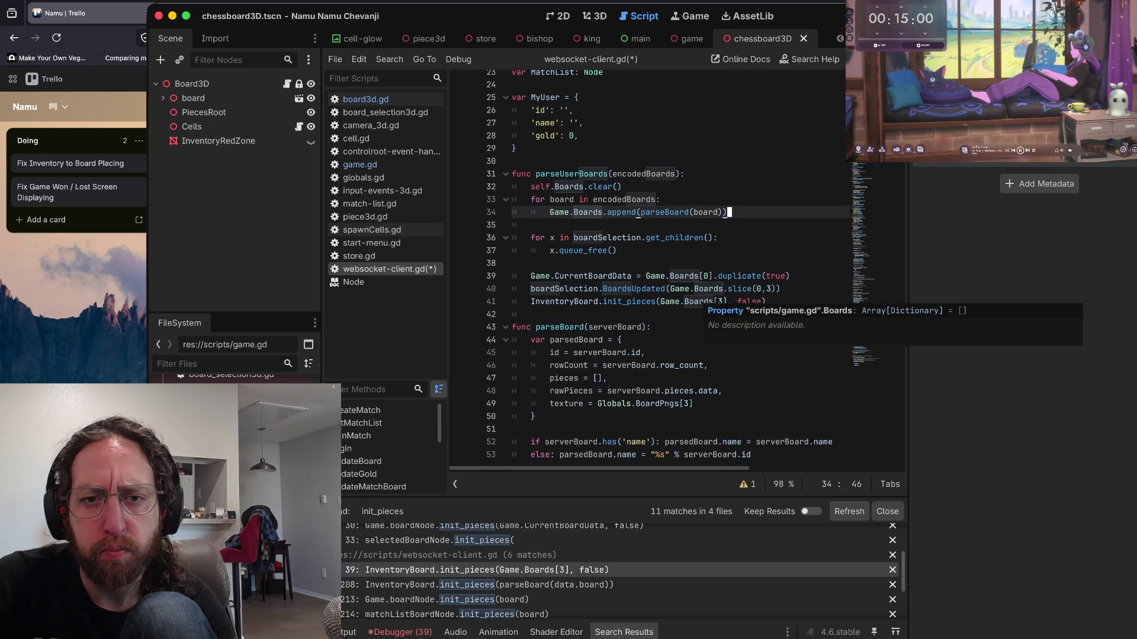
scroll(669, 266, "up", 3)
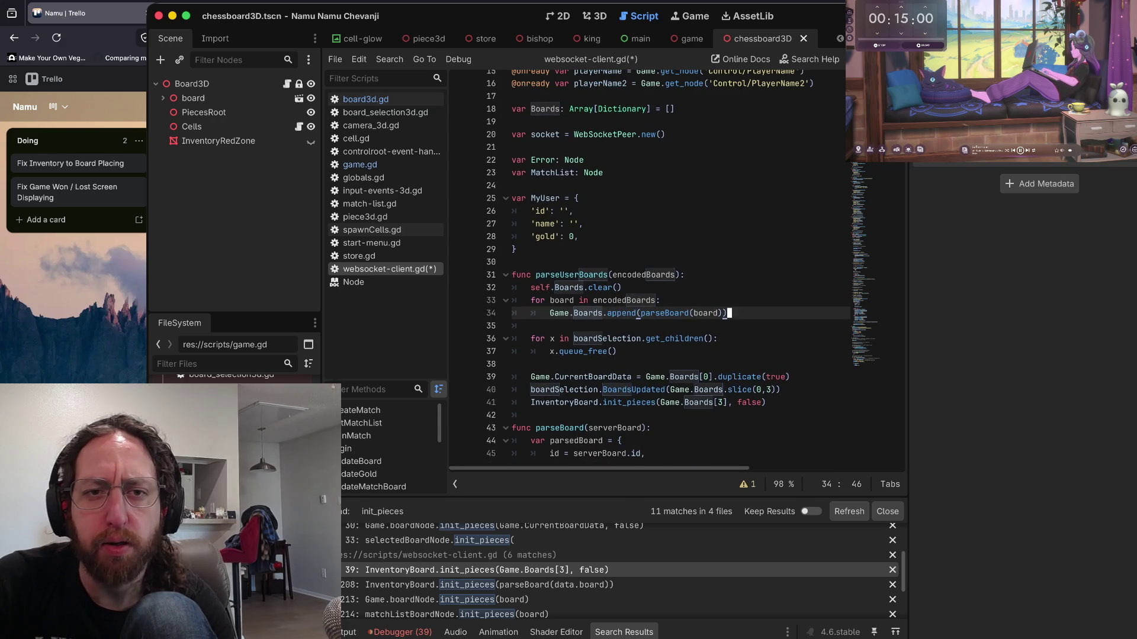
mouse_move(615, 134)
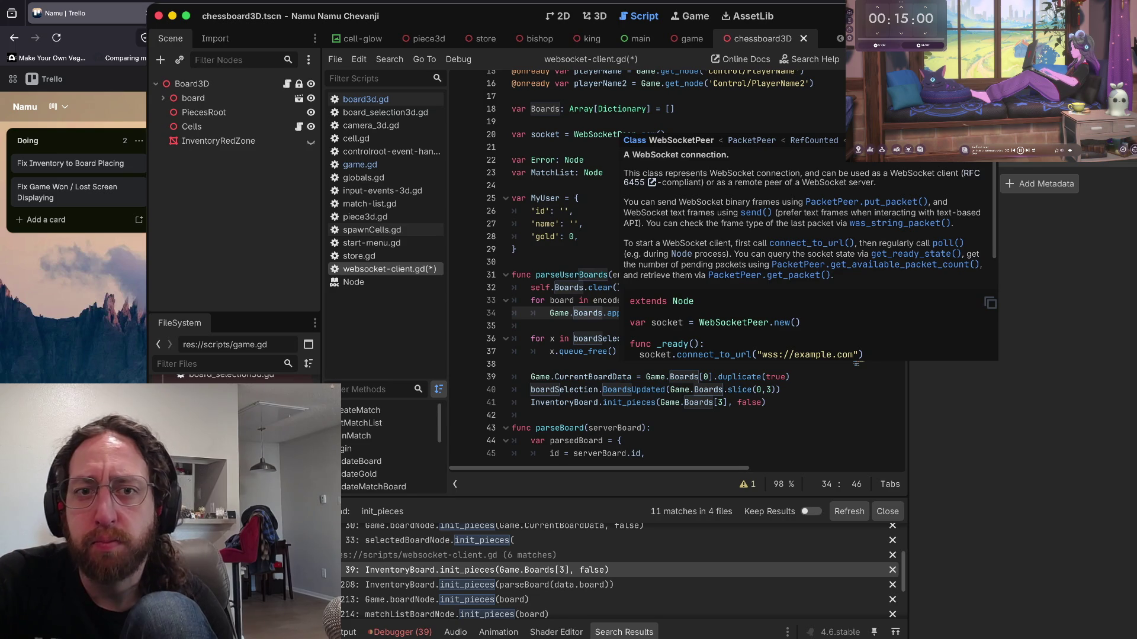
mouse_move(615, 109)
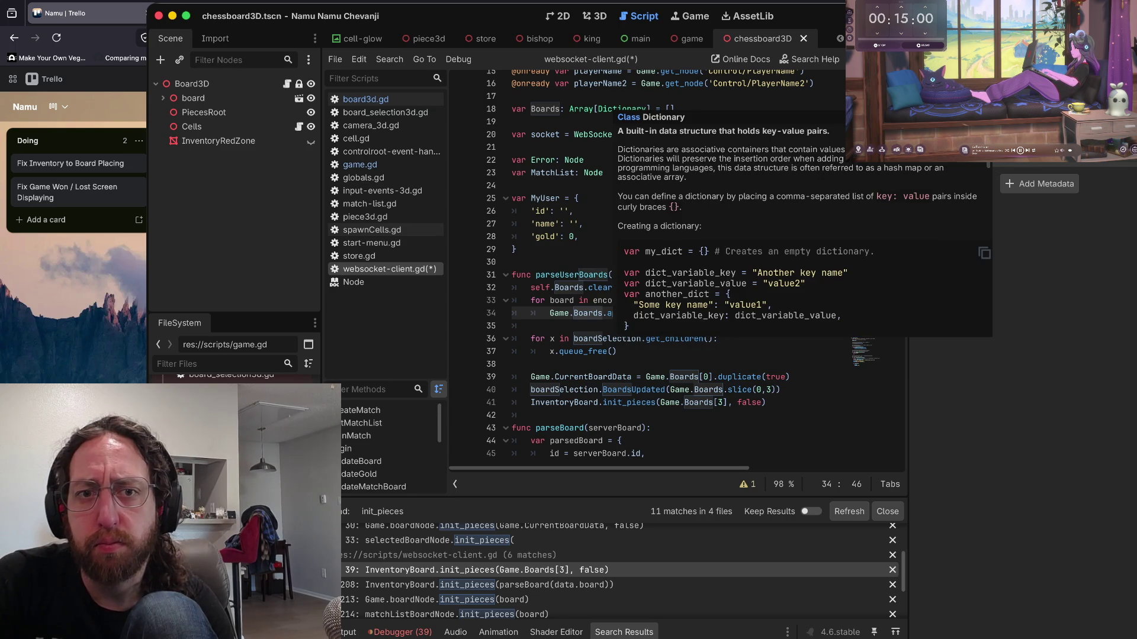
scroll(612, 119, "up", 1)
left_click(609, 120)
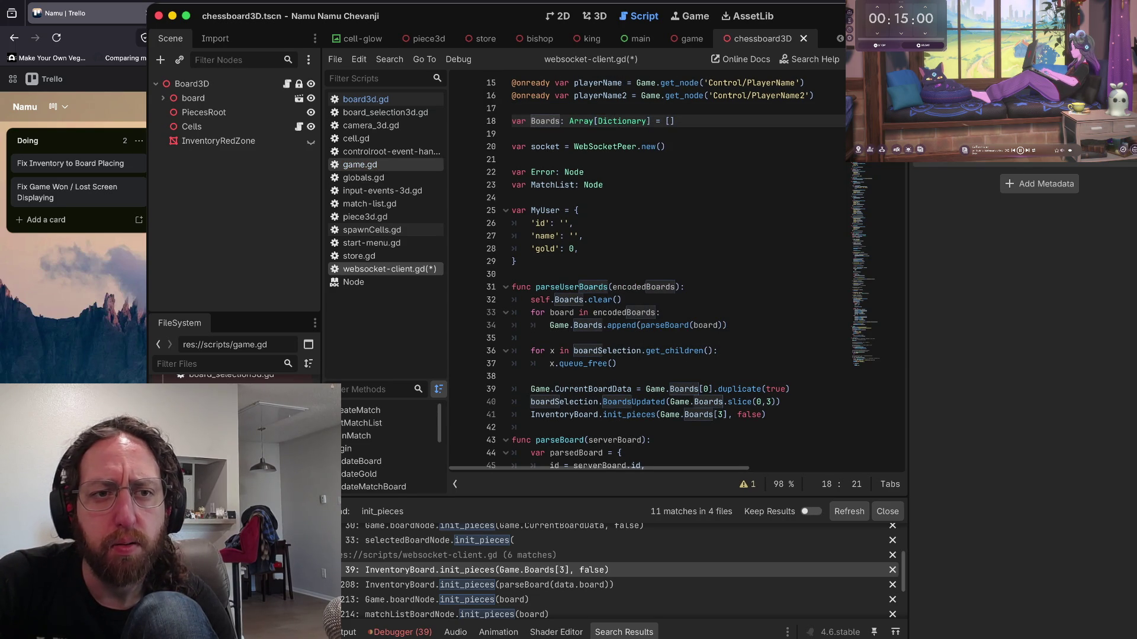
left_click(364, 99)
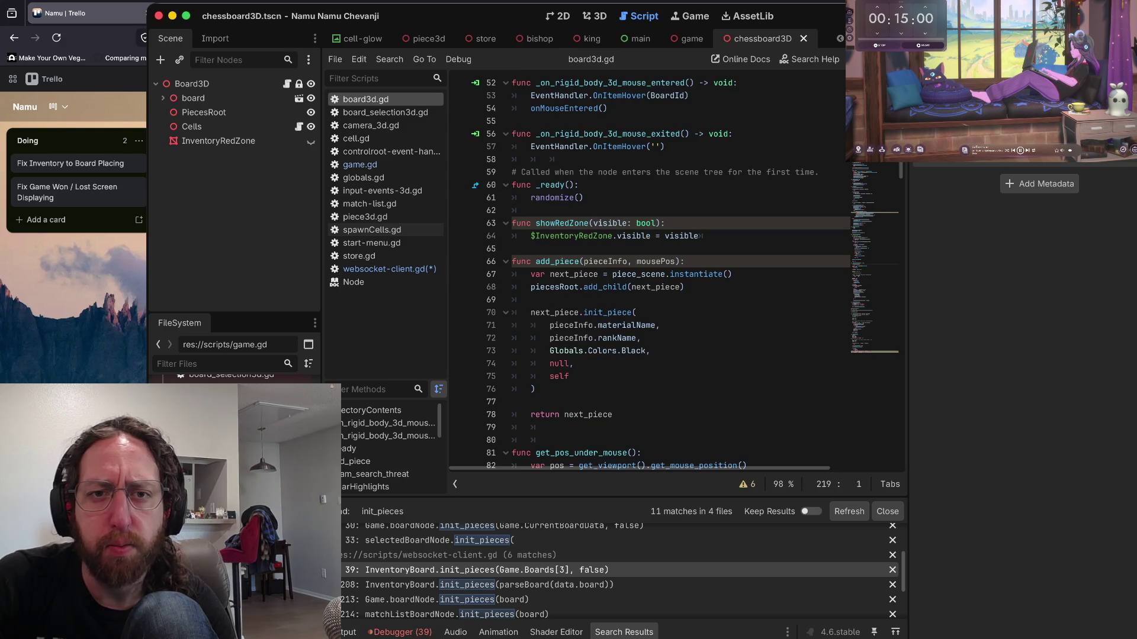
- Undo the board-update and init_pieces edits until init_pieces takes boardData and loops over boardData.pieces
scroll(651, 272, "up", 15)
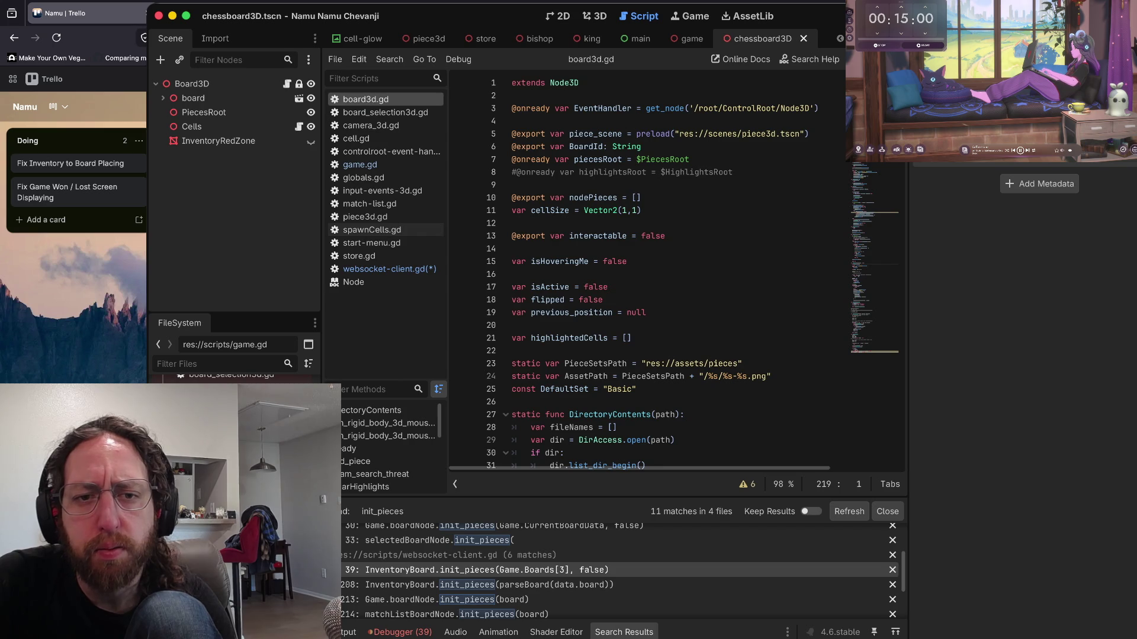
scroll(651, 272, "down", 2)
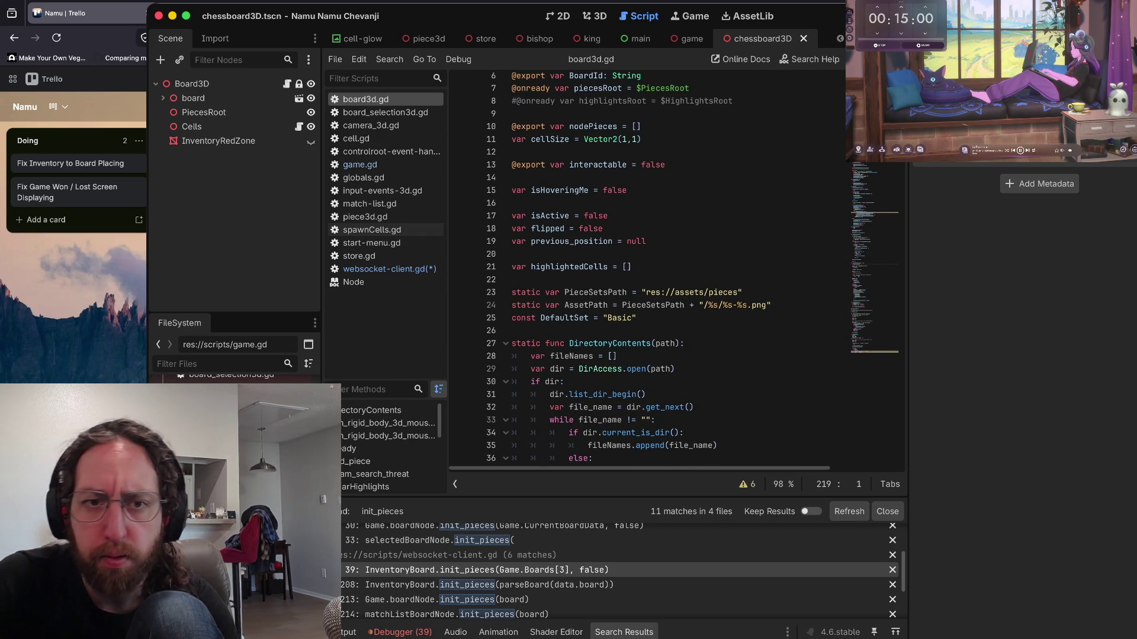
key("End")
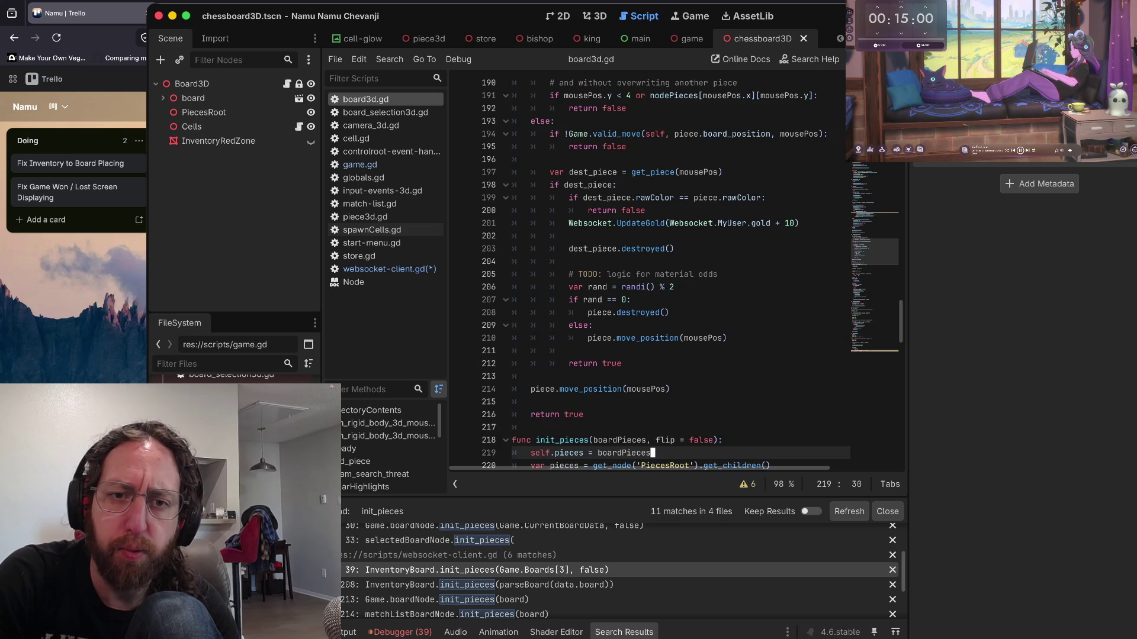
key("ctrl+z")
key("ctrl+z")
key("ctrl+z")
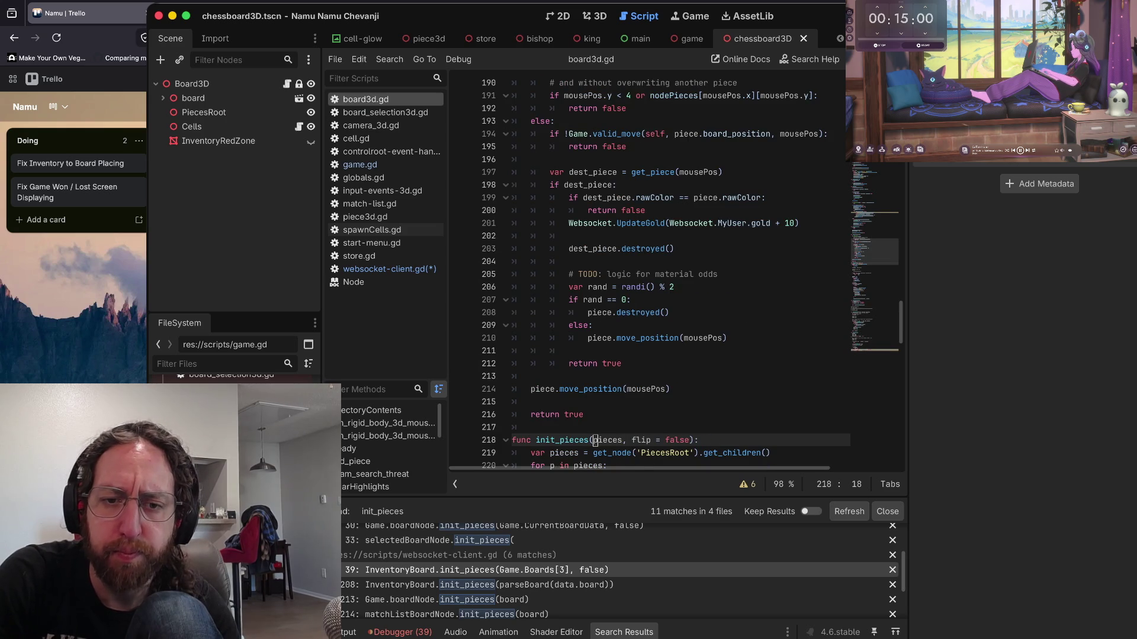
key("ctrl+z")
key("ctrl+z")
key("ctrl+z")
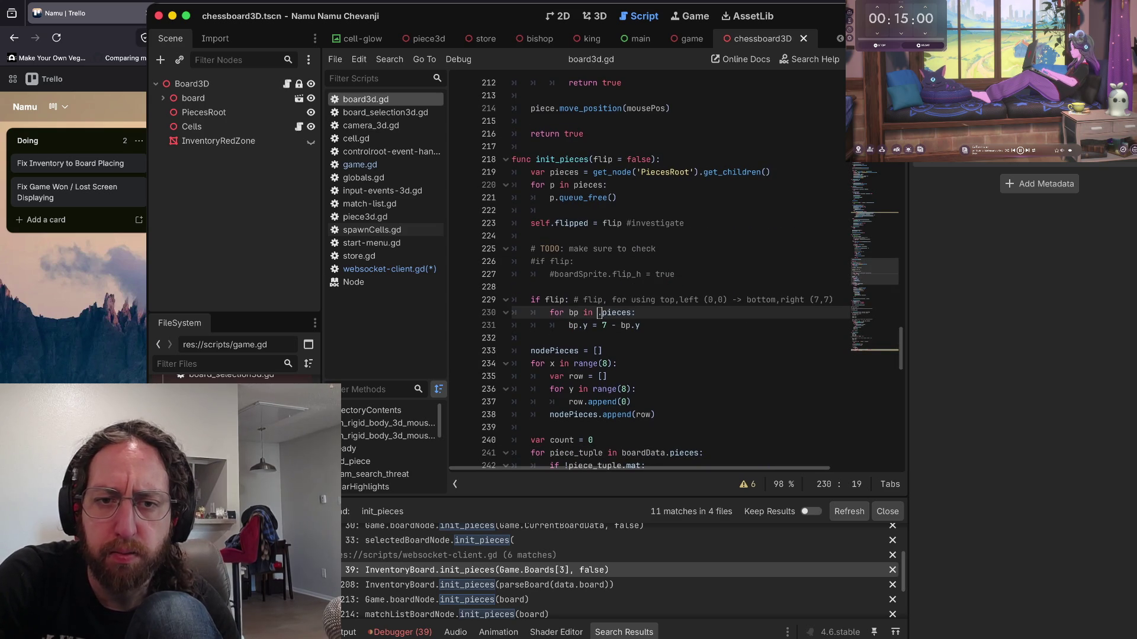
key("ctrl+z")
key("ctrl+z")
key("ctrl+z")
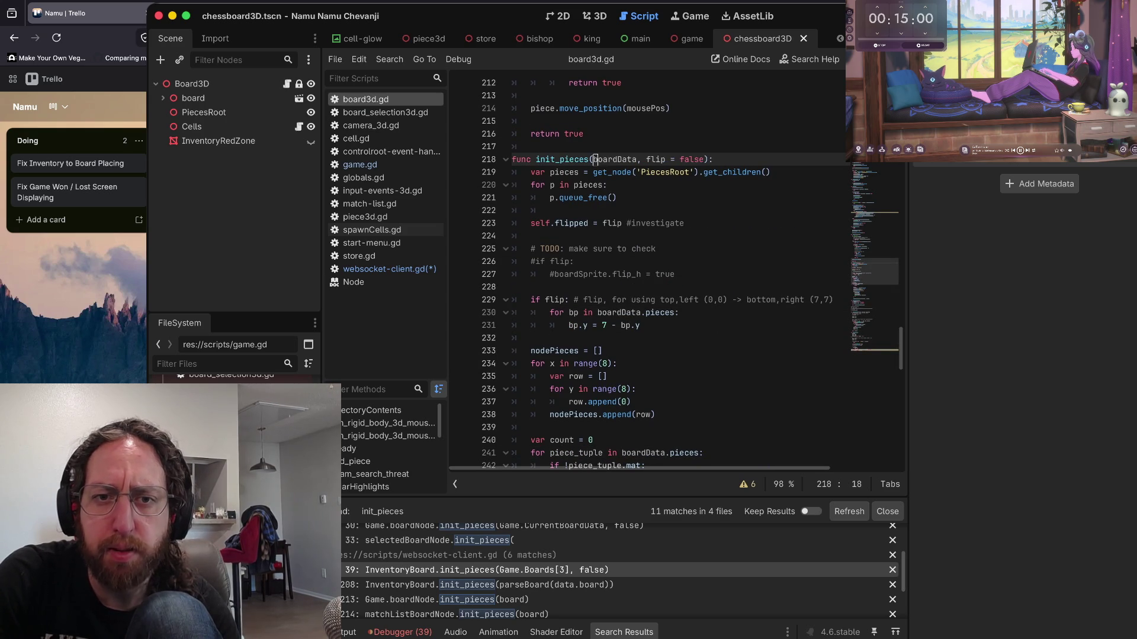
key("ctrl+z")
key("ctrl+z")
key("ctrl+z")
key("ctrl+z")
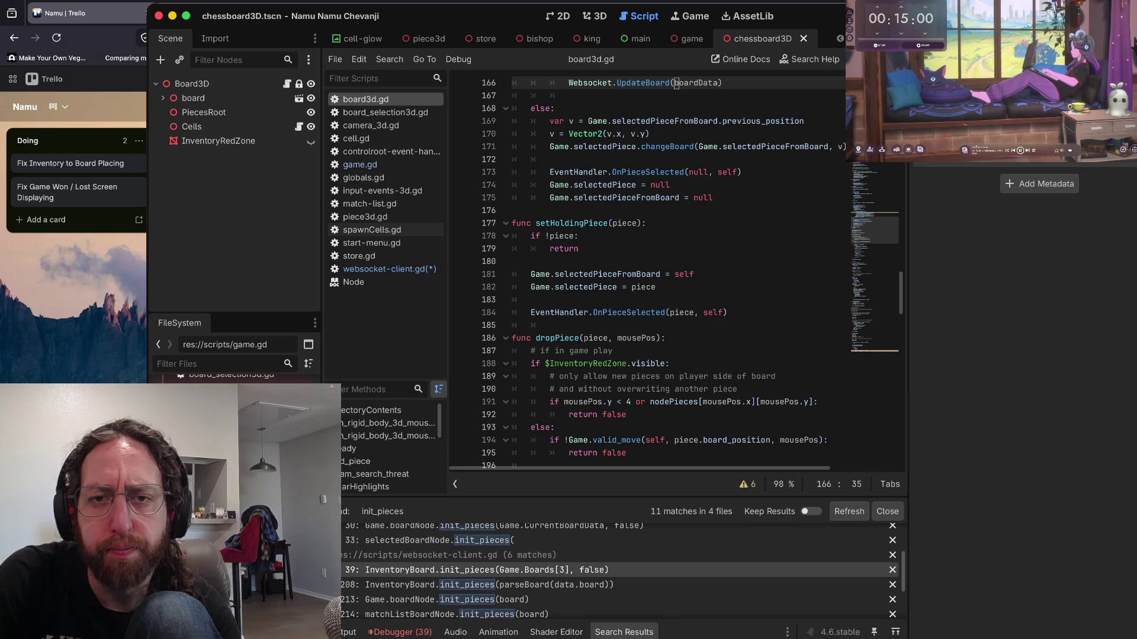
key("ctrl+z")
key("ctrl+z")
key("ctrl+z")
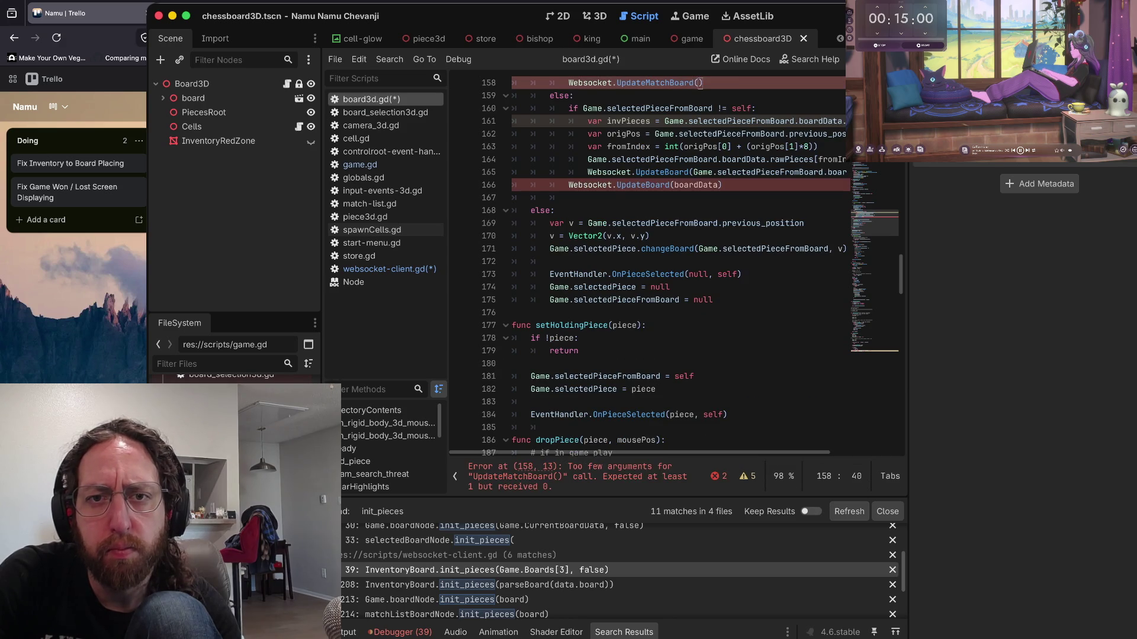
key("ctrl+z")
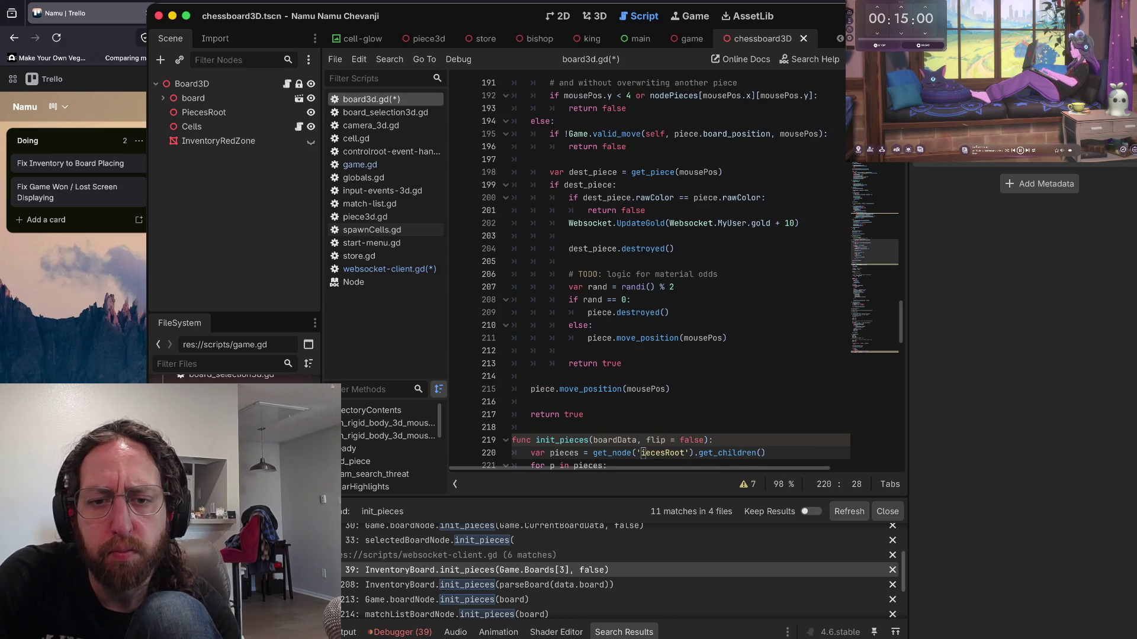
type("P")
key("ctrl+z")
key("ctrl+z")
key("ctrl+z")
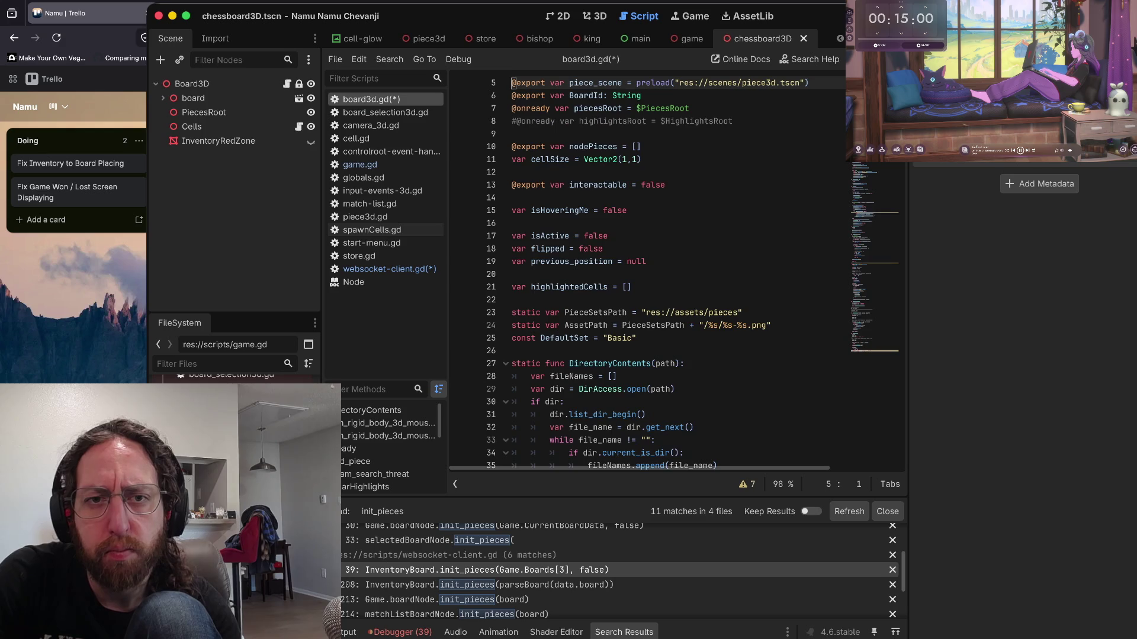
key("ctrl+s")
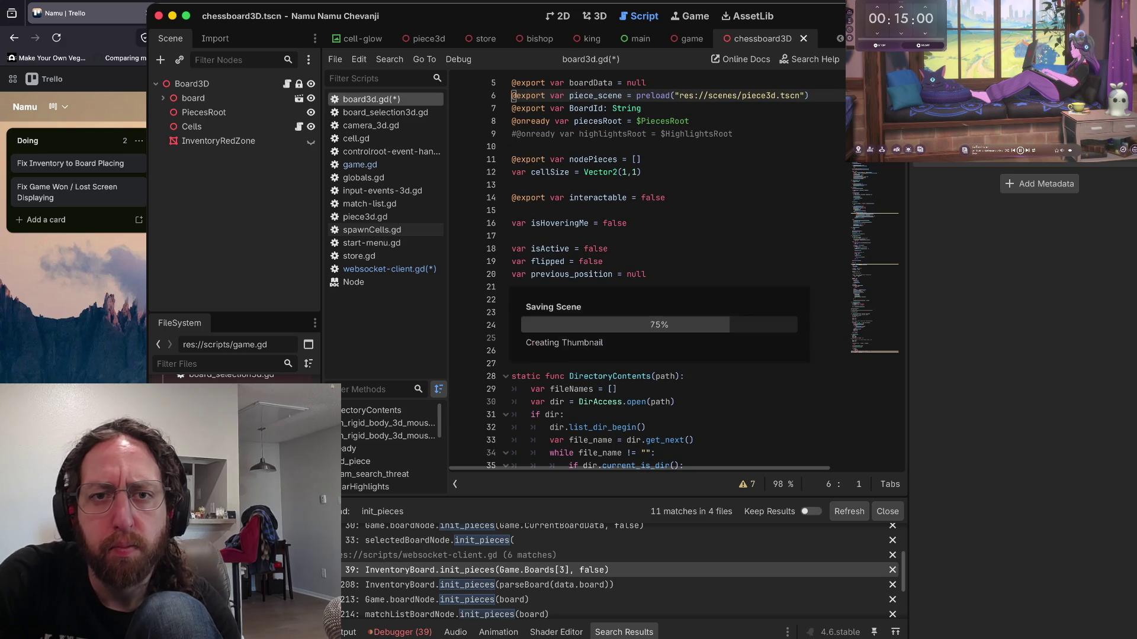
left_click(614, 132)
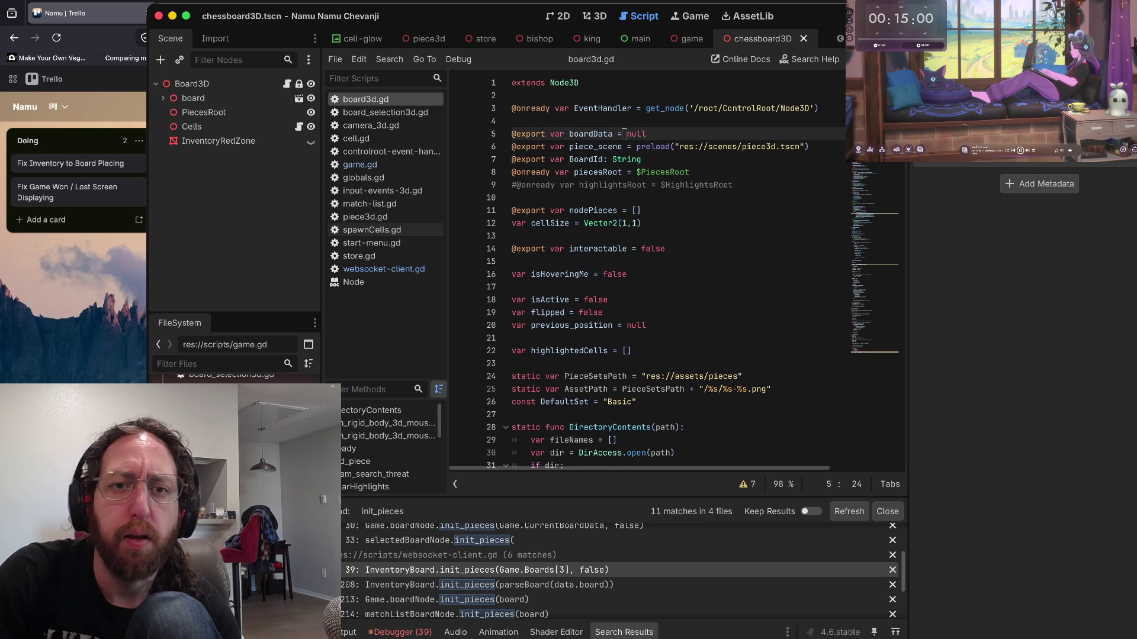
type(": Dictionary")
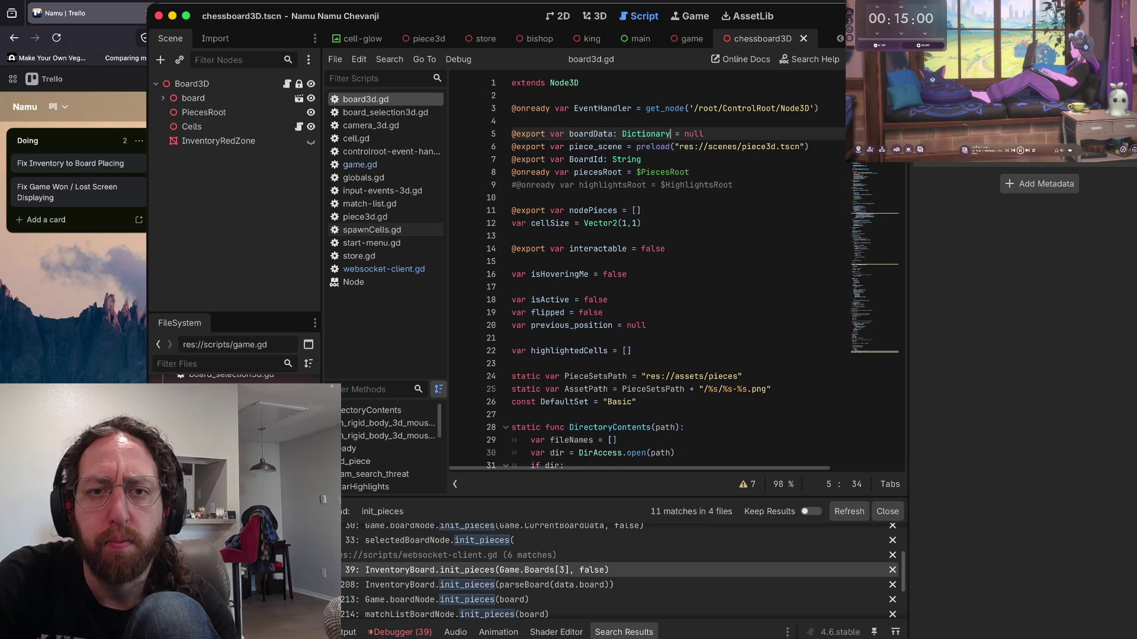
key("Return")
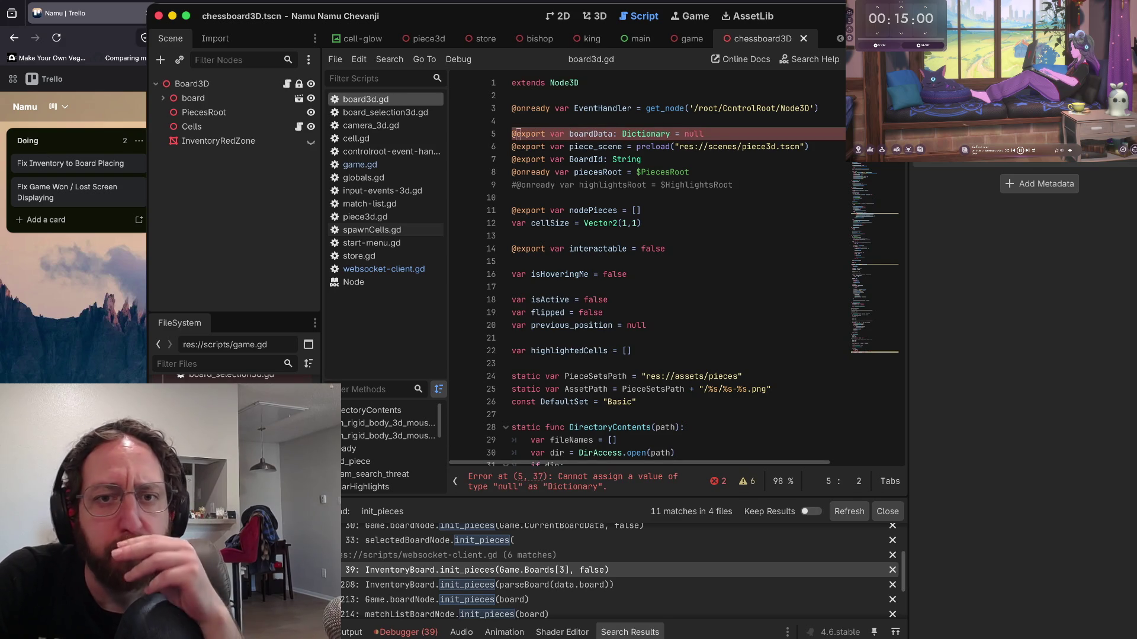
left_click(563, 134)
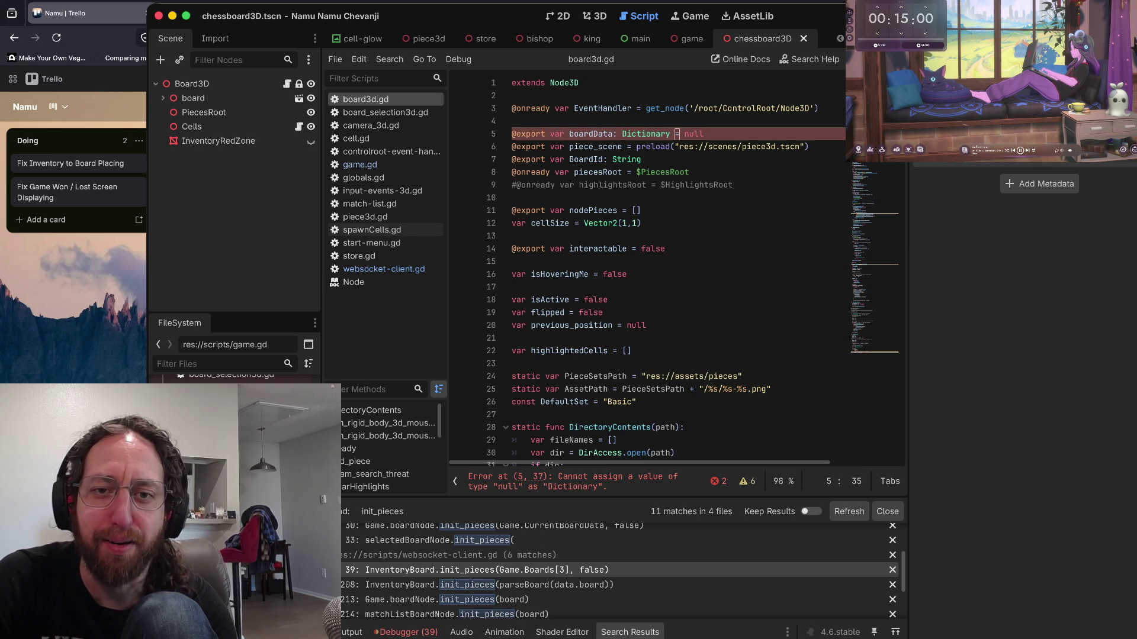
left_click(701, 134)
key("BackSpace")
key("BackSpace")
key("BackSpace")
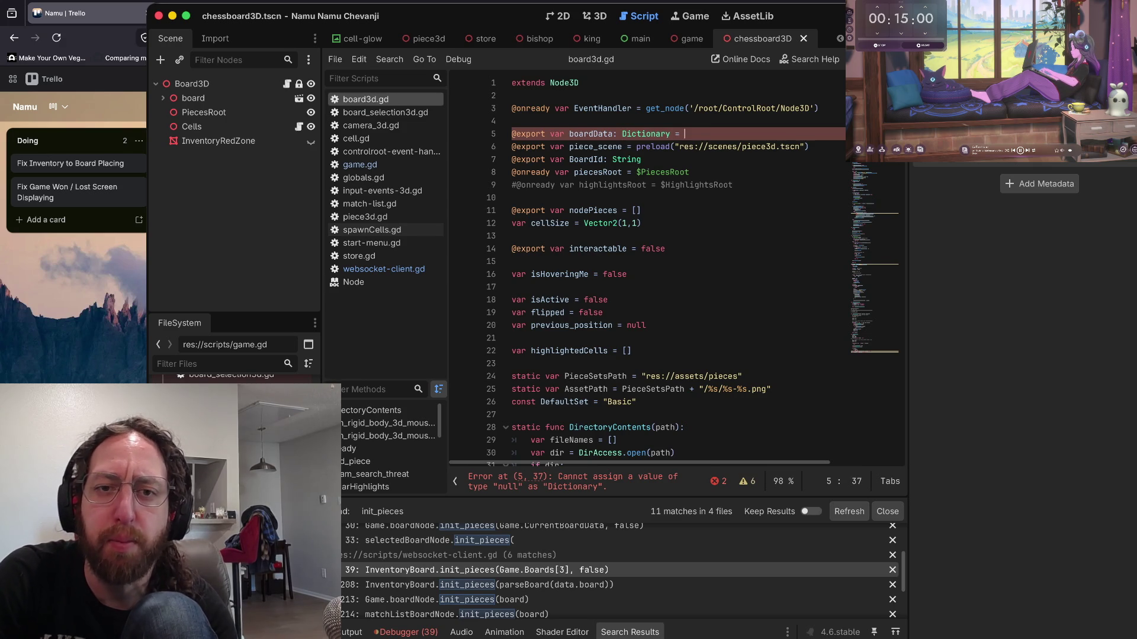
type("[]")
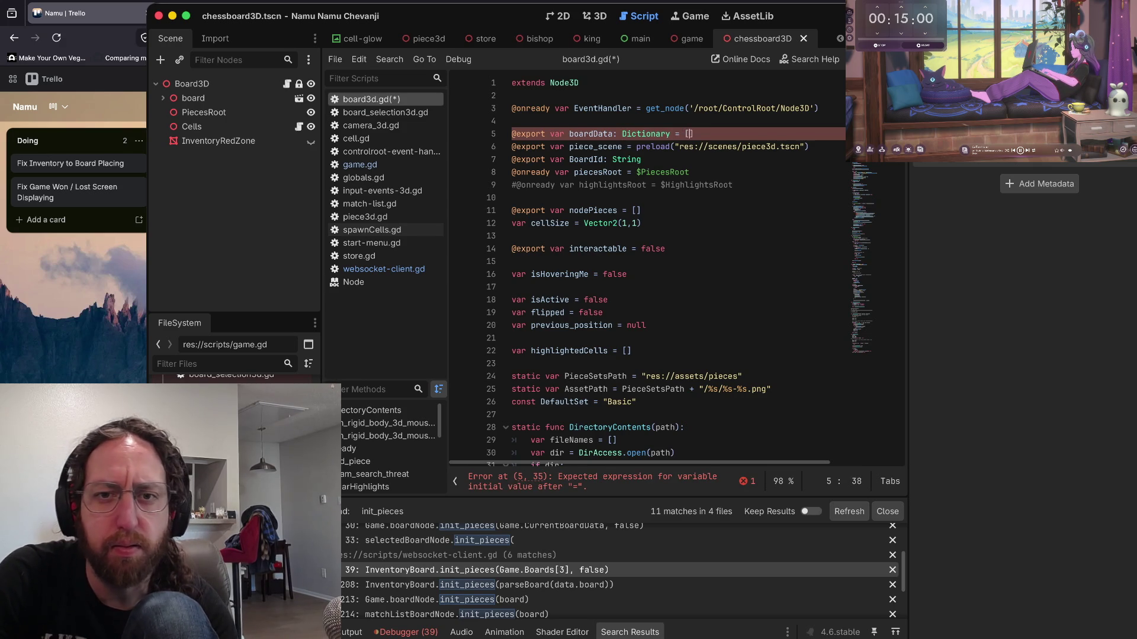
key("BackSpace")
key("BackSpace")
type("{}")
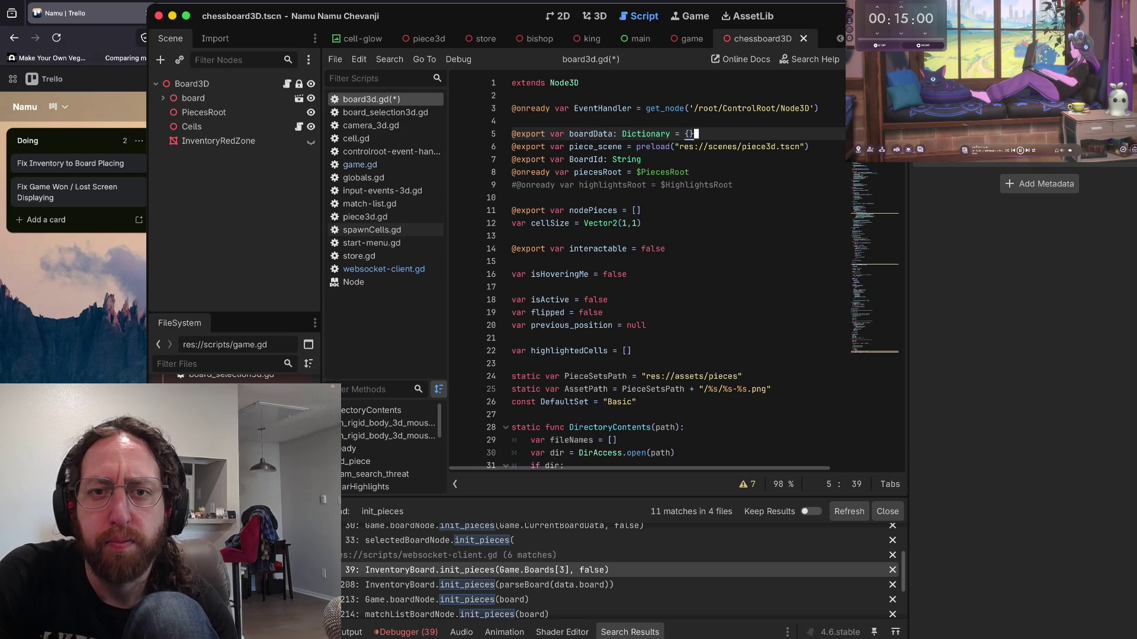
key("ctrl+s")
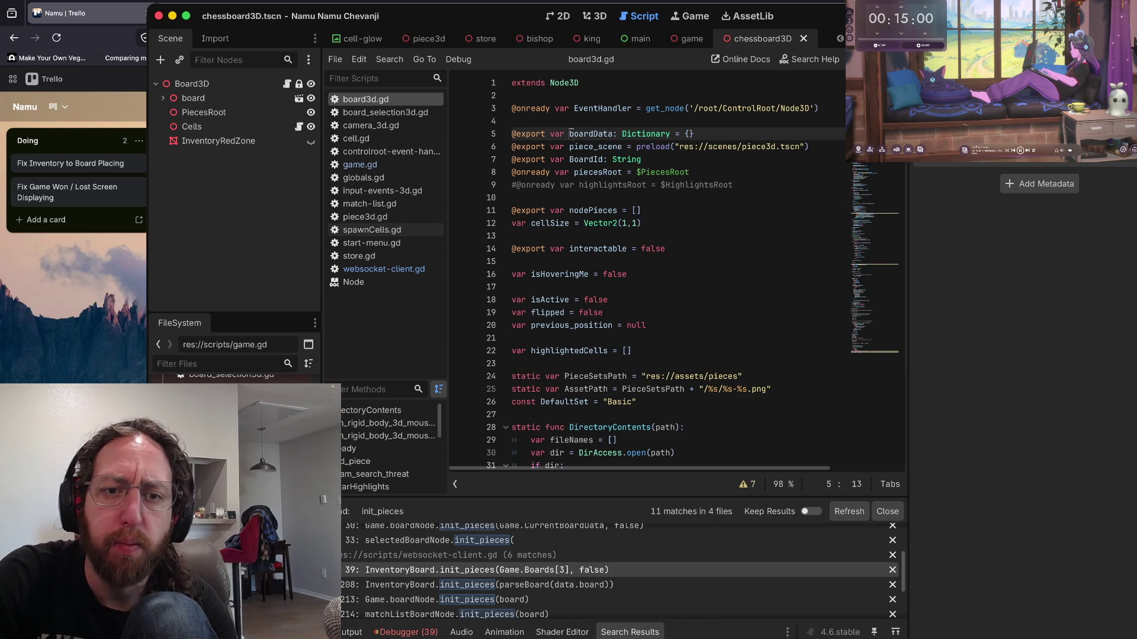
left_click(745, 350)
left_click(829, 440)
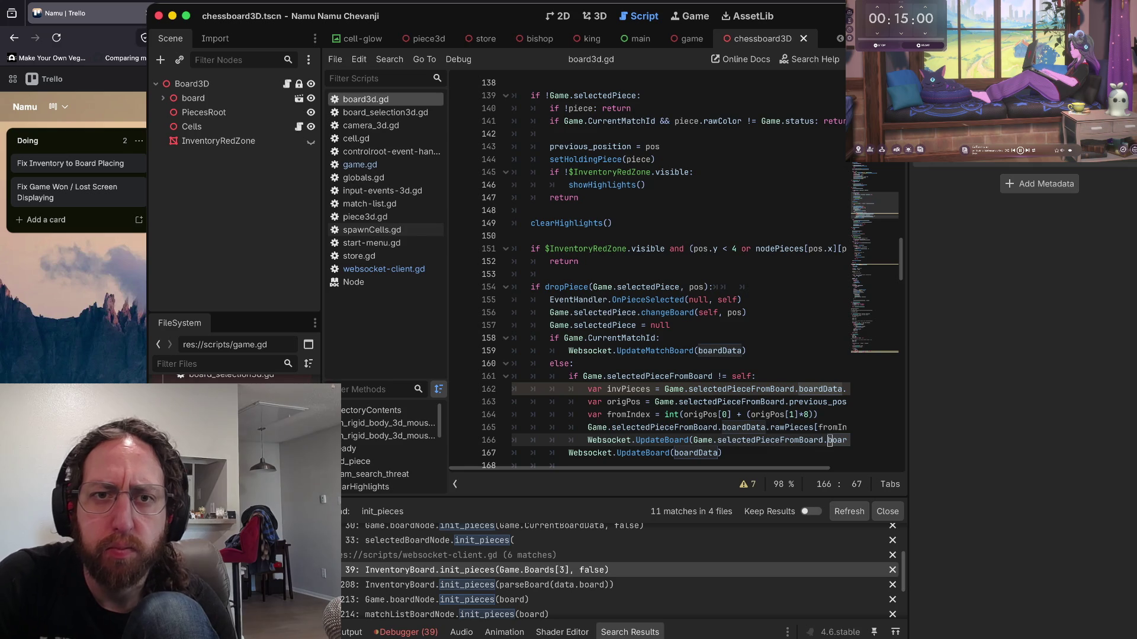
scroll(651, 266, "down", 3)
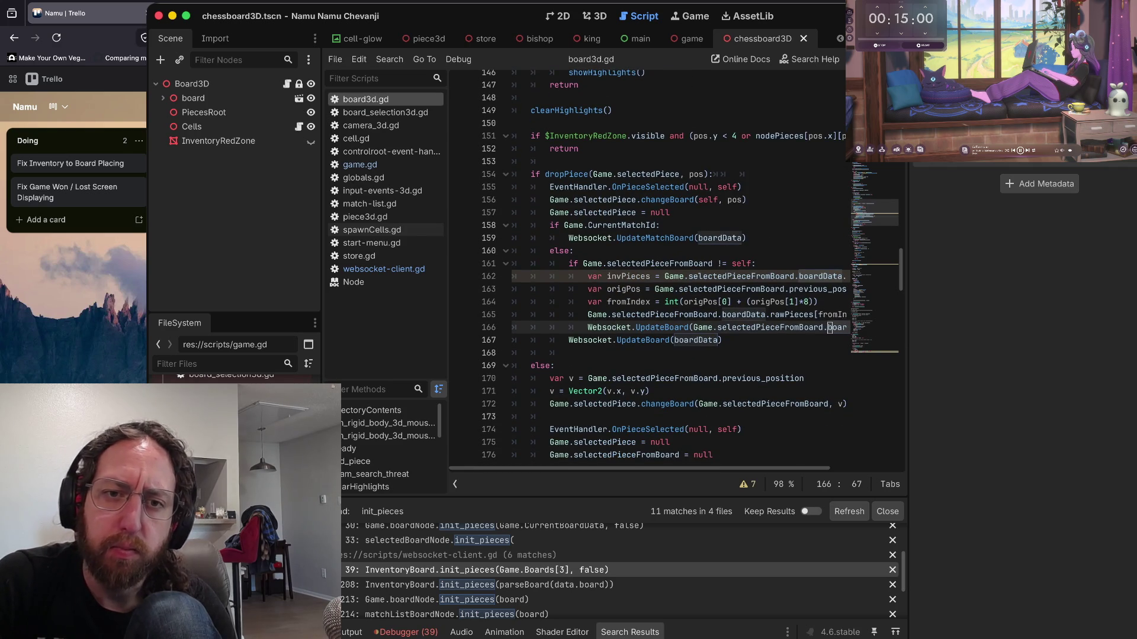
mouse_move(829, 328)
left_mouse_down()
mouse_move(592, 255)
mouse_move(592, 231)
left_mouse_up()
left_click(592, 171)
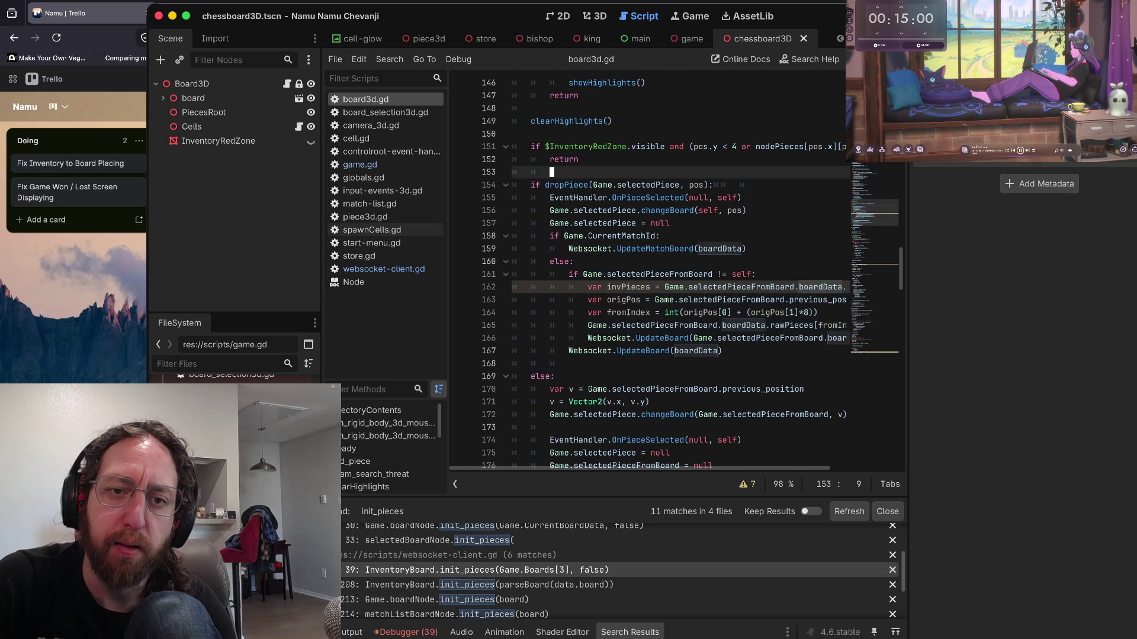
scroll(592, 171, "up", 4)
scroll(652, 266, "up", 5)
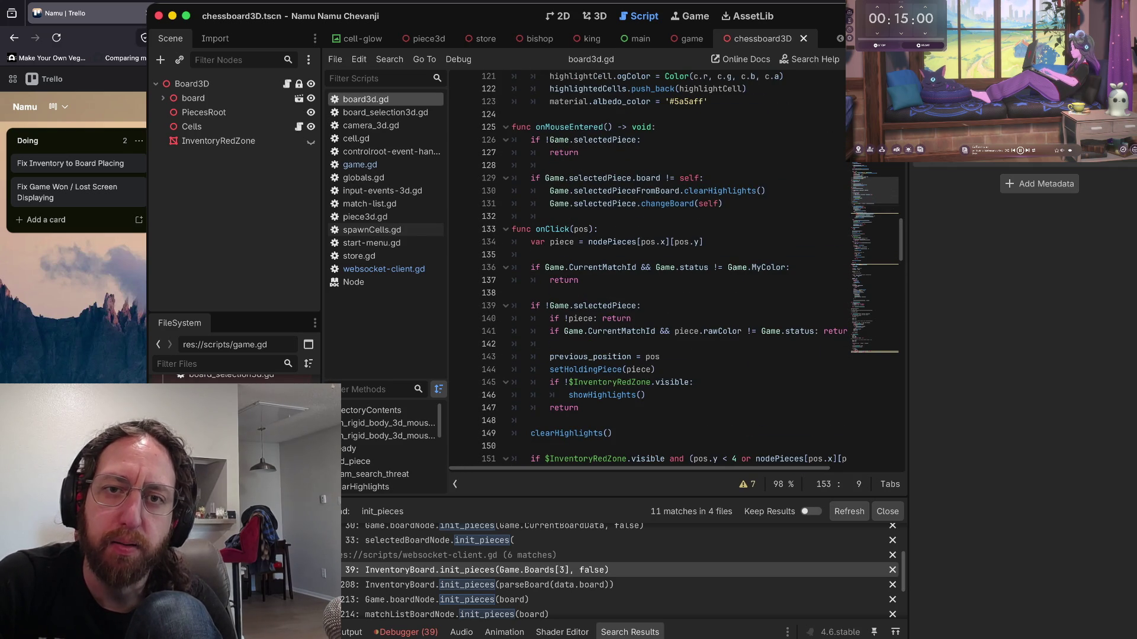
scroll(651, 267, "down", 2)
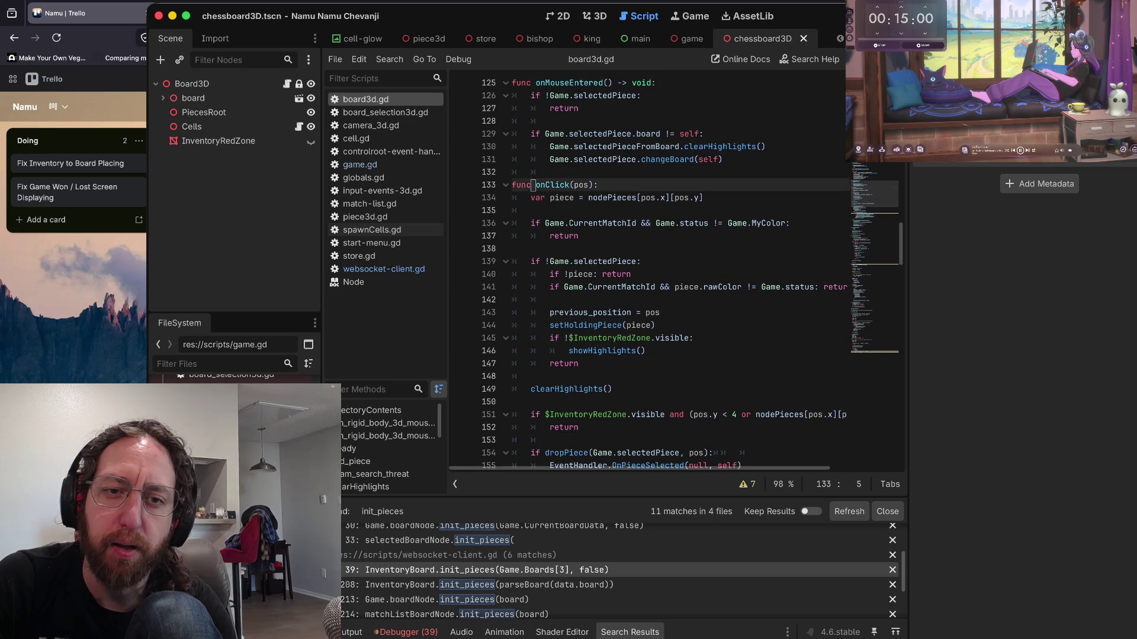
left_click_drag(534, 184, 599, 185)
scroll(651, 266, "down", 3)
scroll(651, 266, "down", 3)
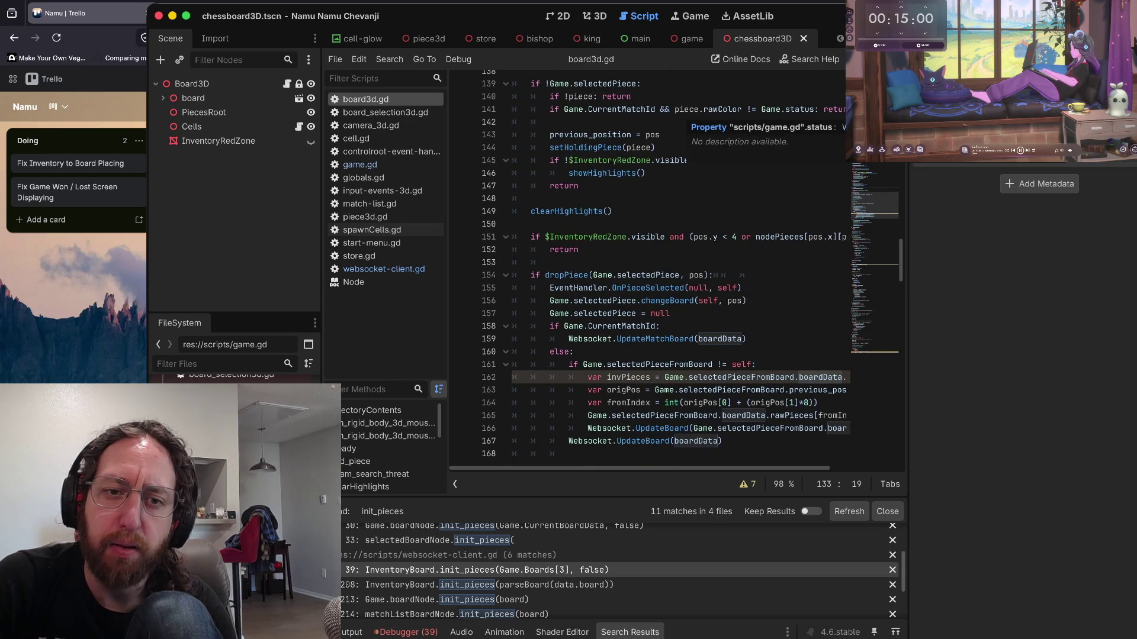
left_click_drag(530, 223, 721, 223)
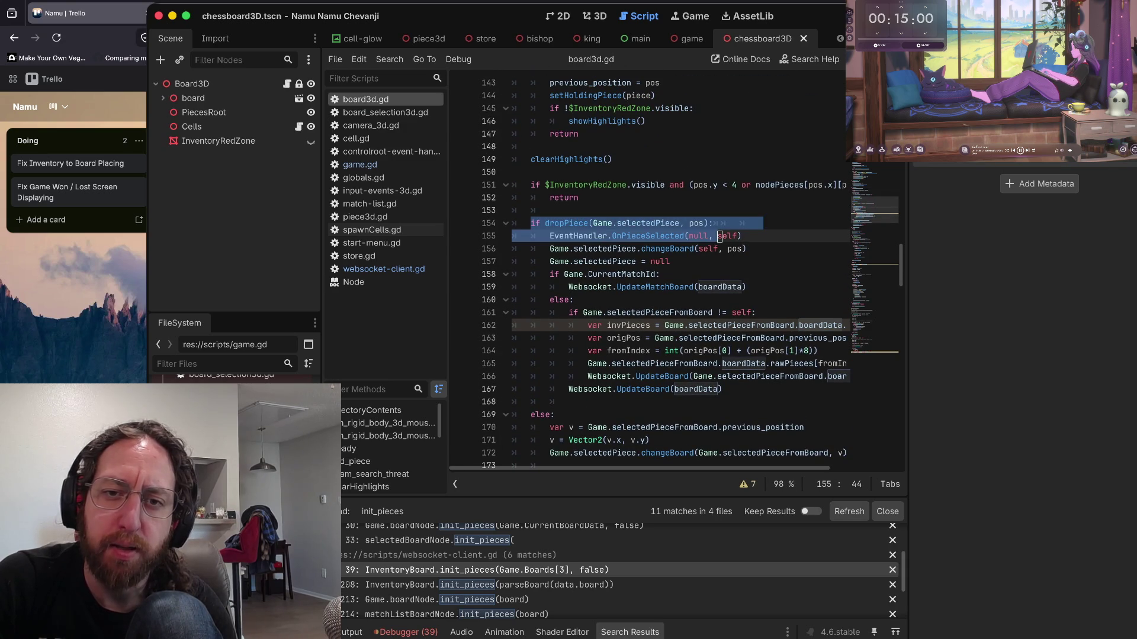
left_click(747, 223)
scroll(651, 267, "down", 1)
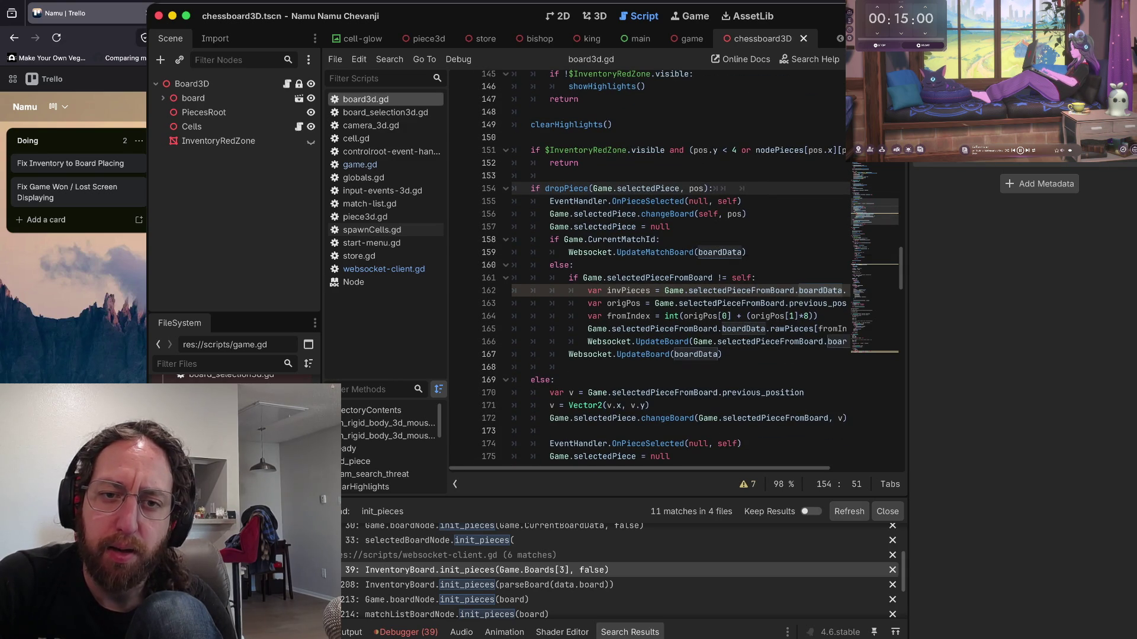
left_click_drag(550, 261, 662, 248)
left_click(575, 274)
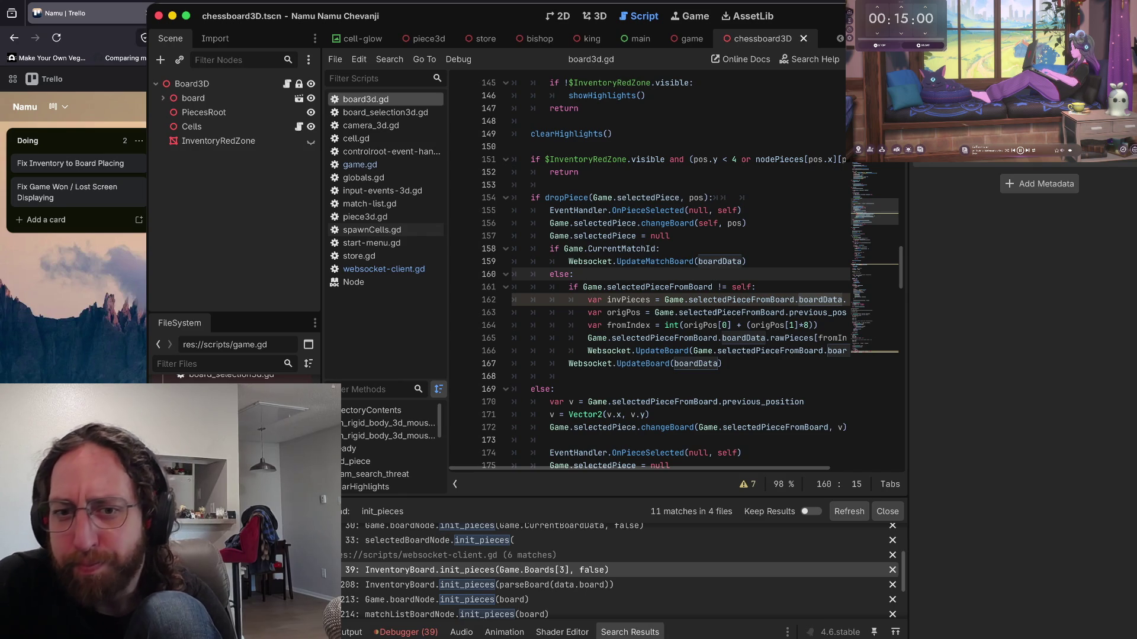
scroll(651, 267, "down", 5)
scroll(681, 249, "left", 2)
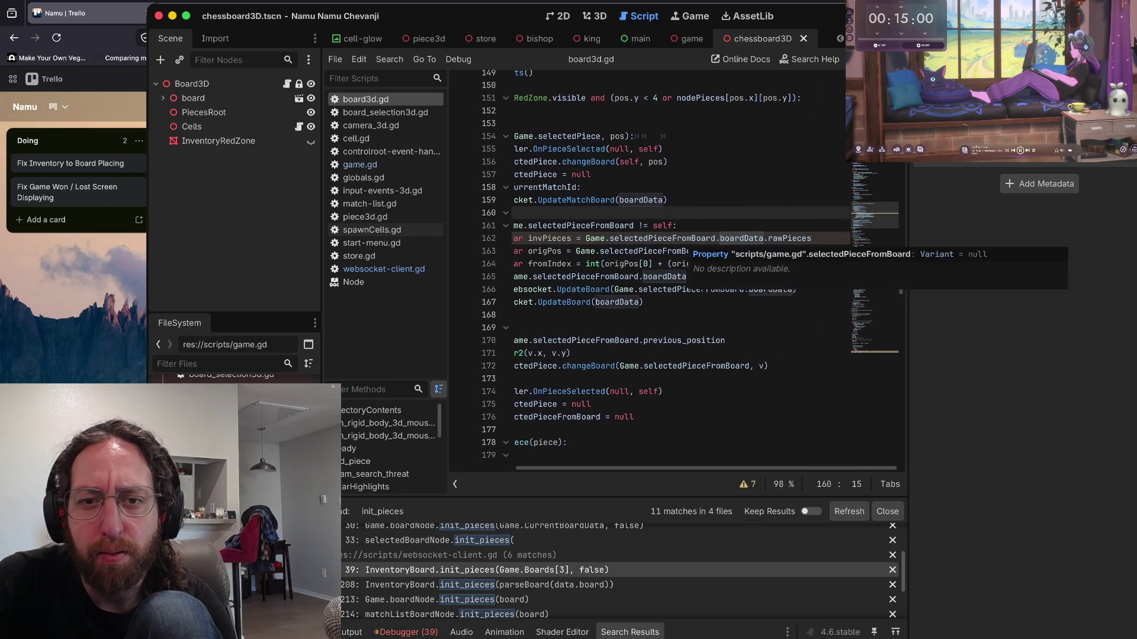
scroll(680, 249, "down", 2)
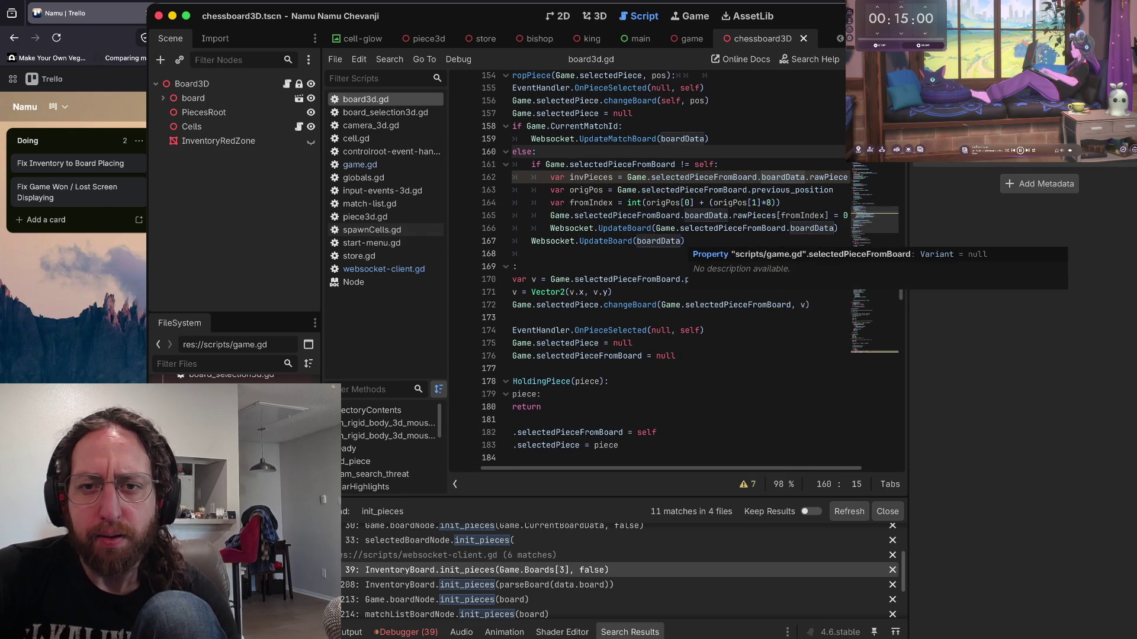
scroll(651, 267, "right", 3)
scroll(651, 266, "down", 1)
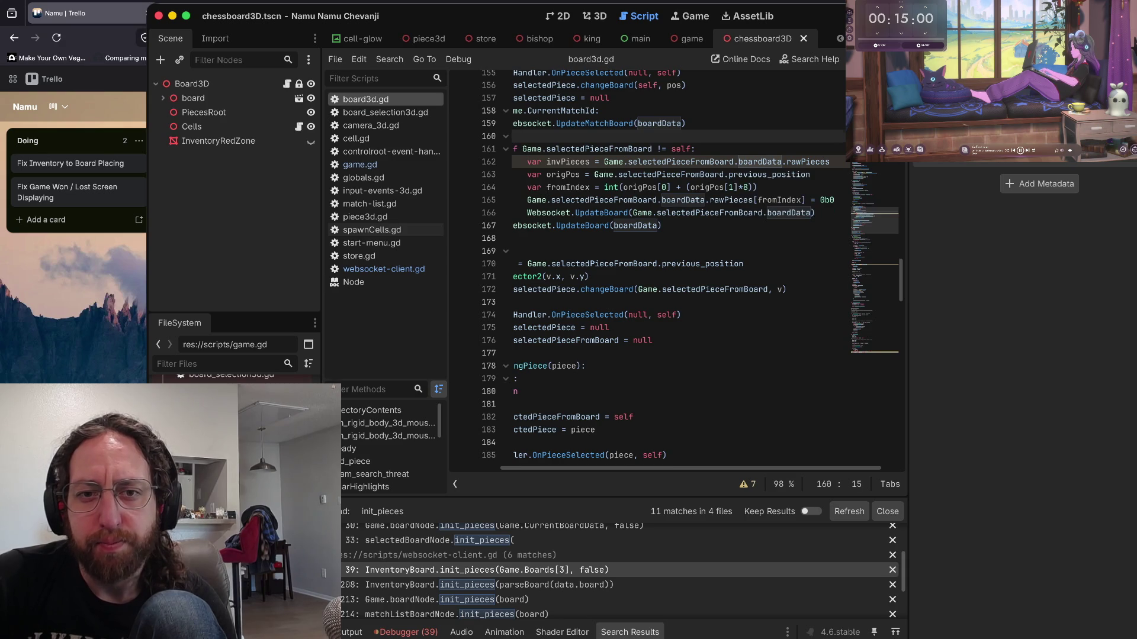
left_click(629, 162)
scroll(629, 172, "up", 1)
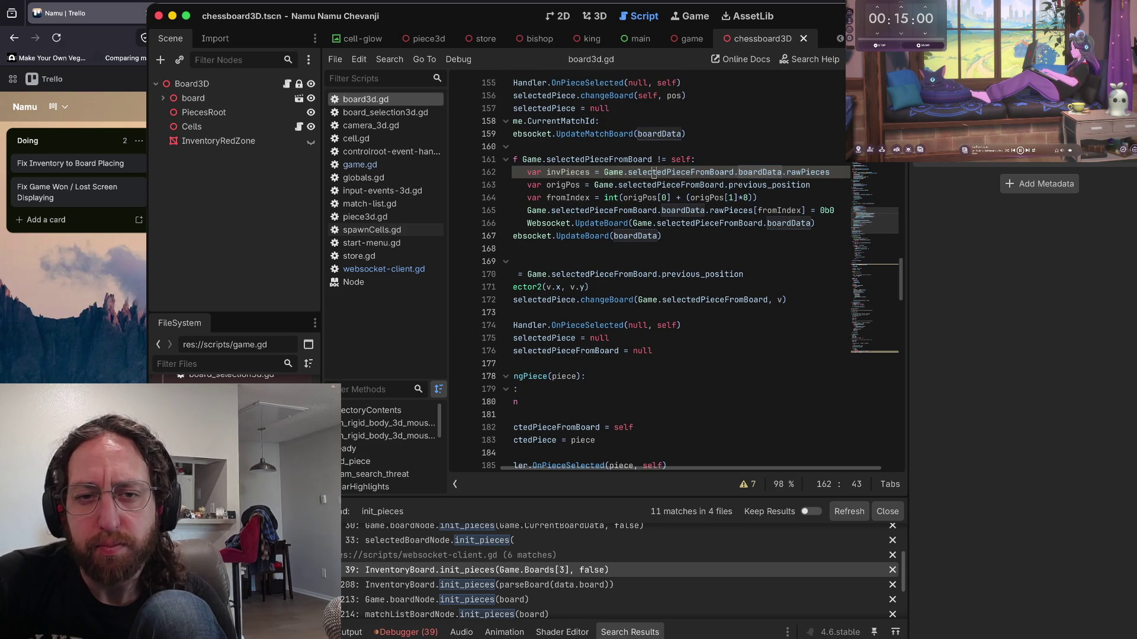
double_click(653, 185)
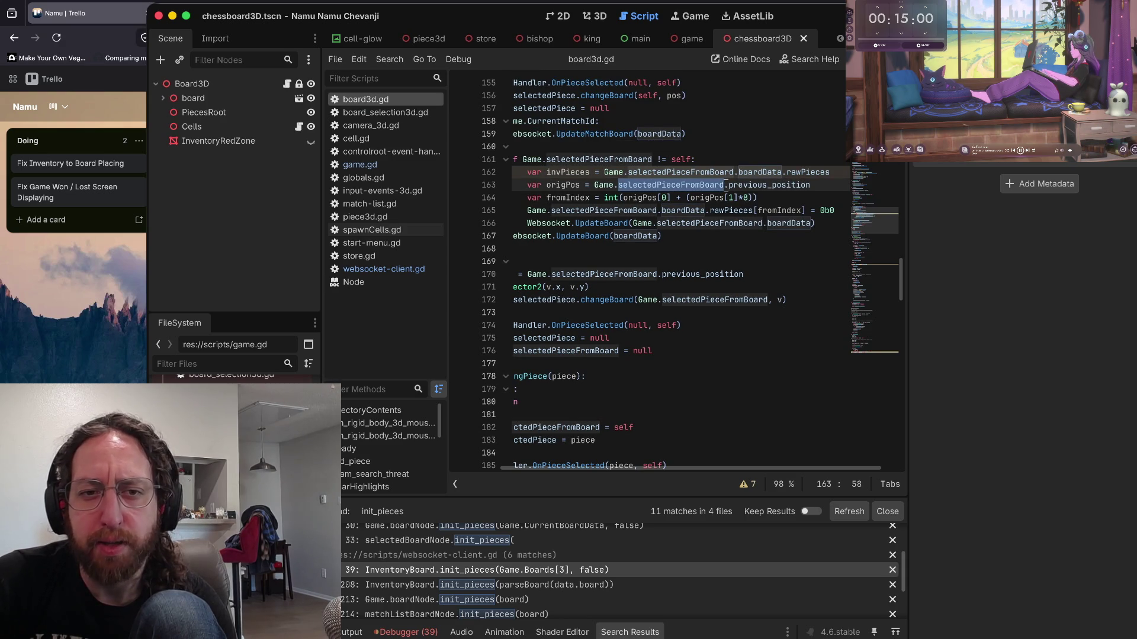
scroll(651, 266, "left", 2)
scroll(652, 267, "up", 1)
left_click(570, 262)
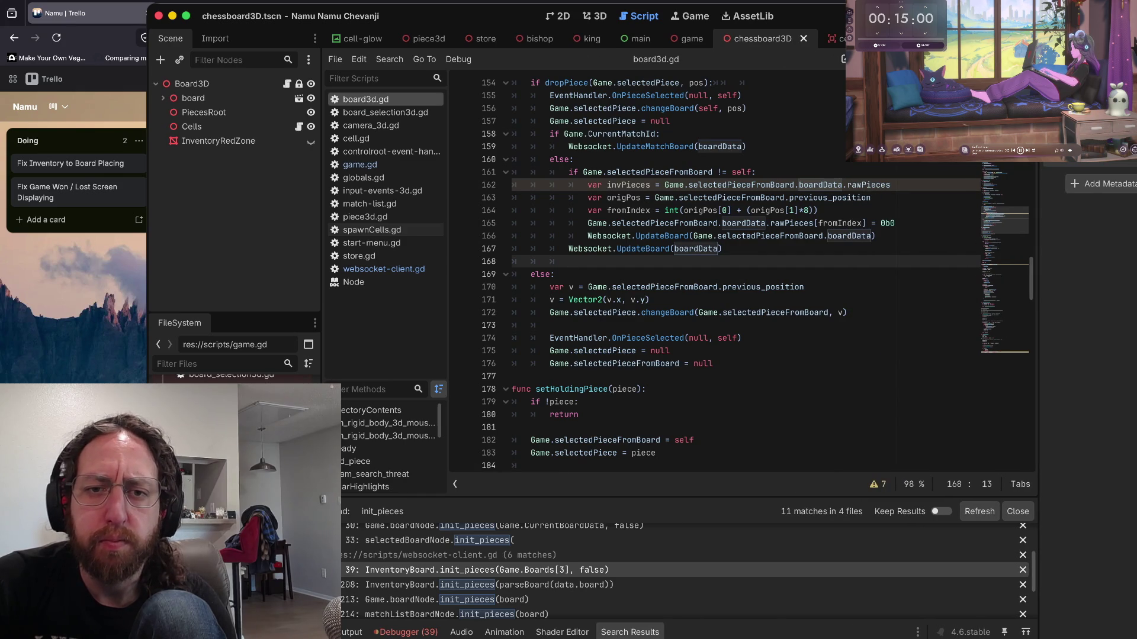
scroll(651, 189, "up", 1)
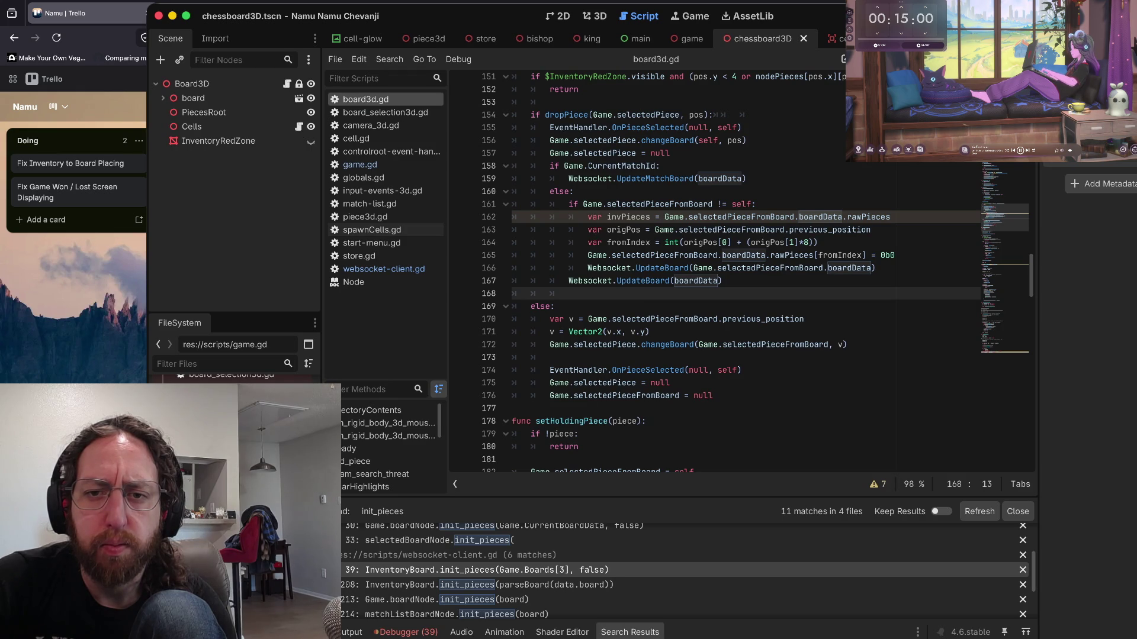
scroll(710, 272, "up", 7)
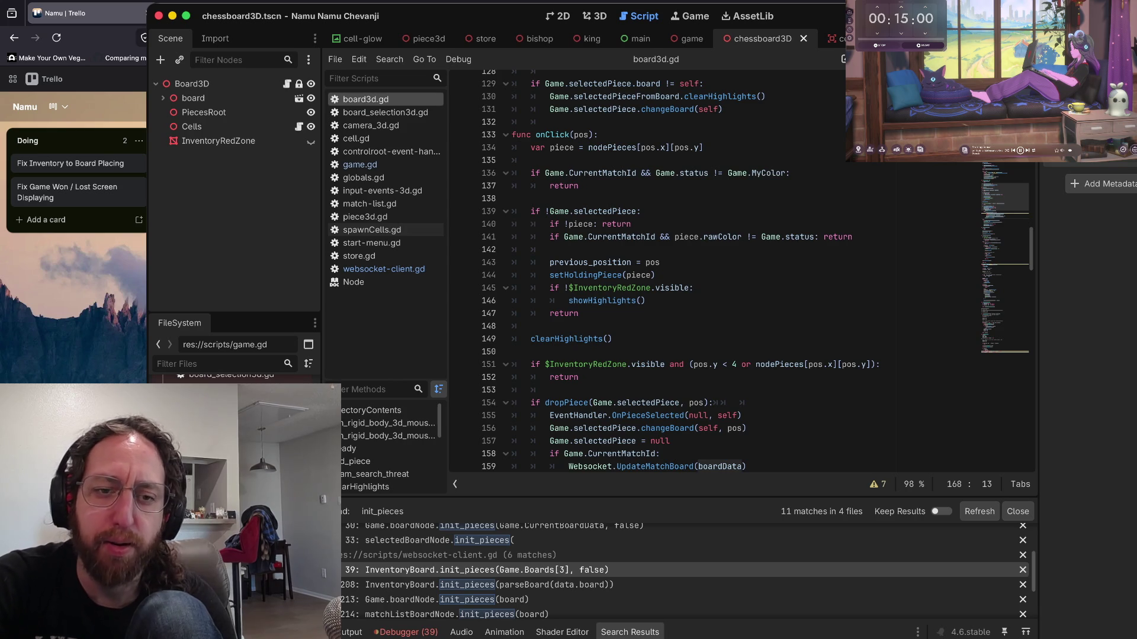
- In the terminal, run the git status alias on the repository
key("super+Tab")
type("s")
key("Return")
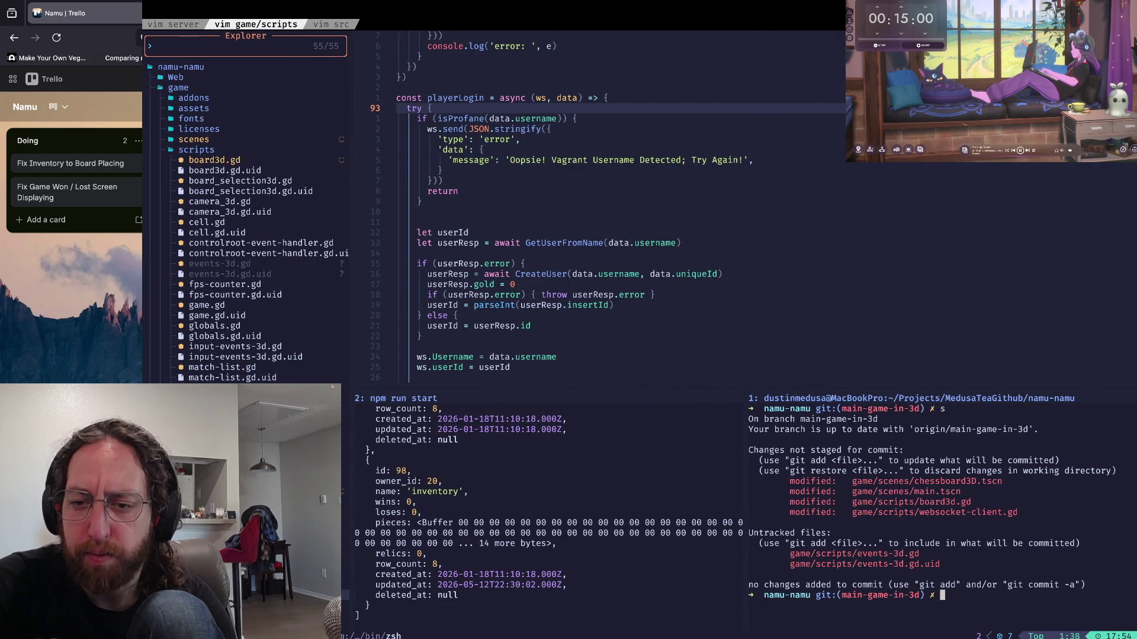
- Run git diff -w and page through the scene, board3d.gd and websocket-client.gd changes
type("d")
key("Return")
key("space")
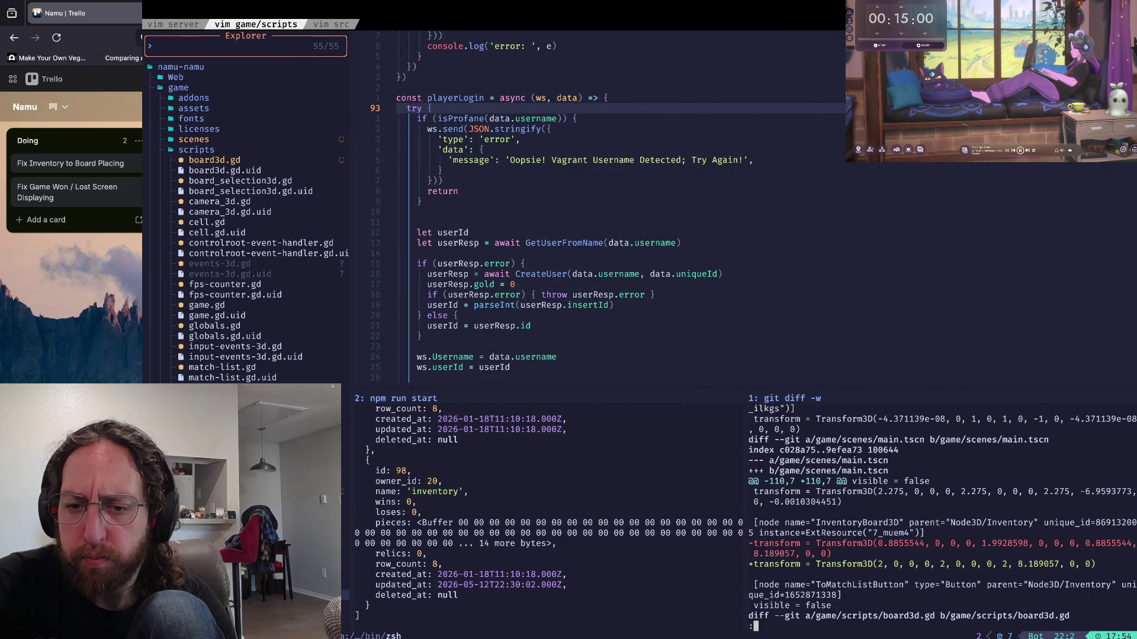
key("d")
key("d")
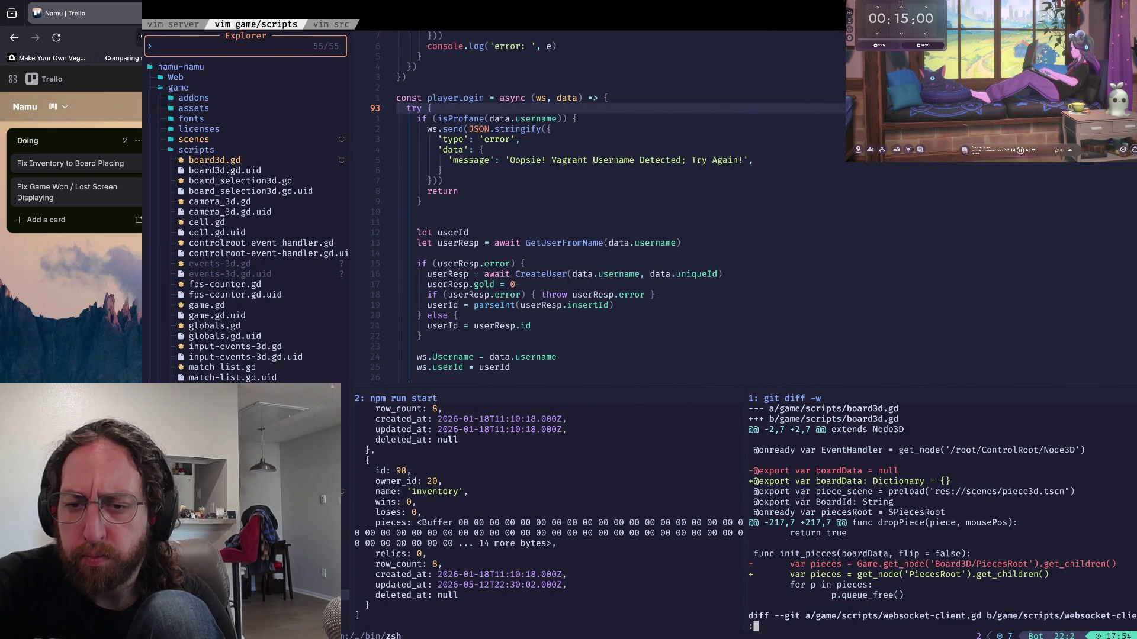
key("d")
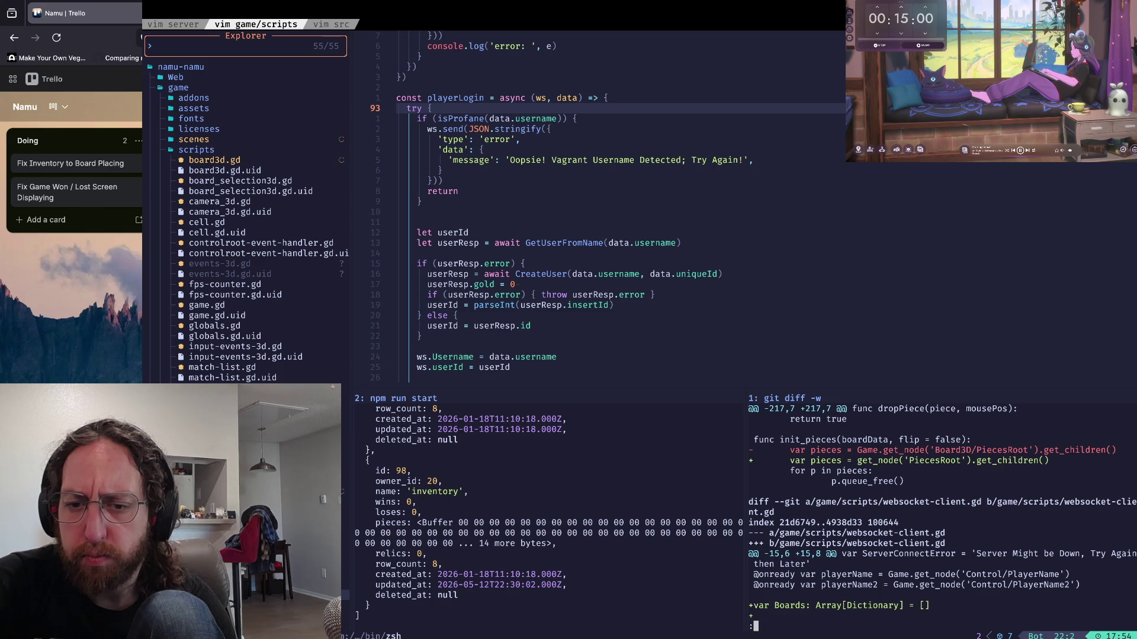
key("d")
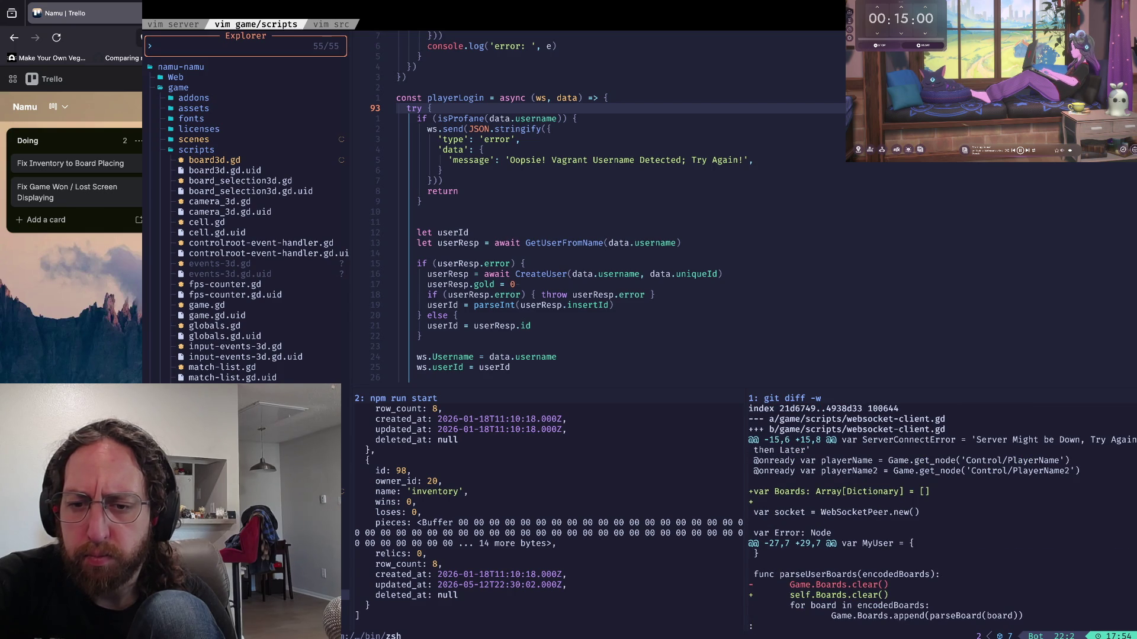
key("d")
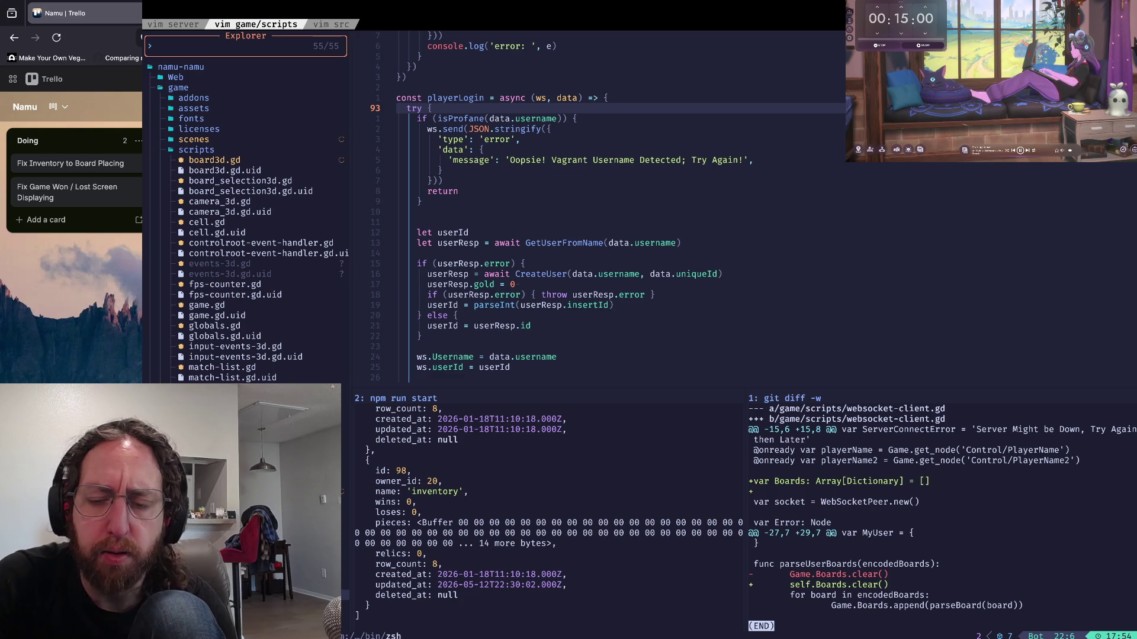
- Quit the diff viewer and return to the Godot editor
key("q")
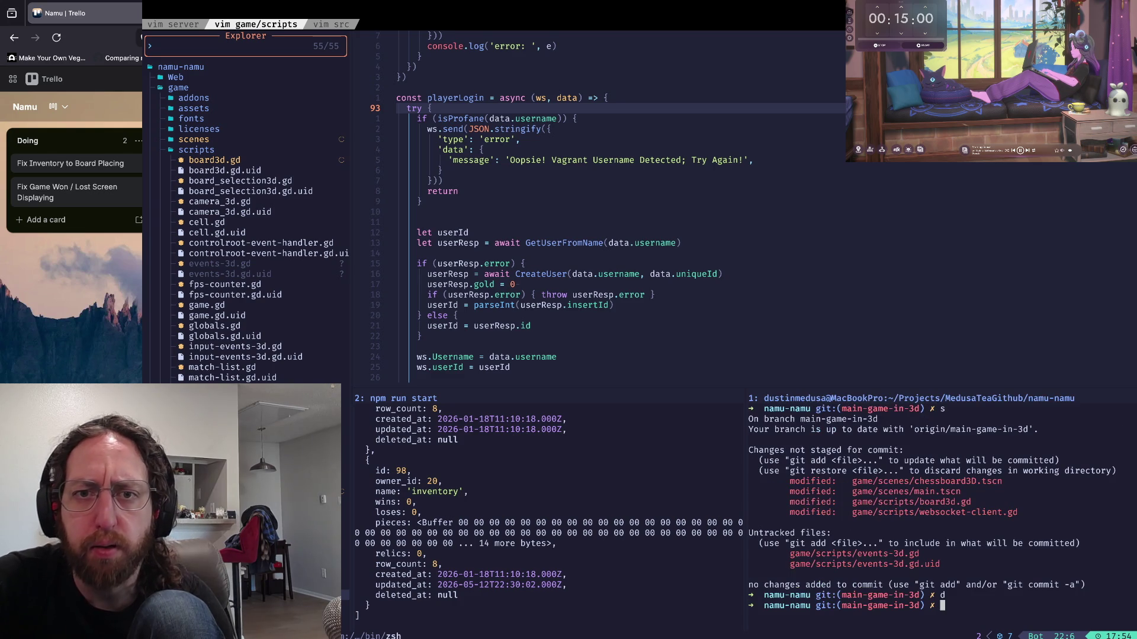
key("super+Tab")
key("ctrl+z")
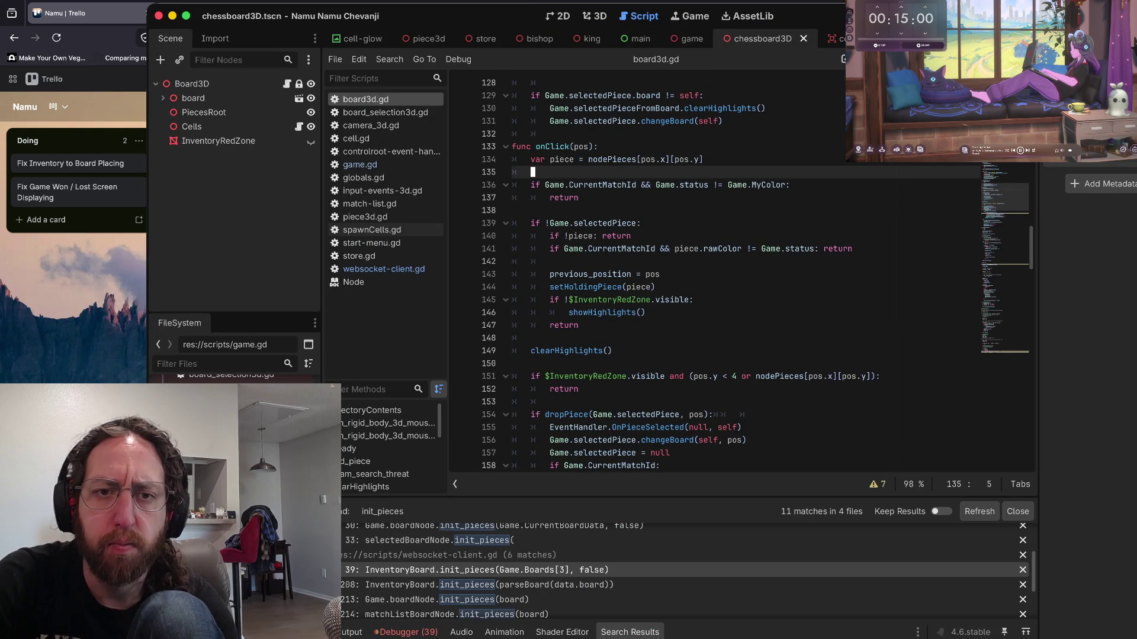
- Search all project files for self.boards.clear
key("ctrl+f")
type("self.boards")
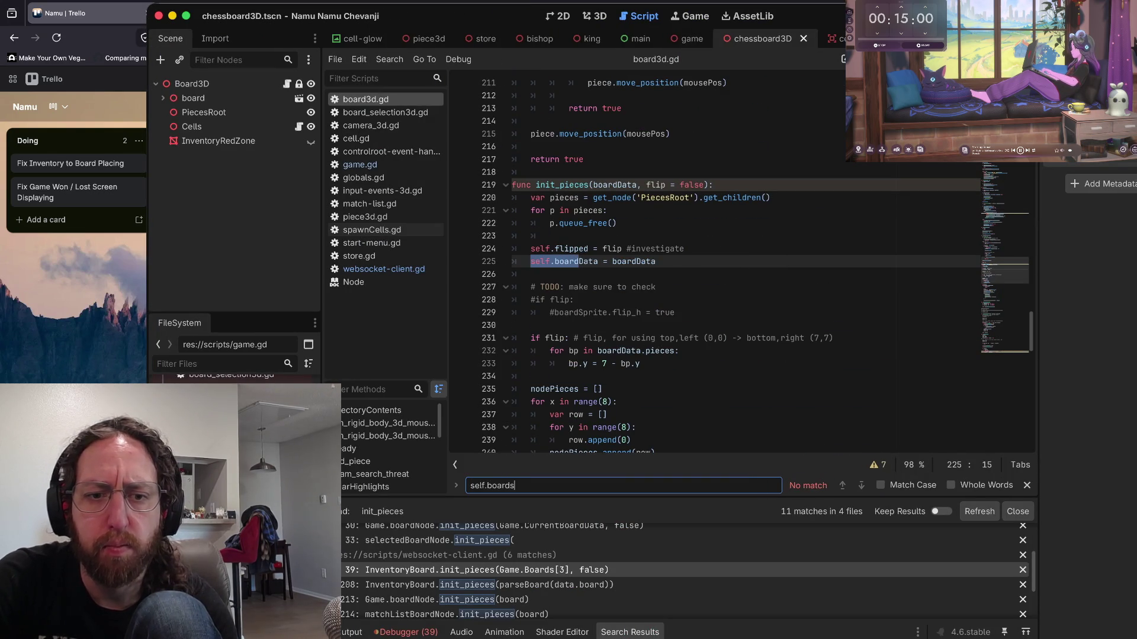
key("Escape")
key("ctrl+shift+f")
type("self.boards")
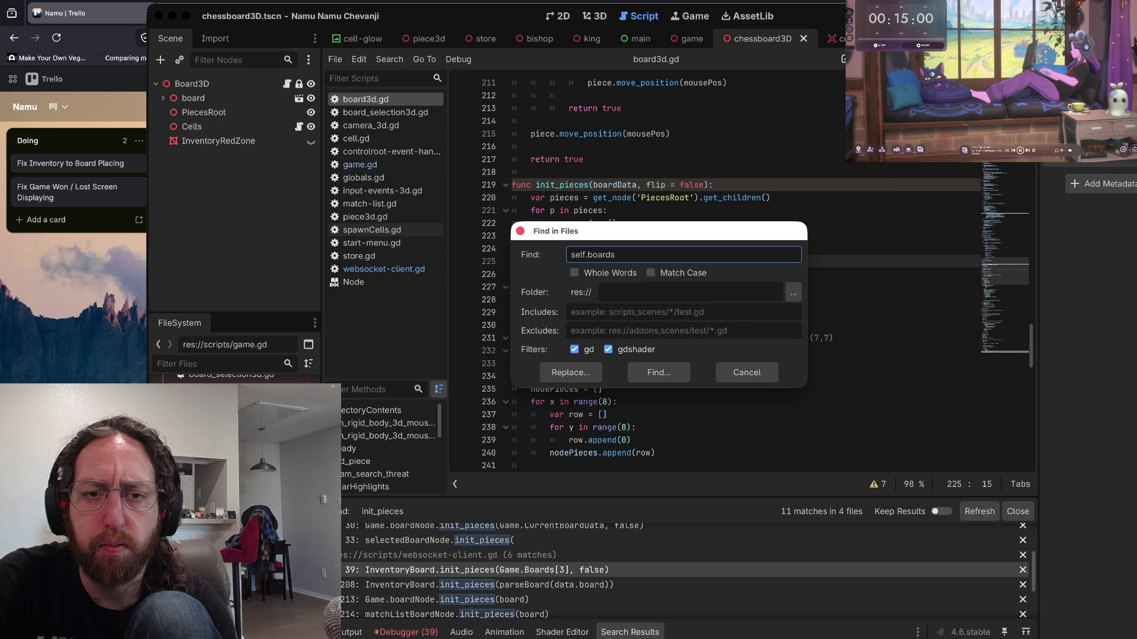
type(".clear")
key("Return")
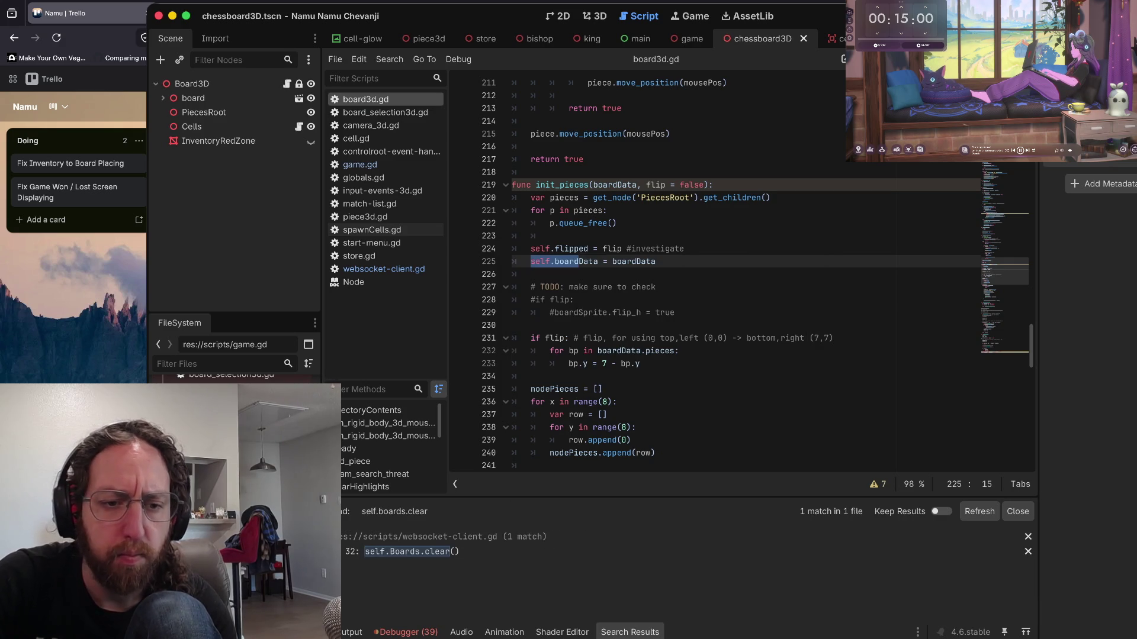
- Open the match and change self.Boards.clear() to Game.Boards.clear() on line 32
left_click(411, 551)
left_click(547, 301)
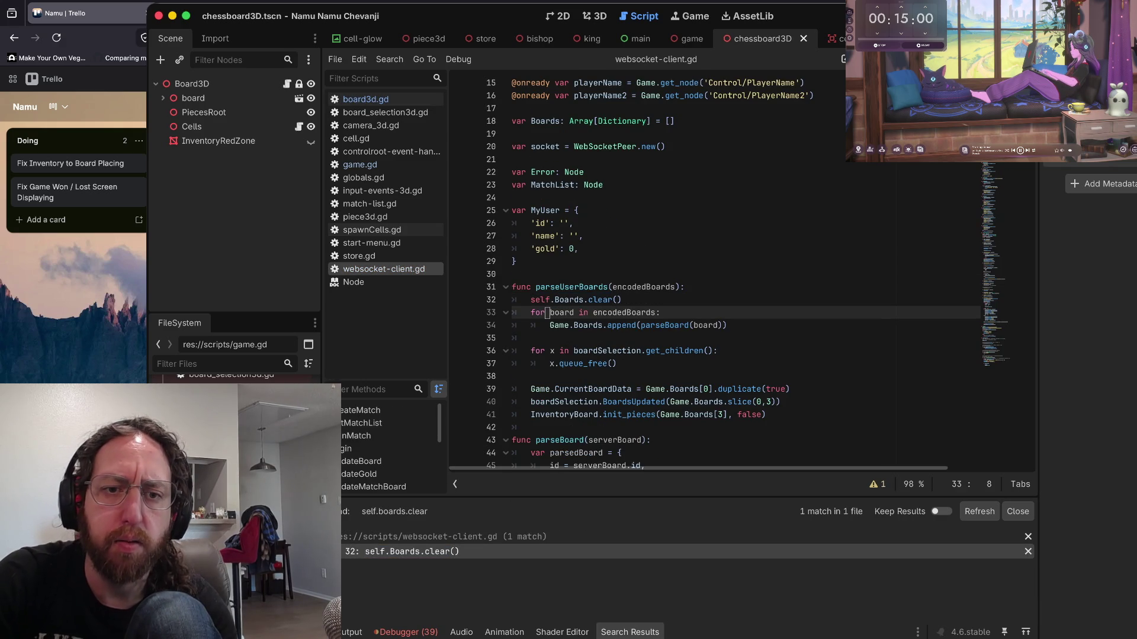
key("BackSpace")
key("BackSpace")
key("BackSpace")
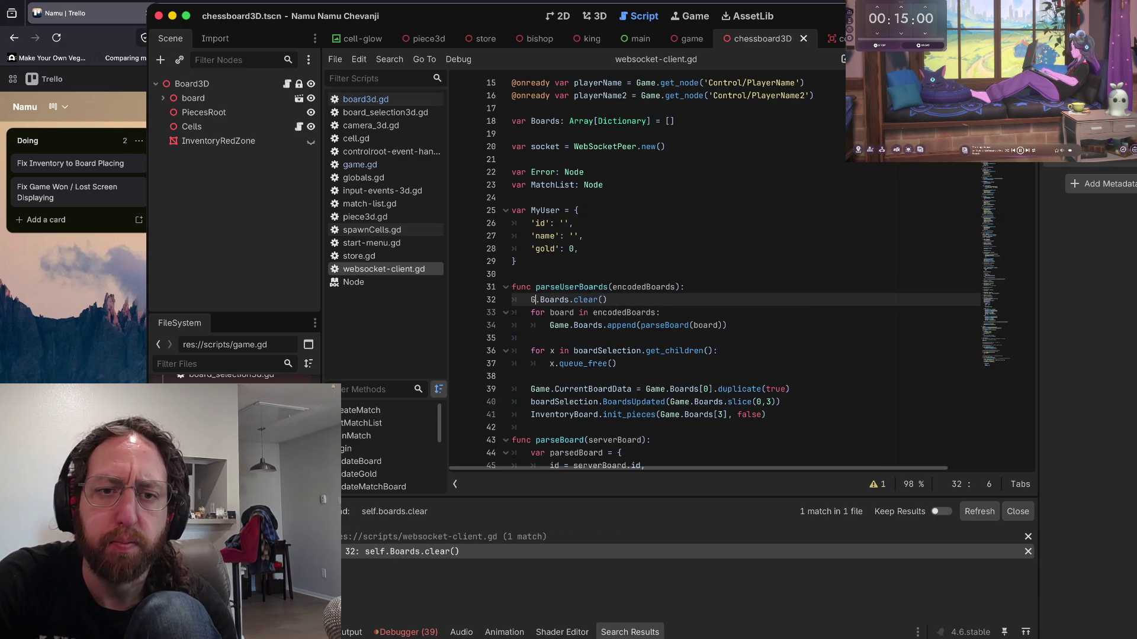
type("Game")
- Delete the var Boards declaration line, save websocket-client.gd, and hide Godot to show Trello
left_click(533, 274)
key("Up")
key("Up")
key("Up")
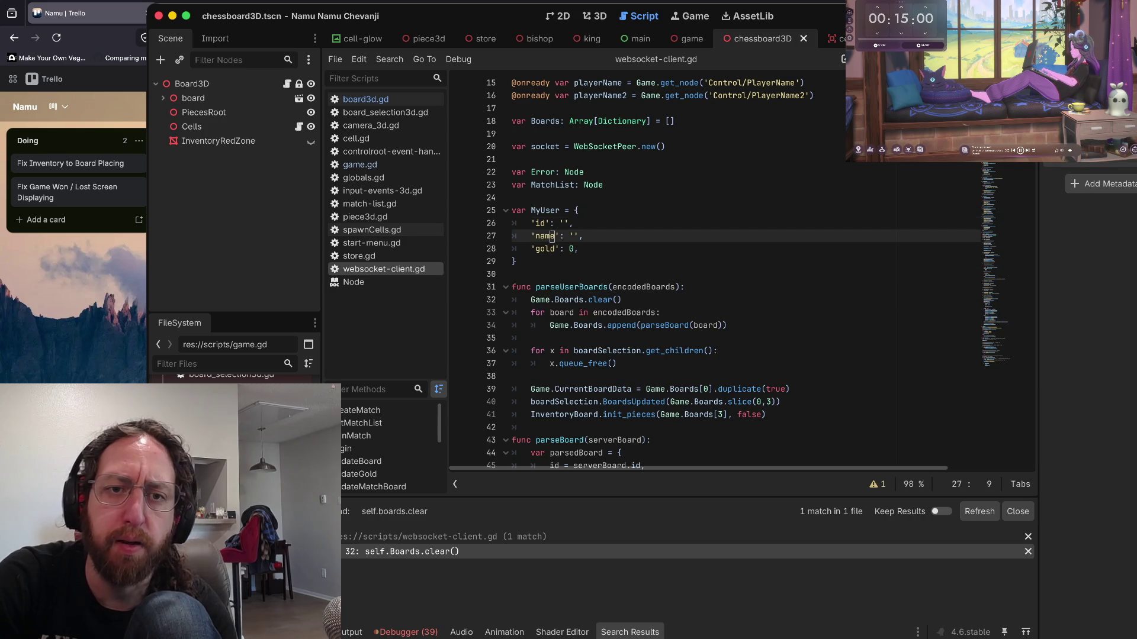
key("ctrl+shift+k")
key("ctrl+shift+k")
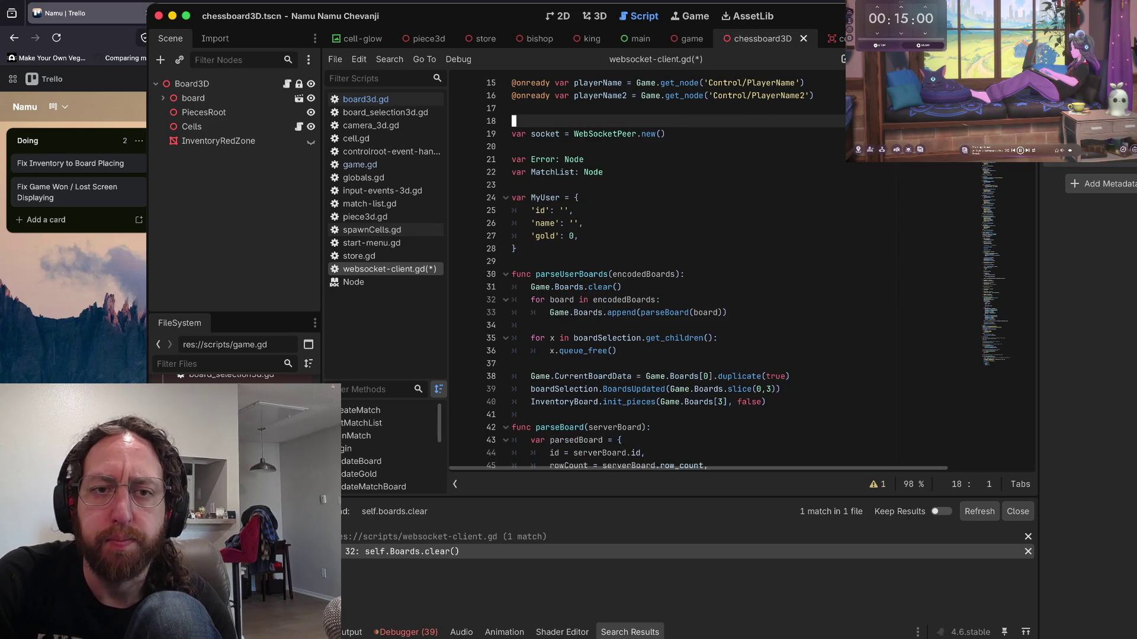
key("ctrl+s")
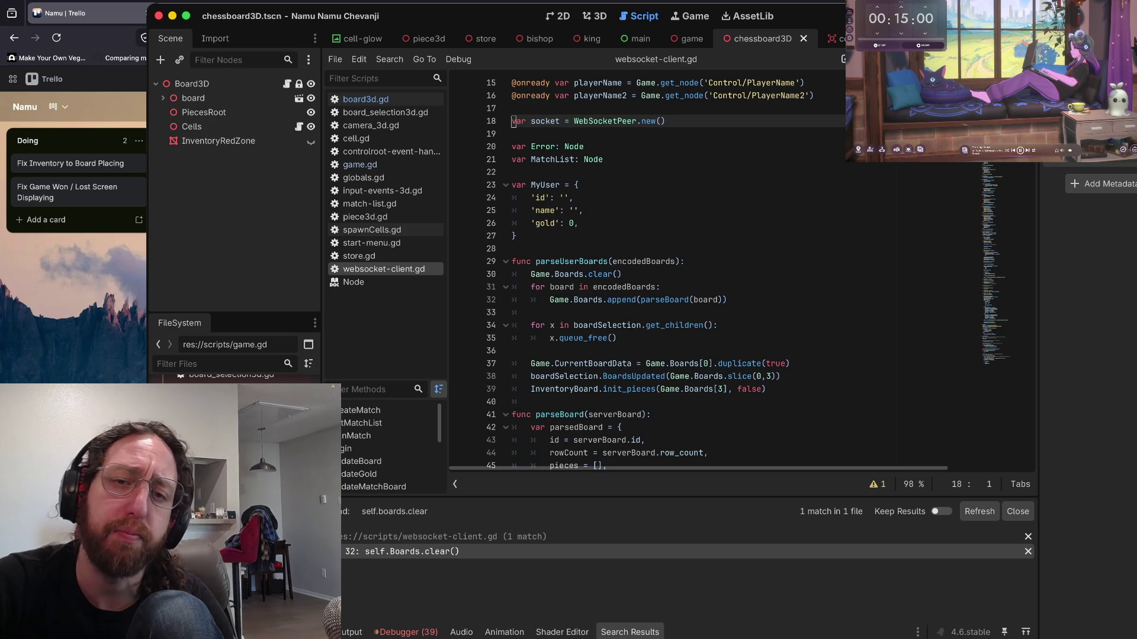
key("super+h")
key("super+h")
key("super+h")
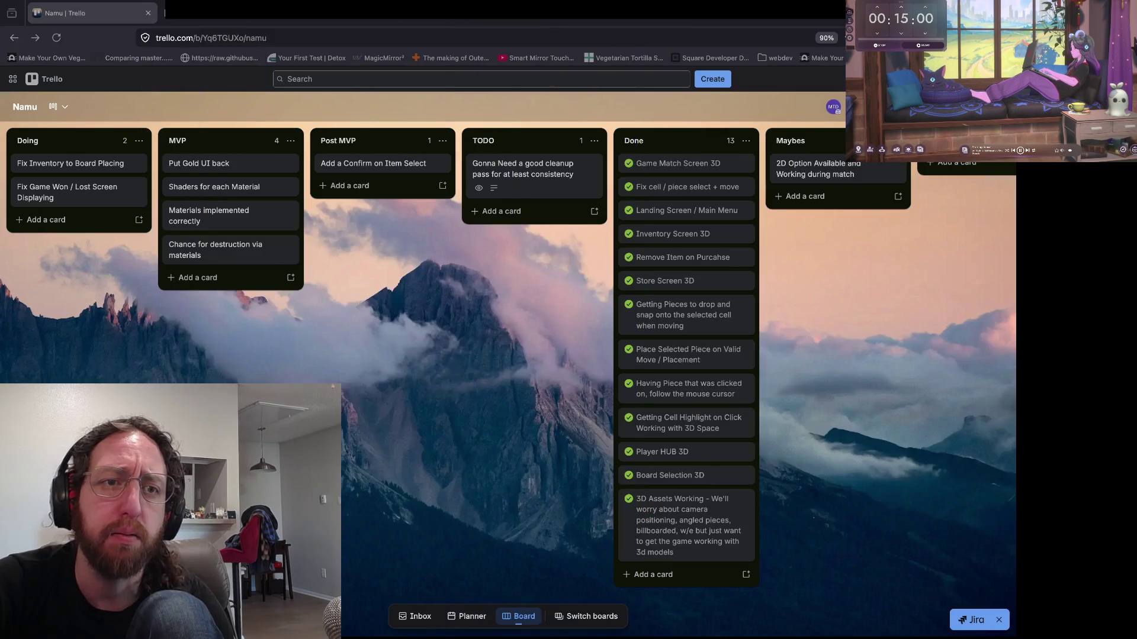
- In Excalidraw, draw a green box right of the notes and label it Websocket
key("ctrl+Tab")
scroll(570, 312, "down", 3)
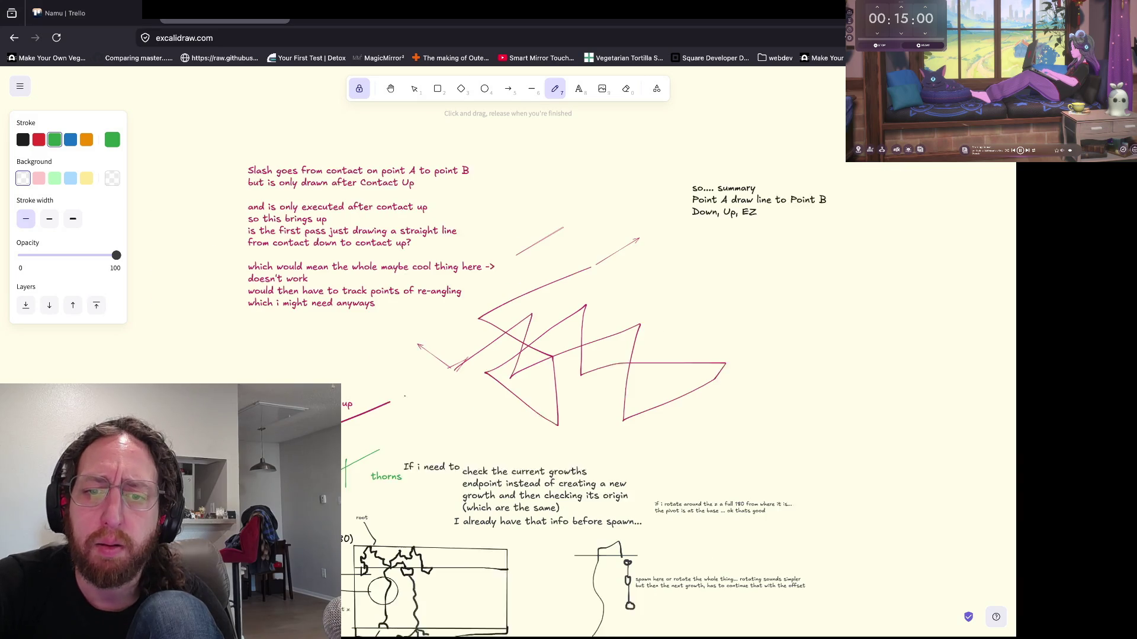
scroll(568, 356, "down", 3)
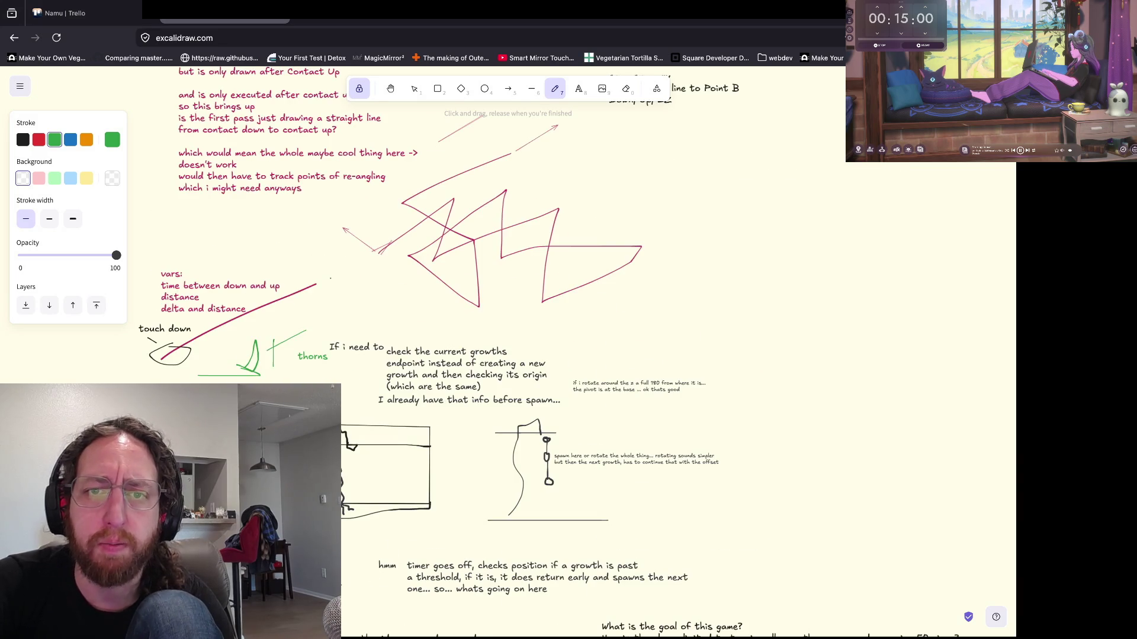
scroll(569, 320, "down", 5)
scroll(391, 379, "up", 4)
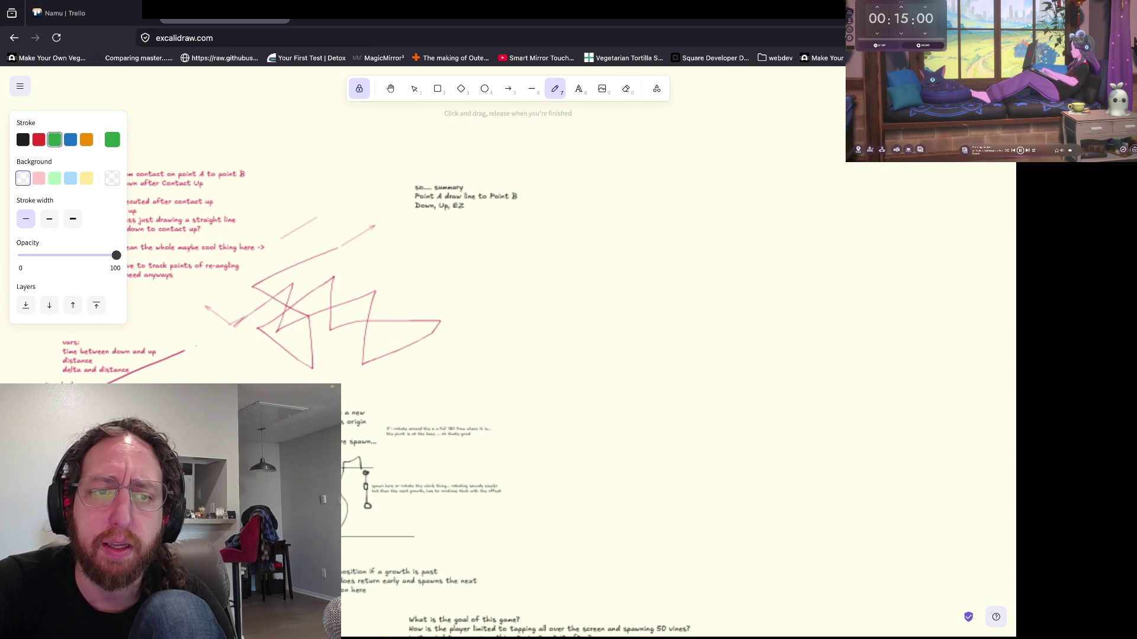
scroll(568, 355, "left", 3)
key("r")
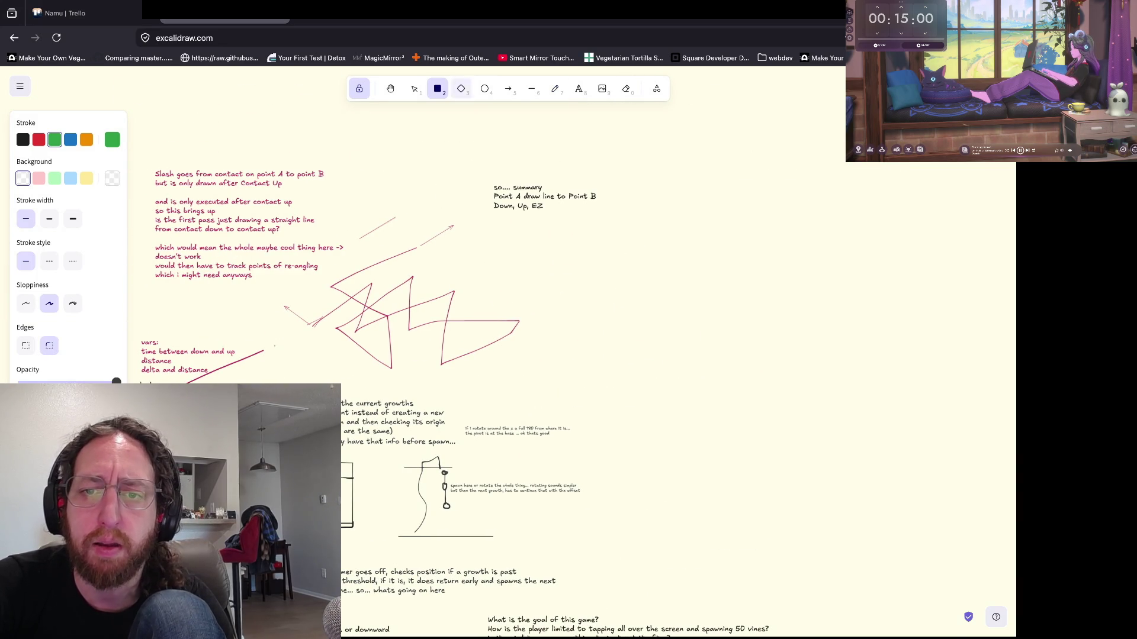
mouse_move(616, 256)
left_mouse_down()
mouse_move(814, 463)
mouse_move(789, 448)
left_mouse_up()
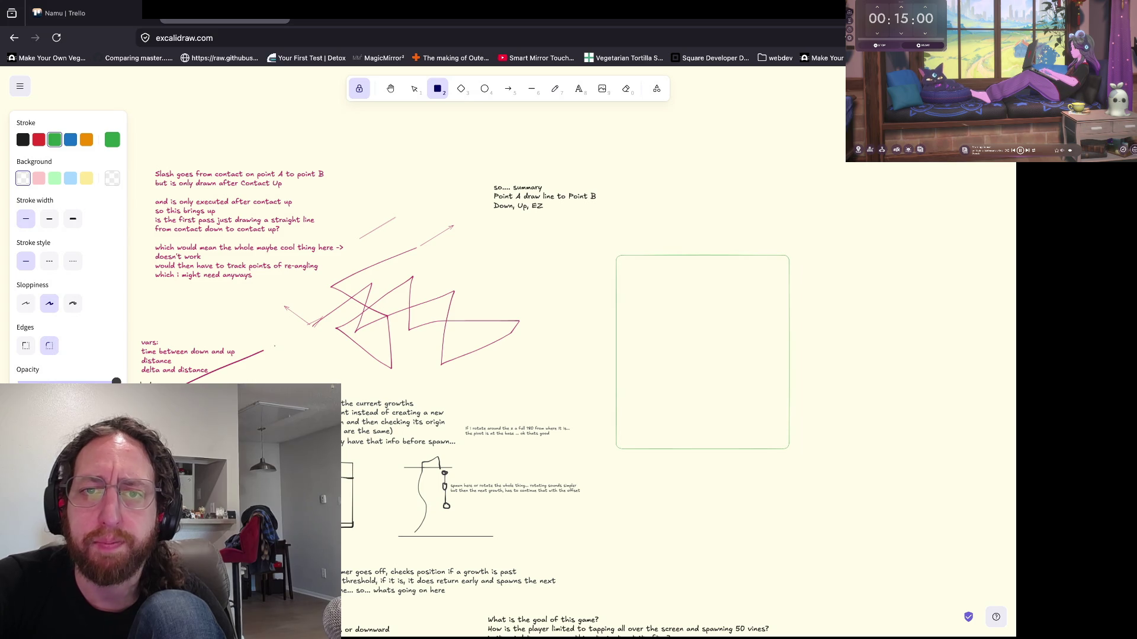
left_click(578, 89)
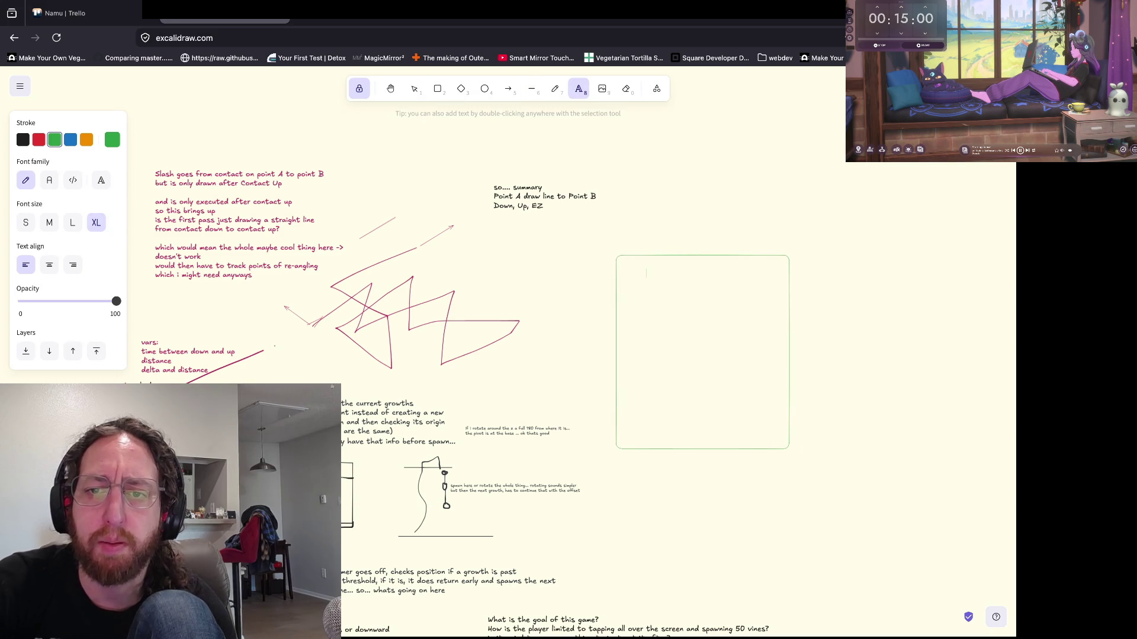
type("Websocket")
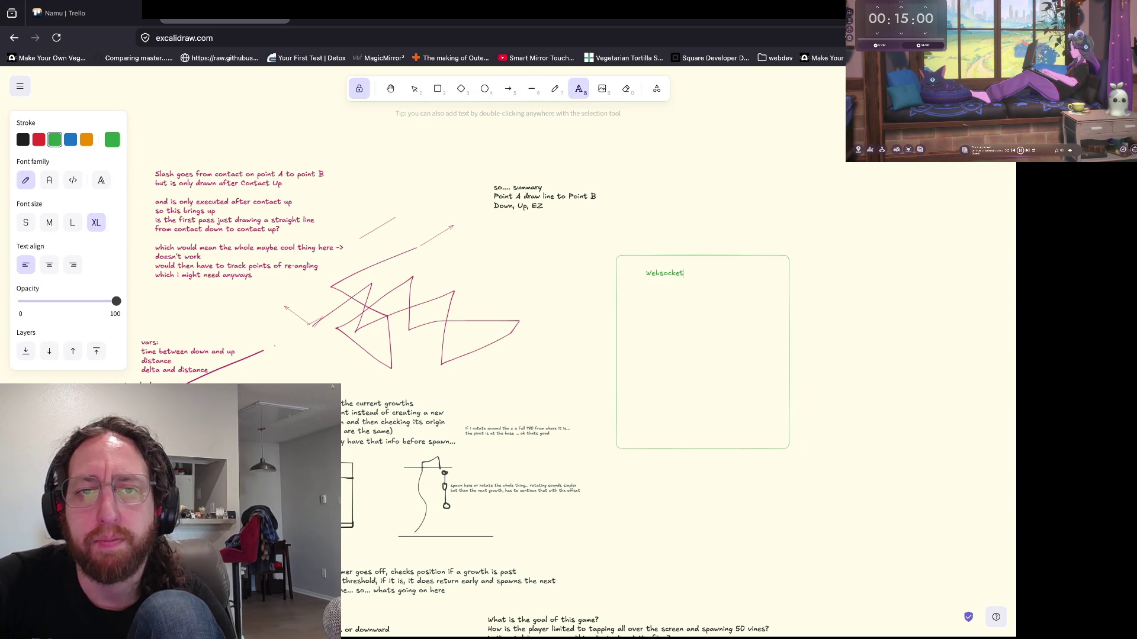
key("Escape")
- Draw a second box beside it for the Board label, then return to Godot
key("r")
left_click_drag(808, 251, 947, 457)
key("p")
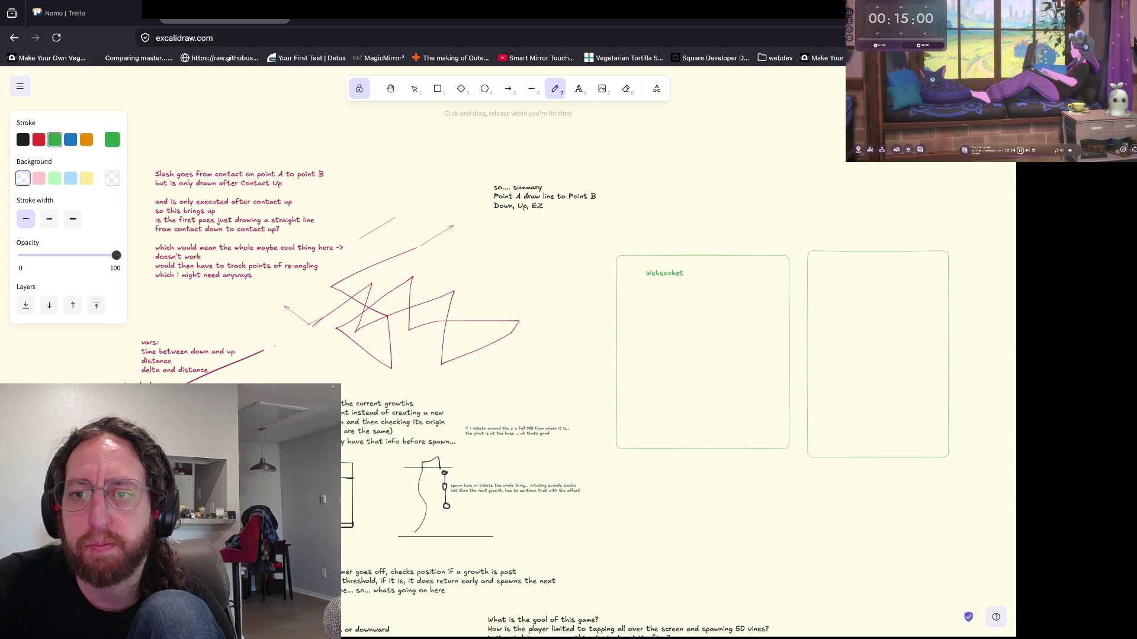
key("d")
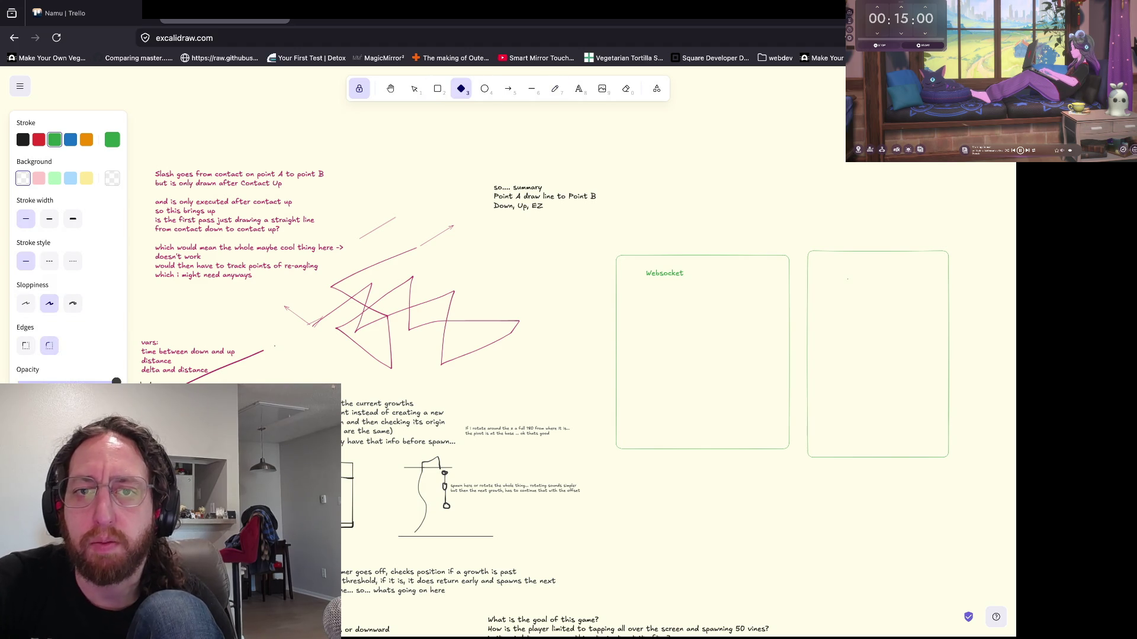
key("p")
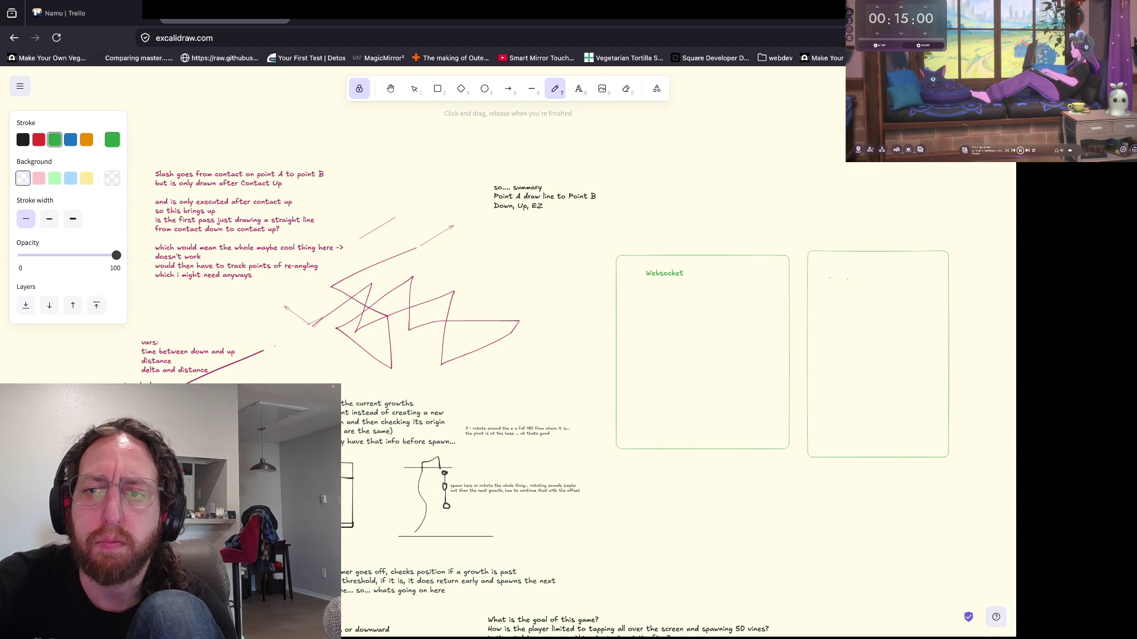
key("t")
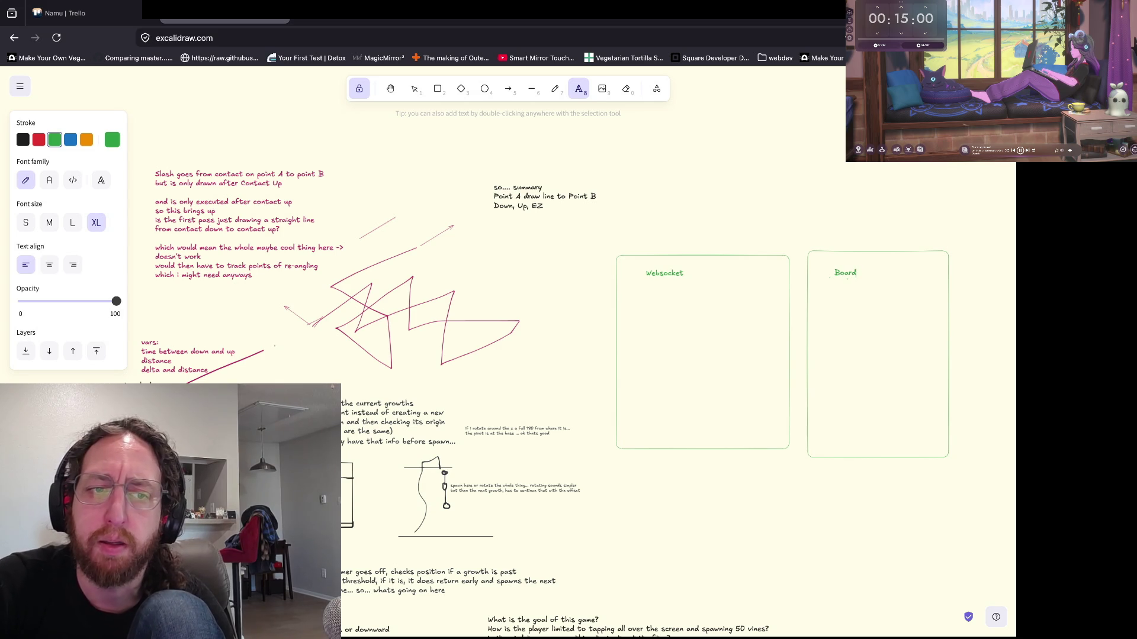
scroll(551, 402, "left", 1)
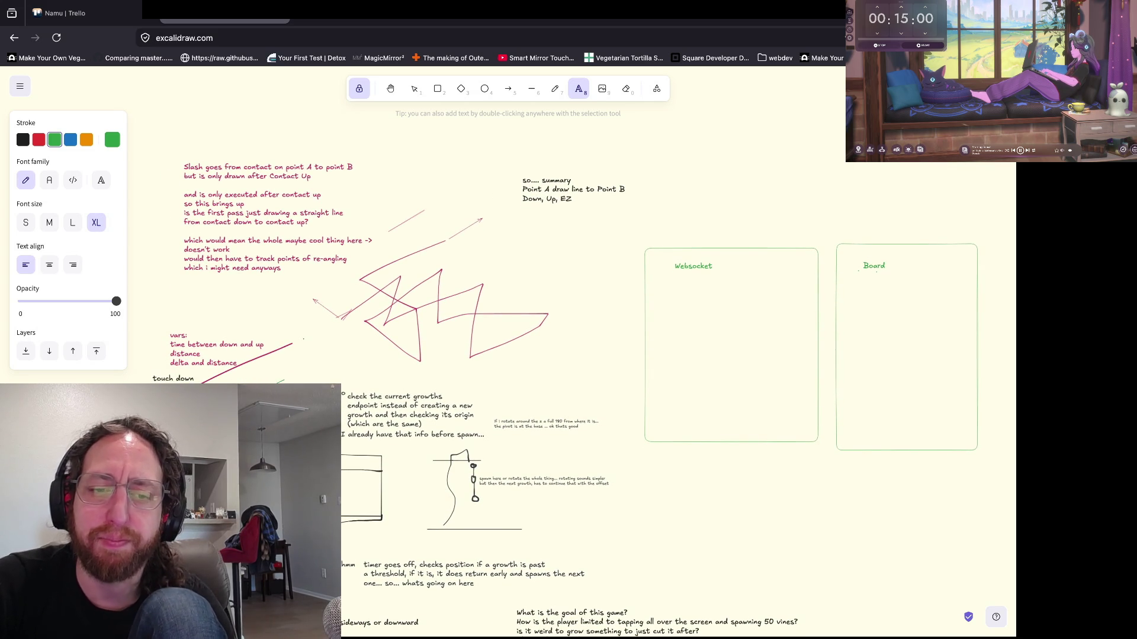
scroll(551, 403, "up", 2)
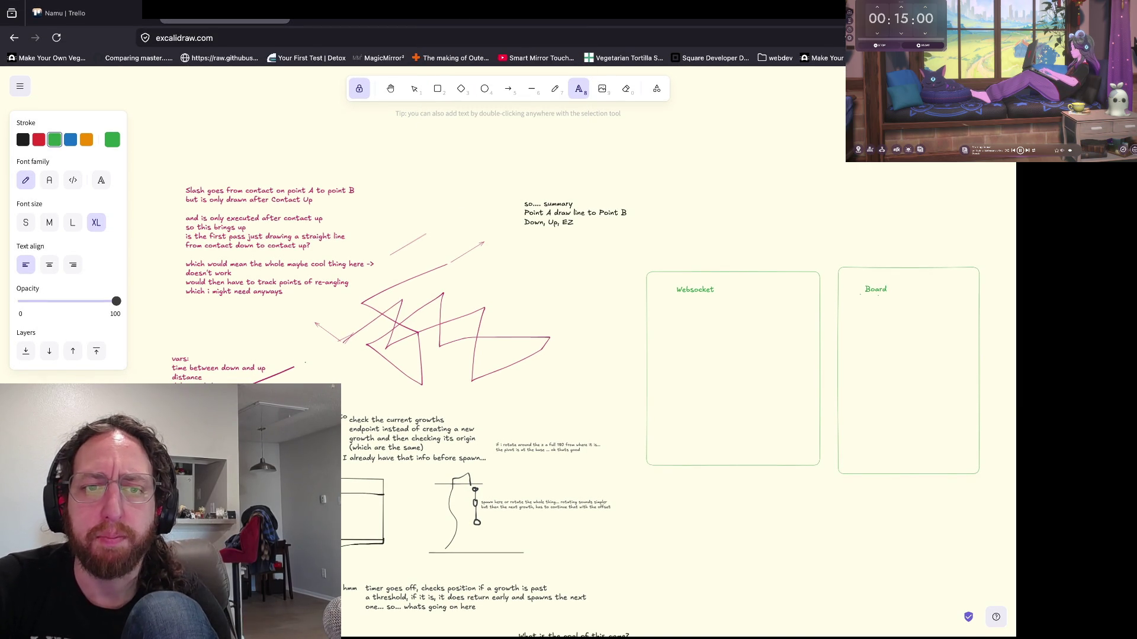
key("super+Tab")
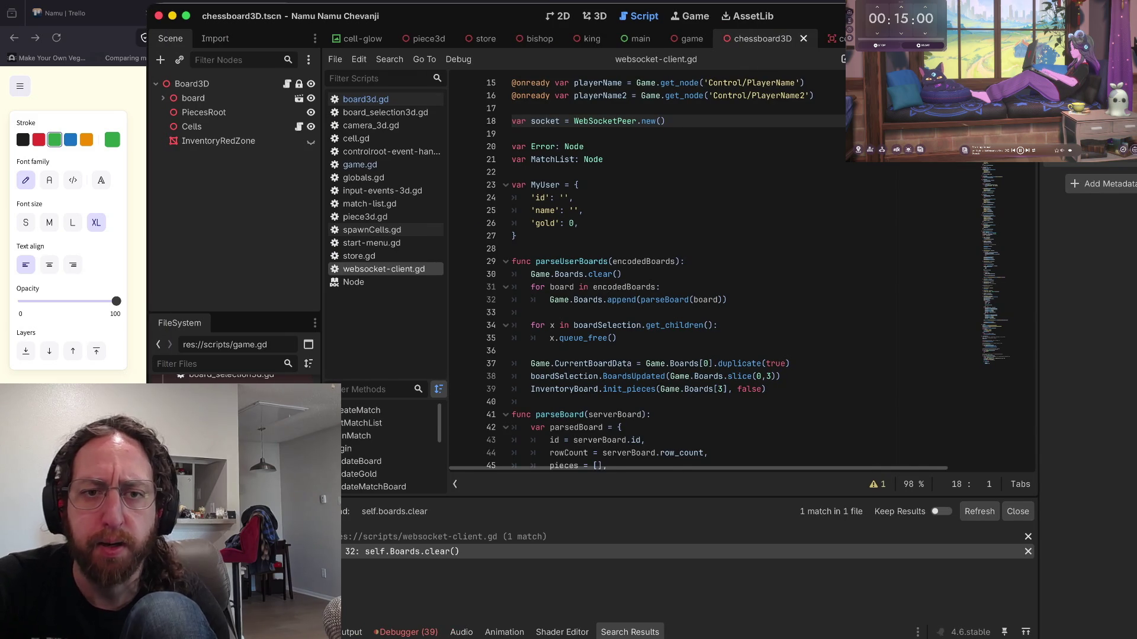
- Run the game and submit a player name to reach the chessboard view
left_click(517, 235)
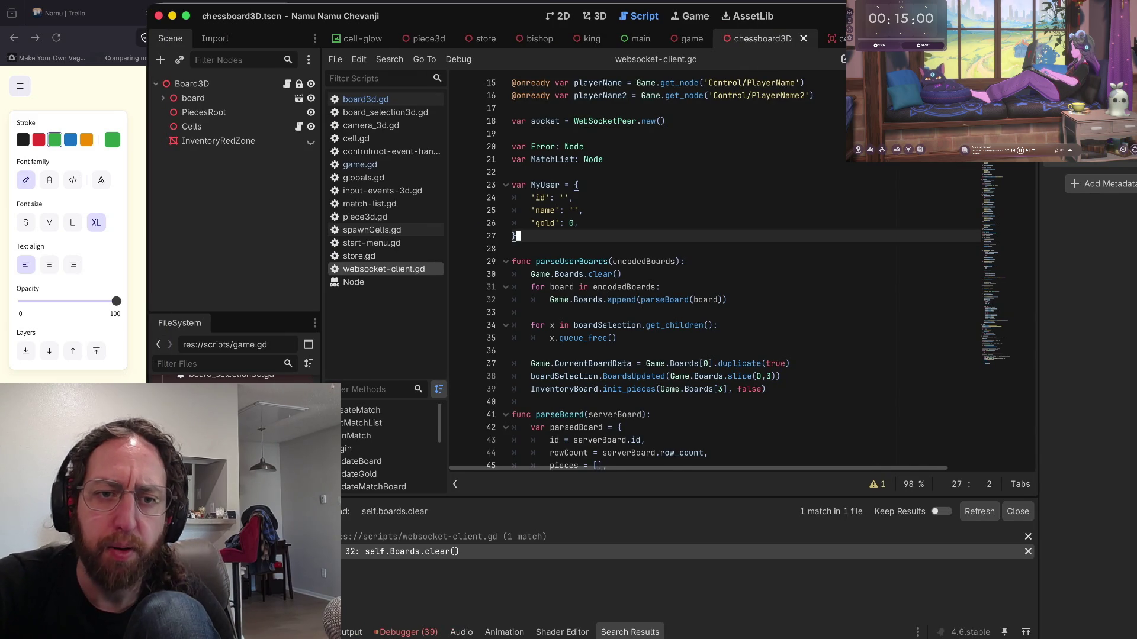
left_click(624, 261)
left_click(514, 249)
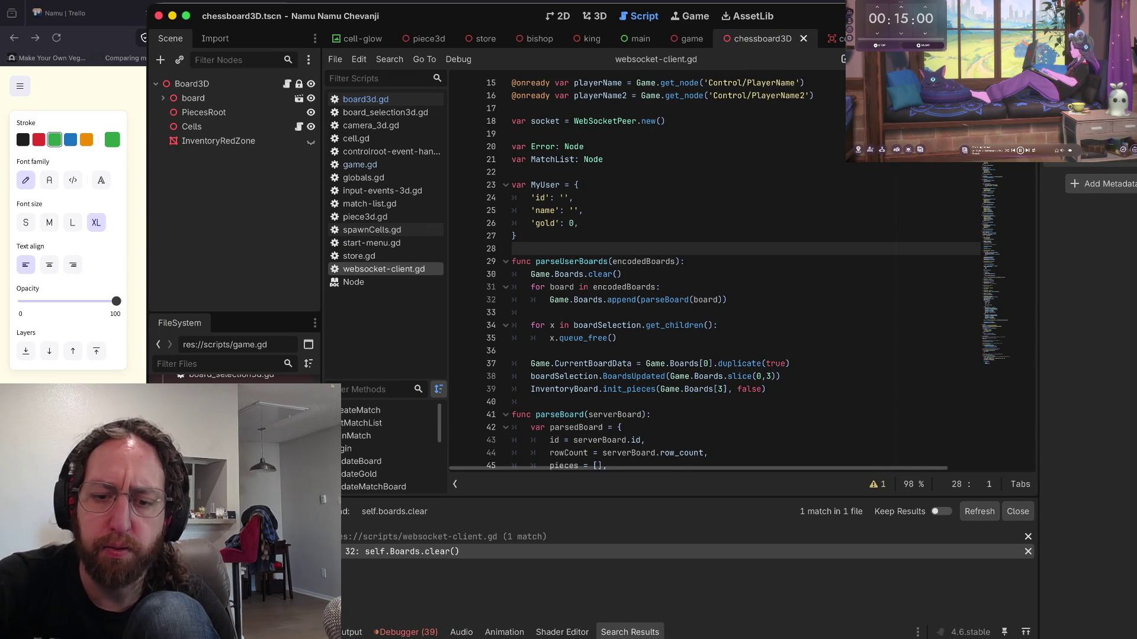
key("super+b")
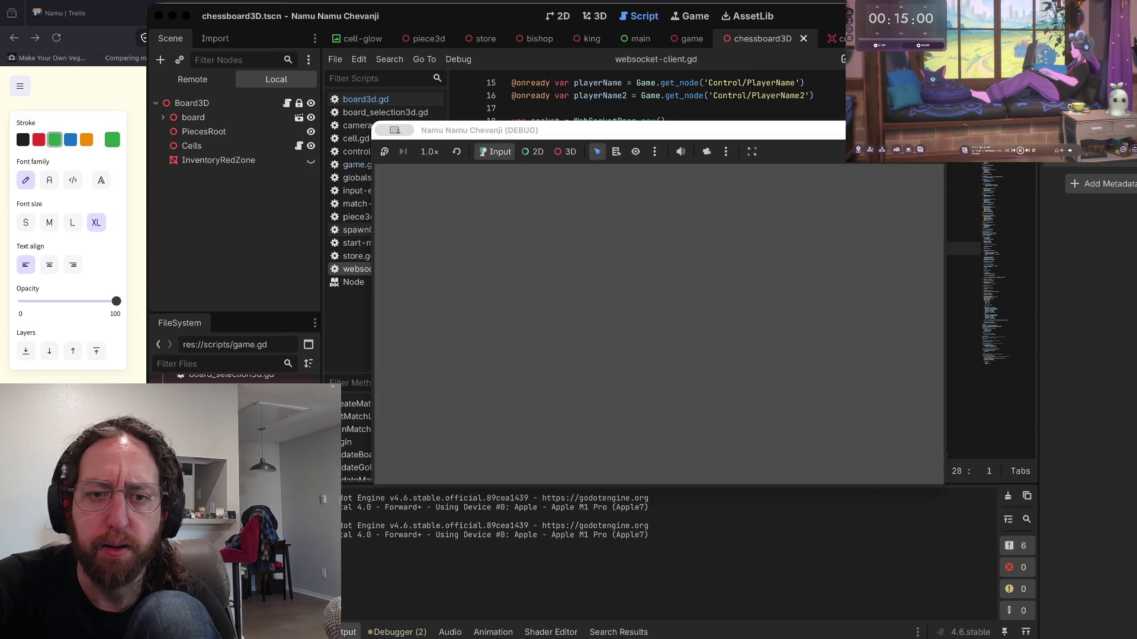
type("be")
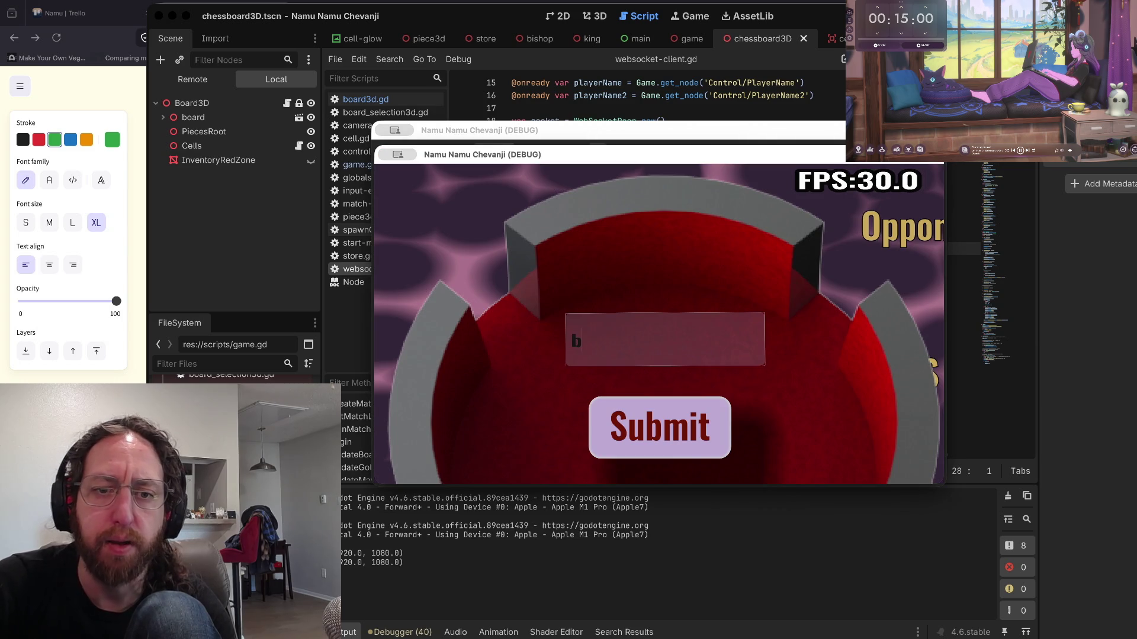
key("Return")
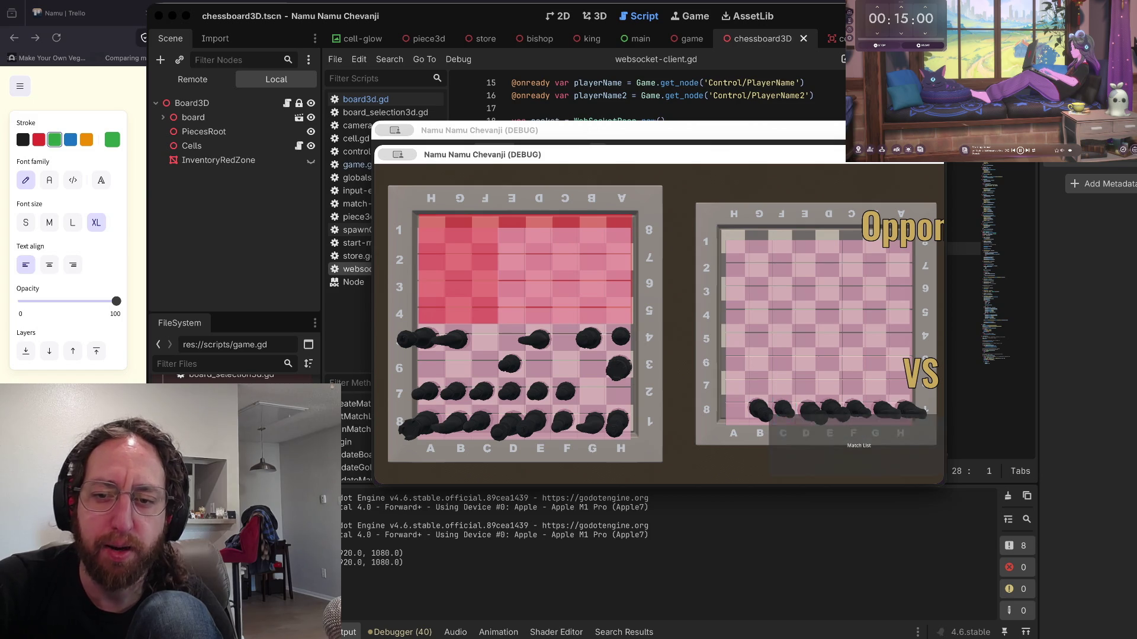
- Browse the game's pieces in the Remote scene tree, glance at the whiteboard, and return to Godot
left_click(193, 79)
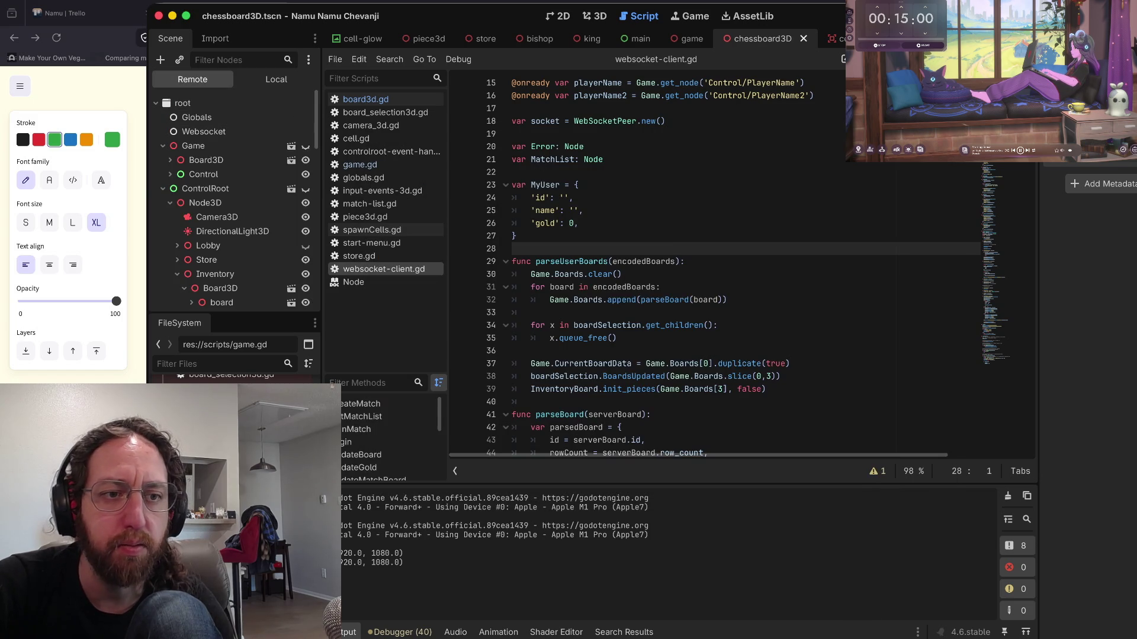
scroll(237, 201, "down", 10)
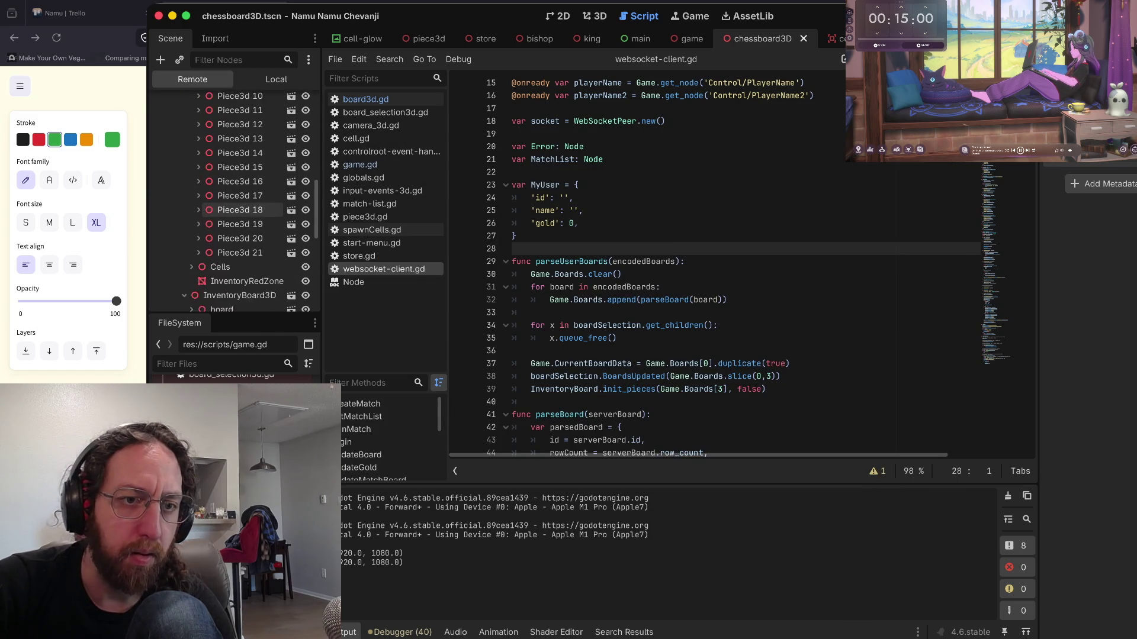
scroll(272, 283, "down", 5)
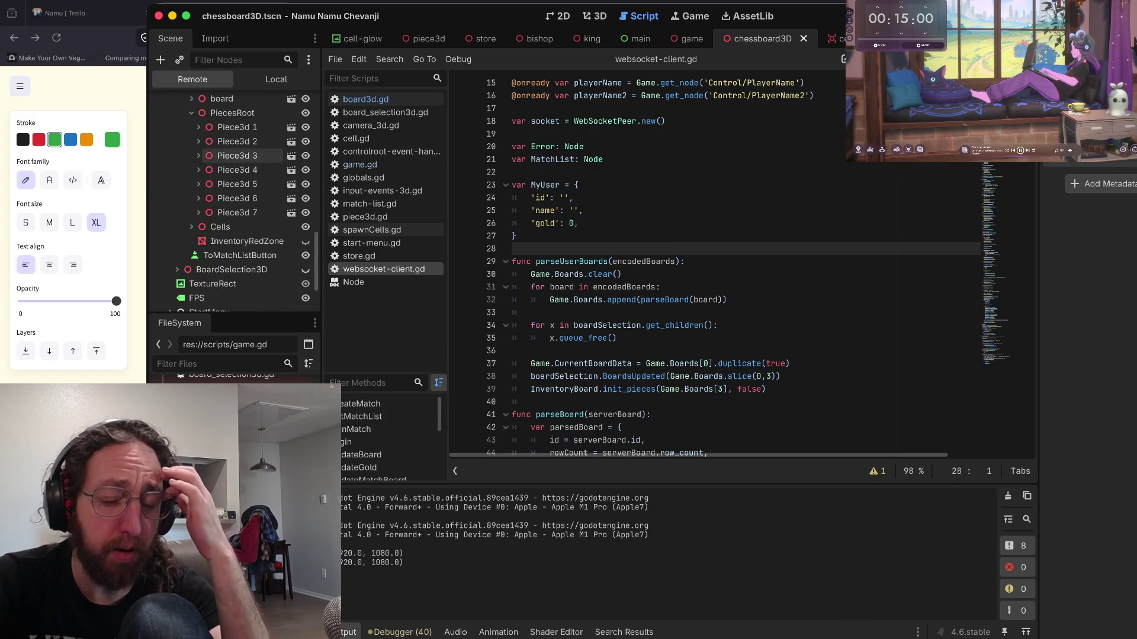
scroll(260, 236, "up", 5)
scroll(248, 207, "down", 3)
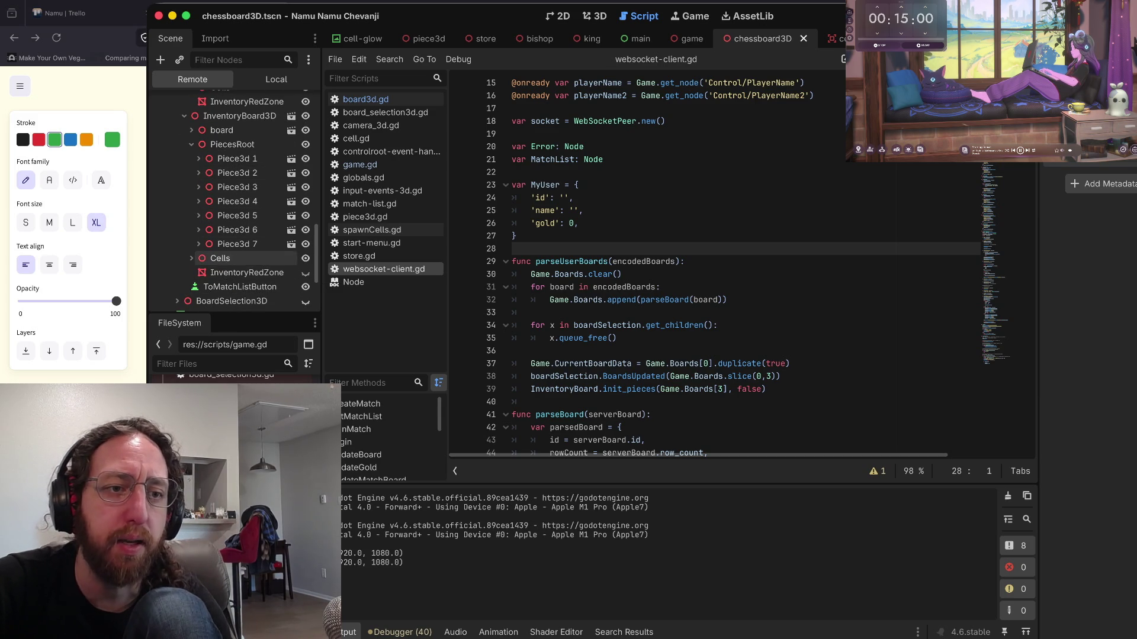
scroll(237, 251, "up", 8)
scroll(237, 250, "up", 4)
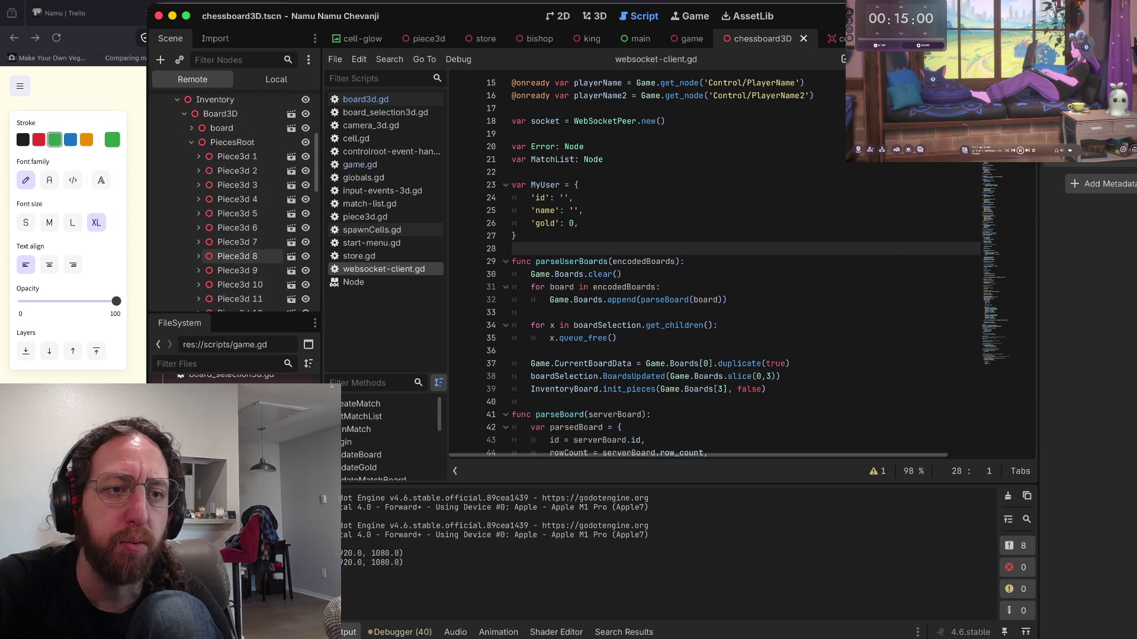
scroll(237, 250, "up", 10)
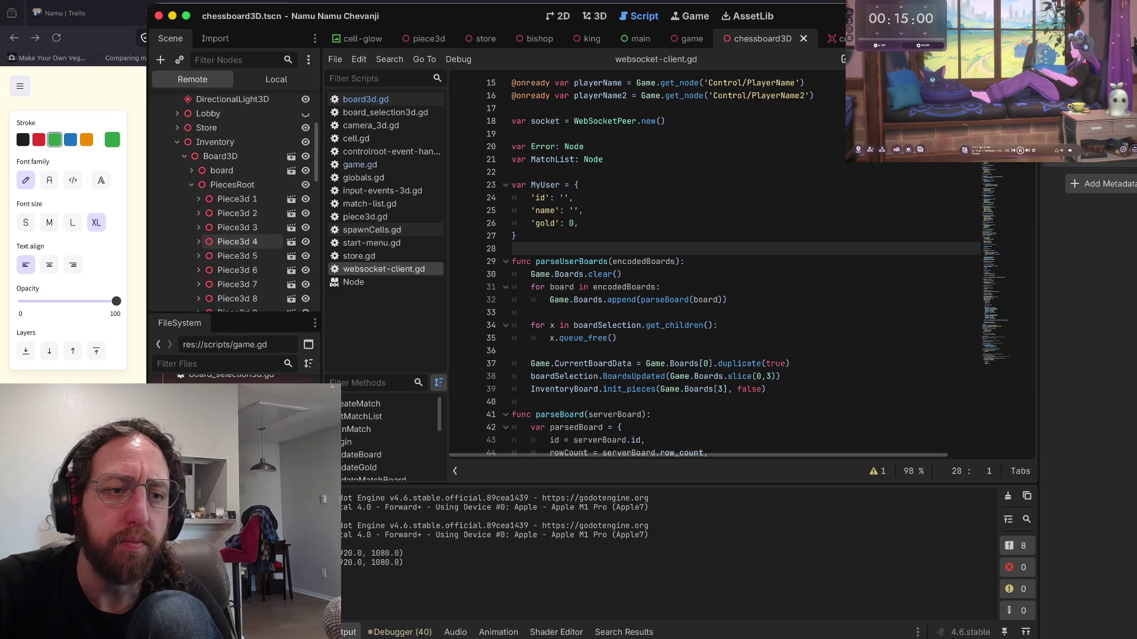
scroll(237, 242, "down", 6)
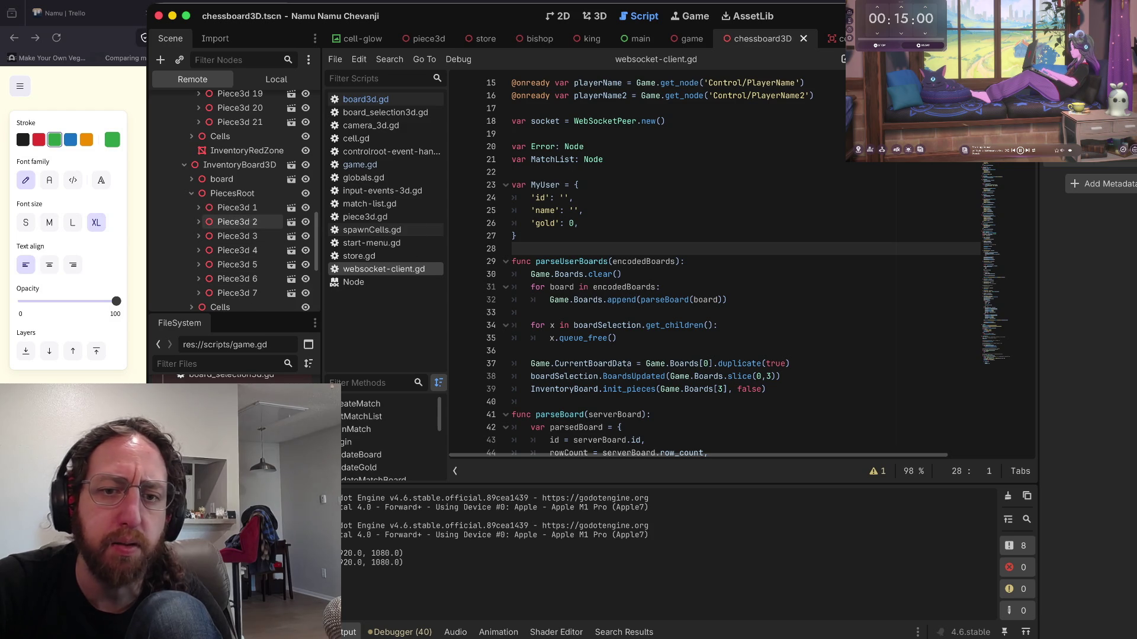
key("super+h")
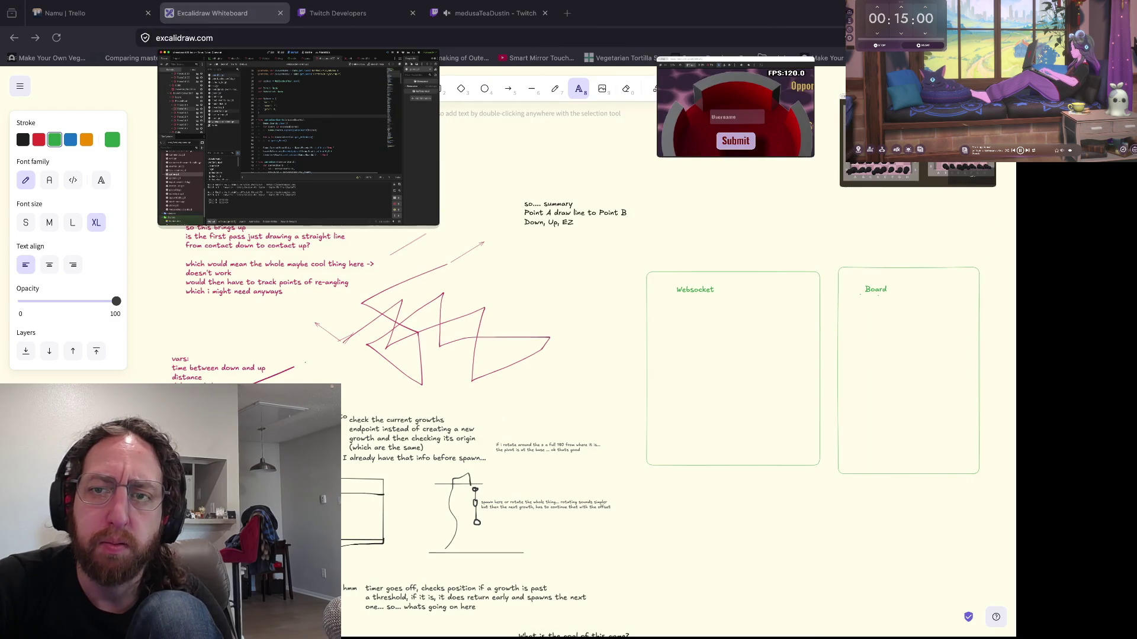
key("super+Tab")
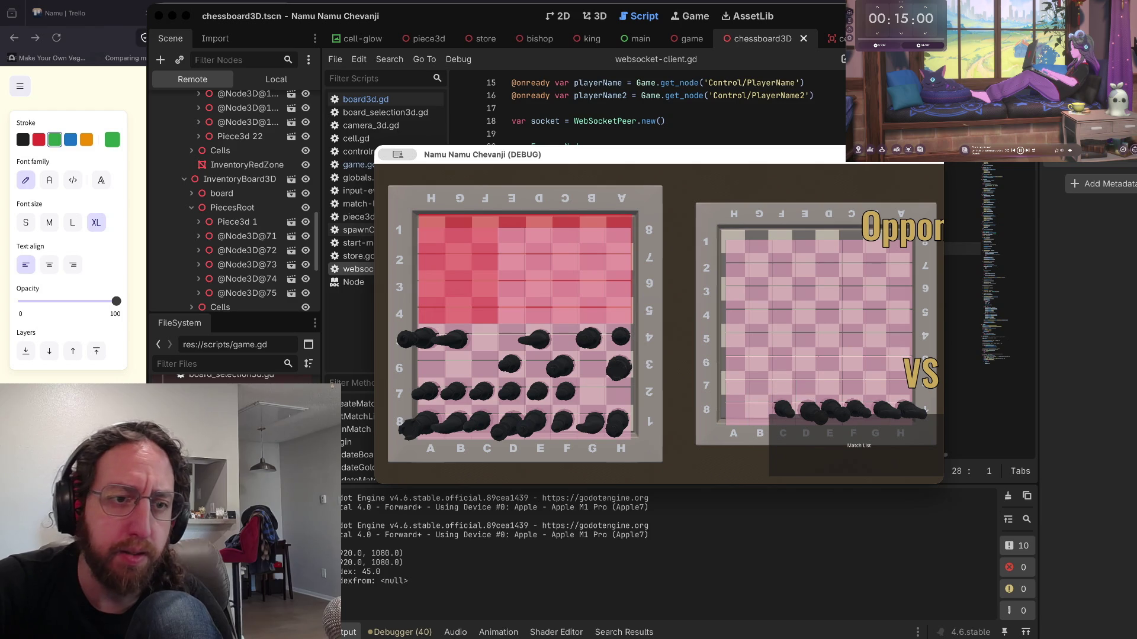
- Scroll through the running game's Remote scene tree
scroll(243, 217, "down", 2)
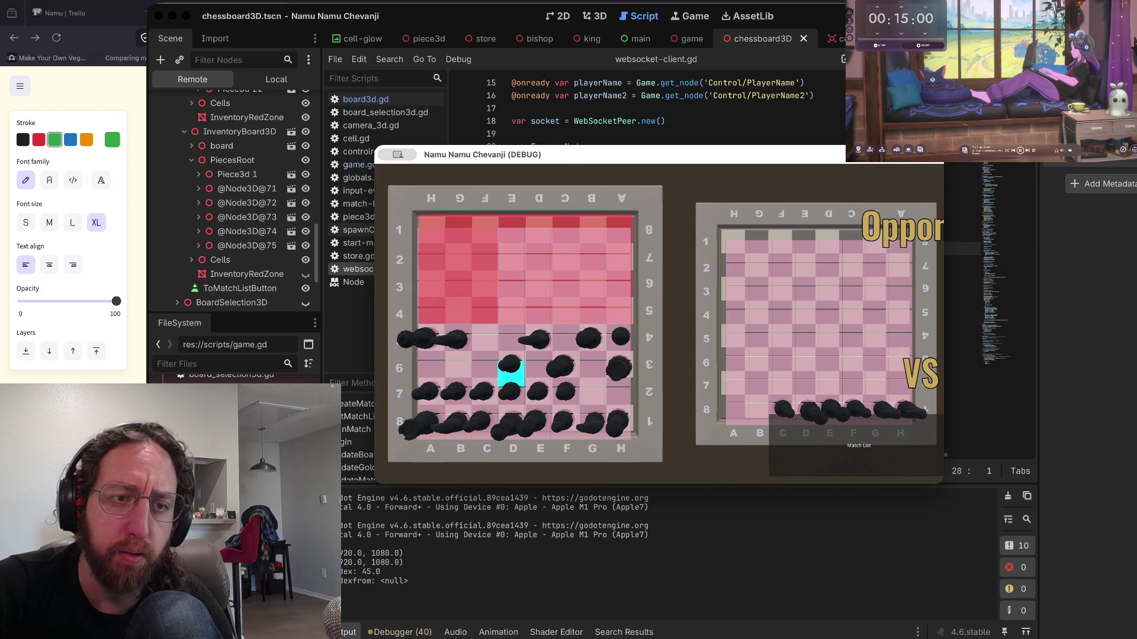
scroll(243, 219, "up", 4)
scroll(243, 219, "up", 4)
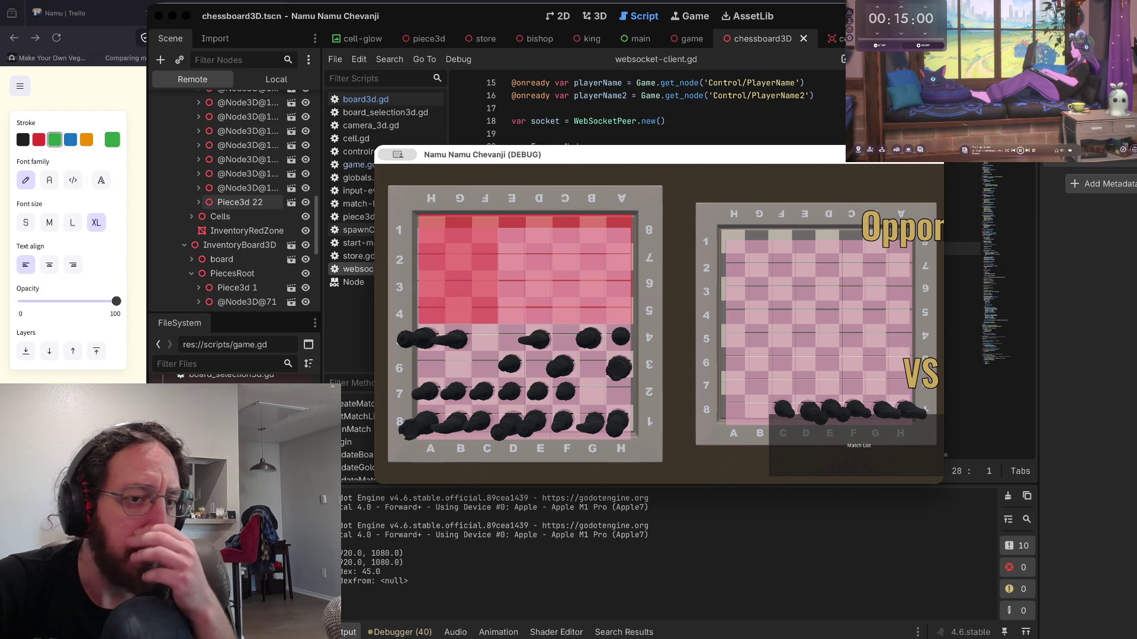
scroll(242, 201, "up", 6)
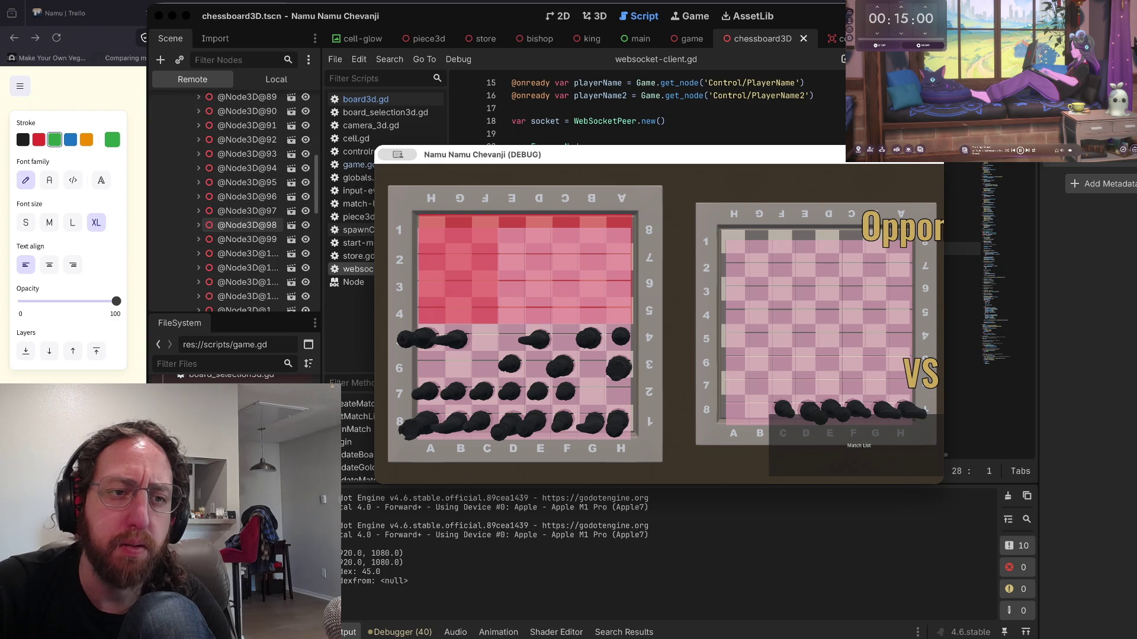
scroll(242, 136, "down", 2)
- Bring the editor over the game and review the script's MyUser dictionary around line 28
left_click(242, 116)
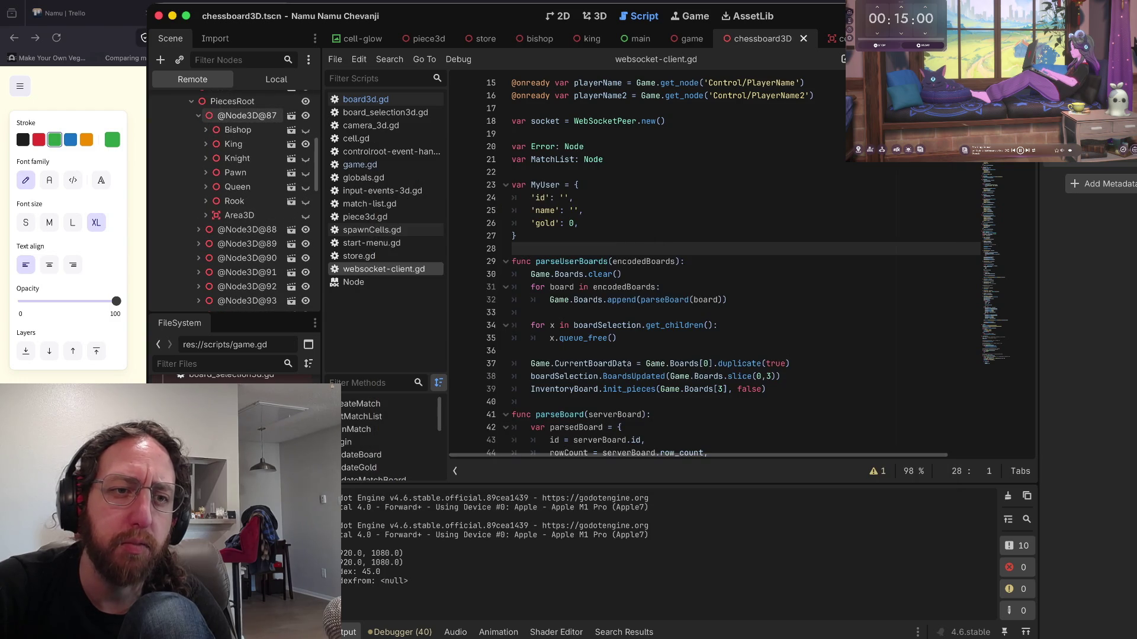
scroll(242, 142, "down", 4)
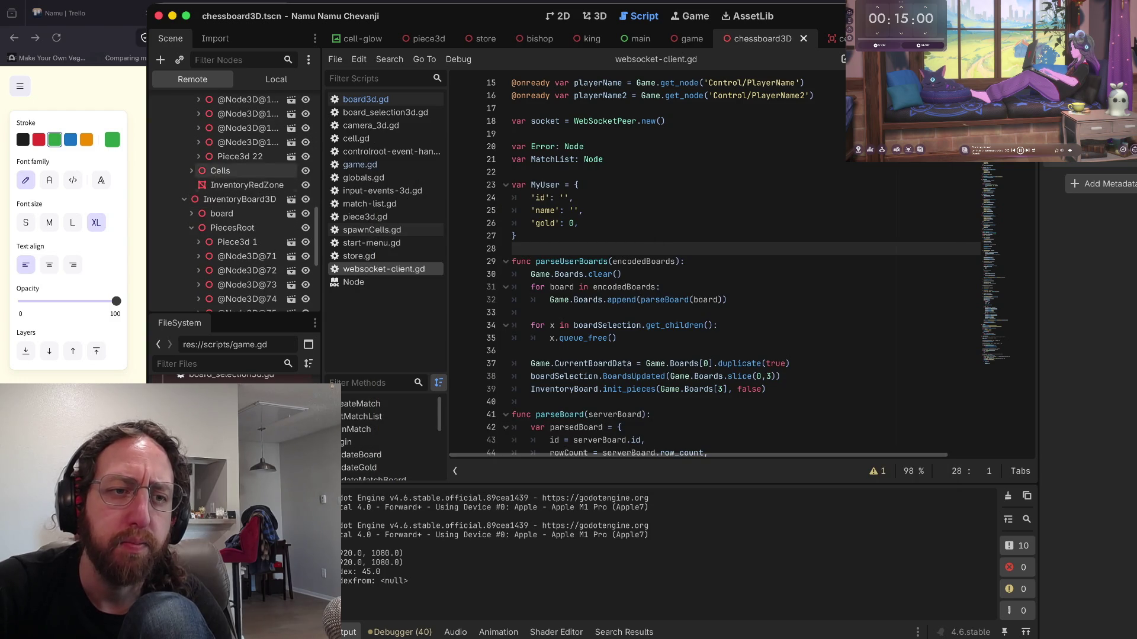
scroll(236, 154, "down", 5)
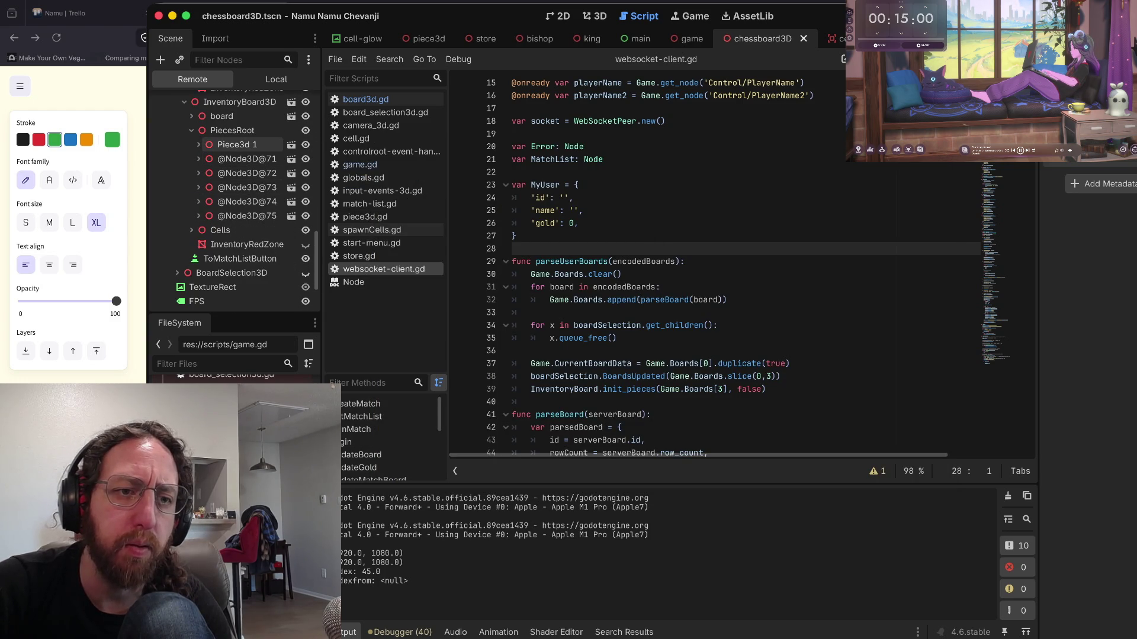
scroll(237, 219, "up", 6)
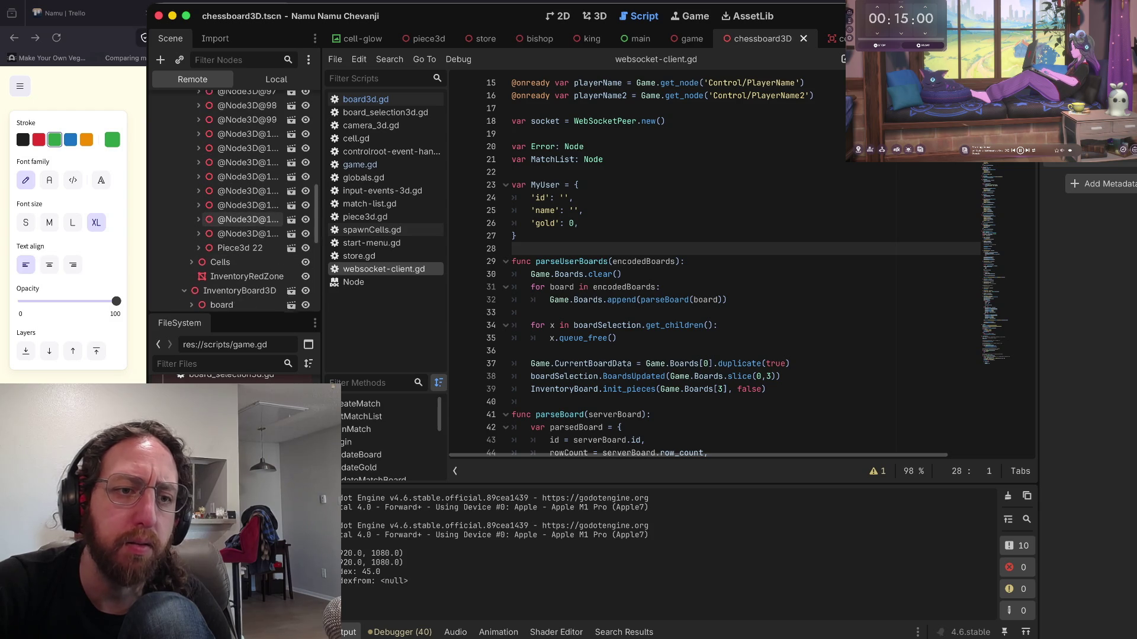
left_click(580, 211)
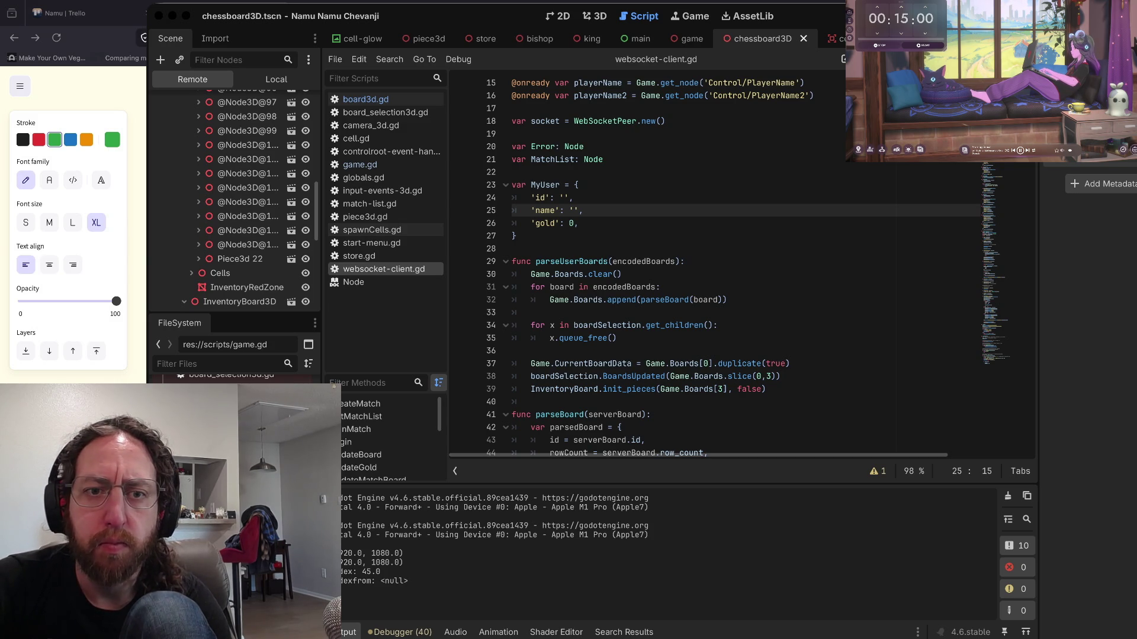
key("Down")
key("Down")
key("Down")
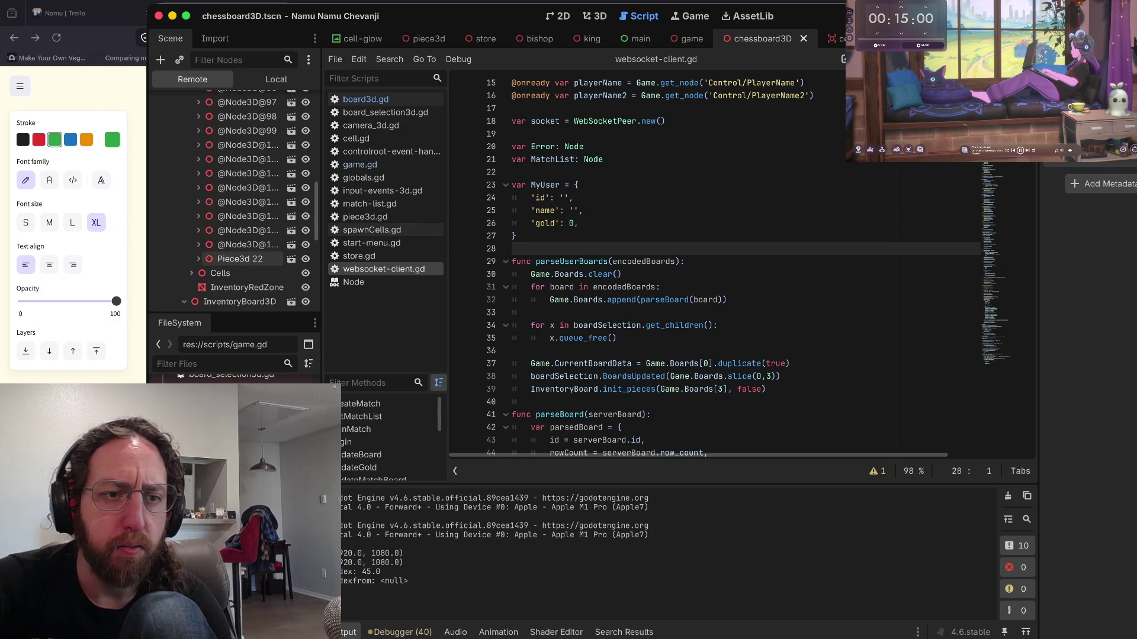
scroll(248, 232, "down", 5)
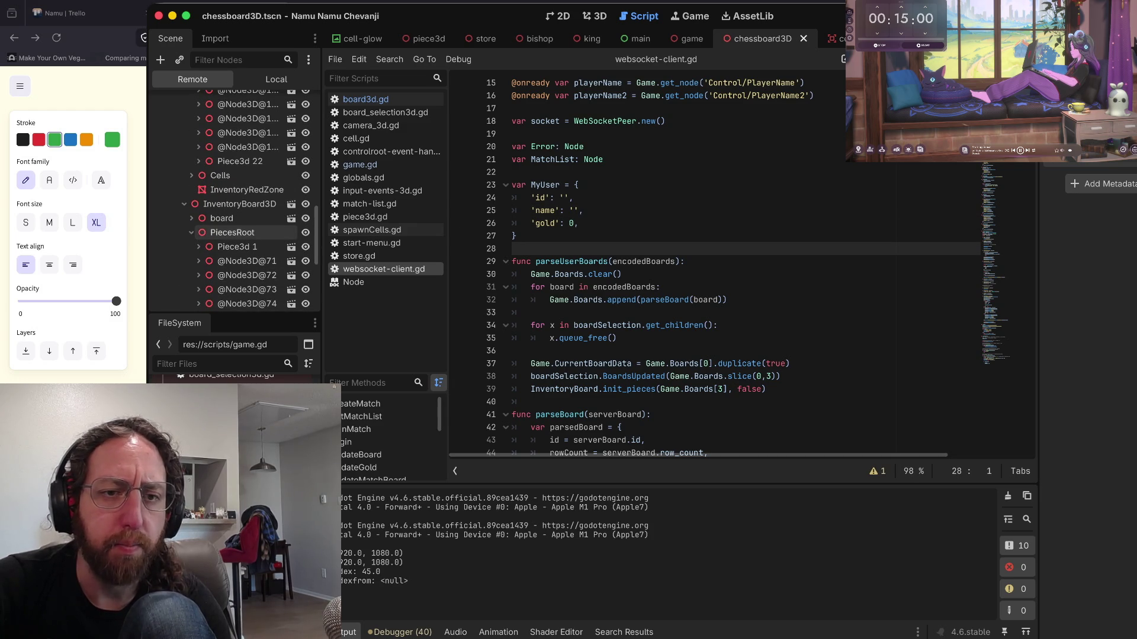
scroll(249, 232, "up", 1)
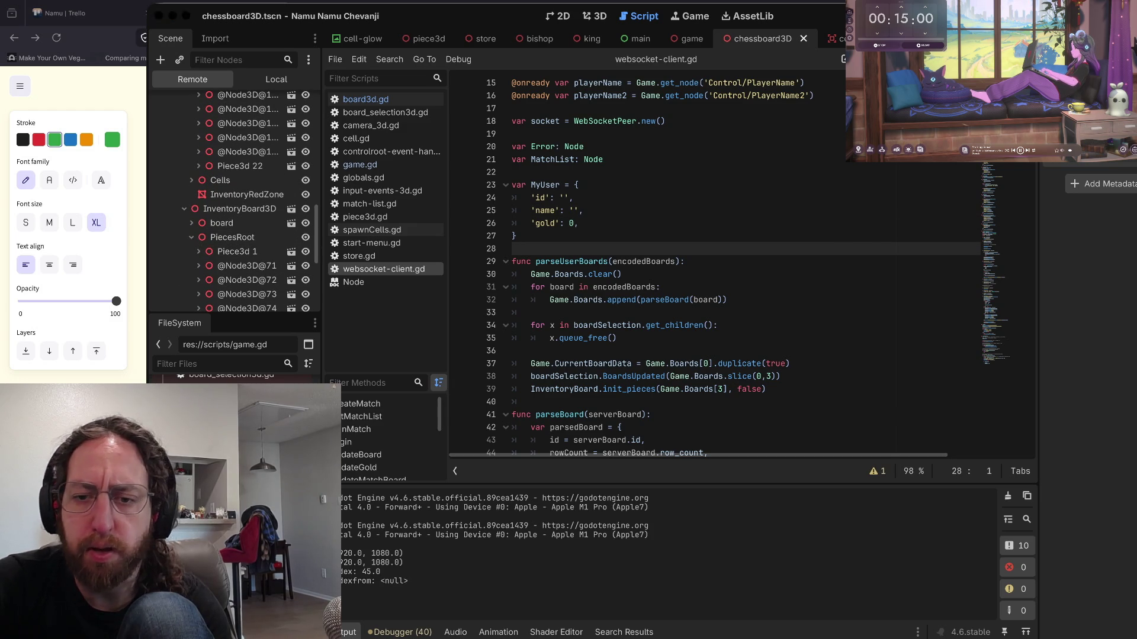
- In the terminal, run git status with the s alias
key("super+Tab")
key("Return")
type("s")
key("Return")
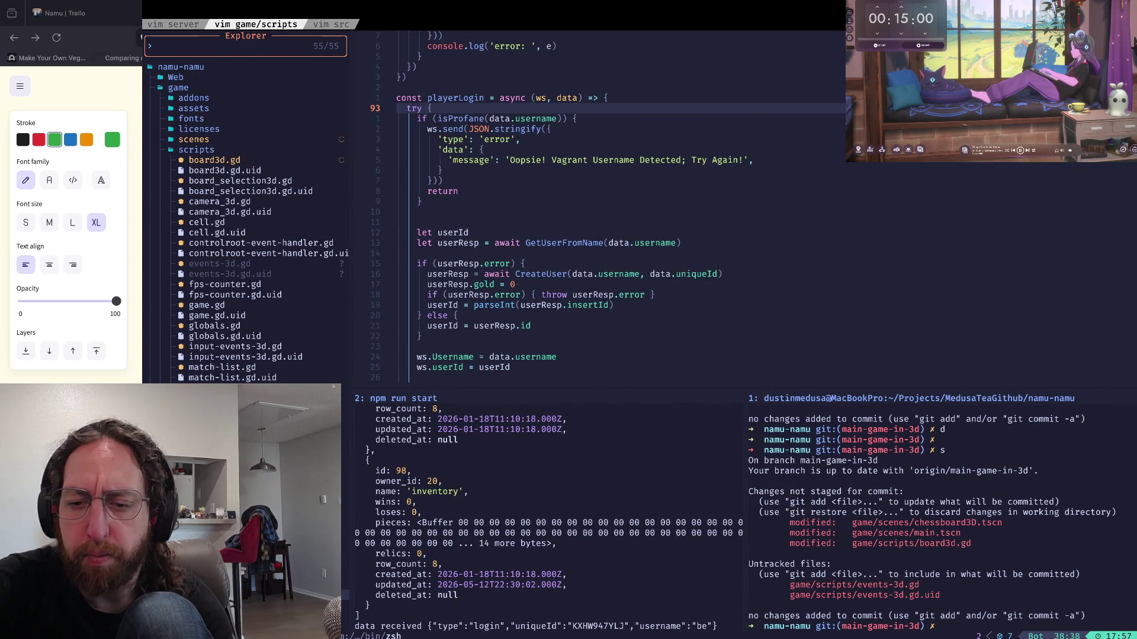
- Stage all changes with the a alias and check the status
type("a")
key("Return")
type("s")
key("Return")
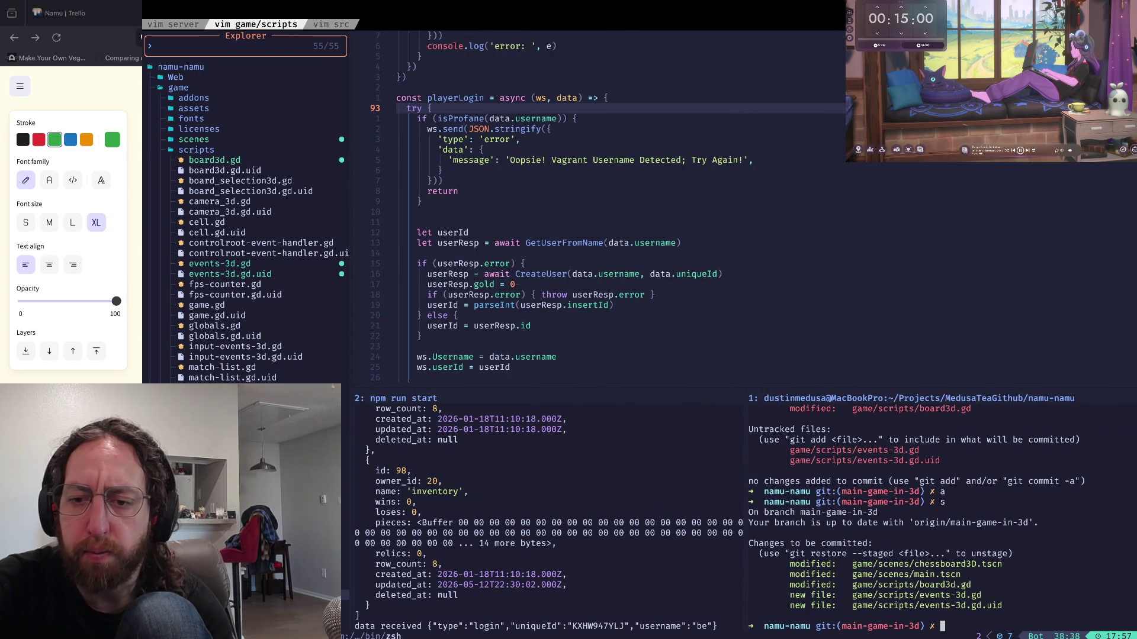
- Commit the staged changes with the message "fix duplicate inits"
type("git commit -m 'fi")
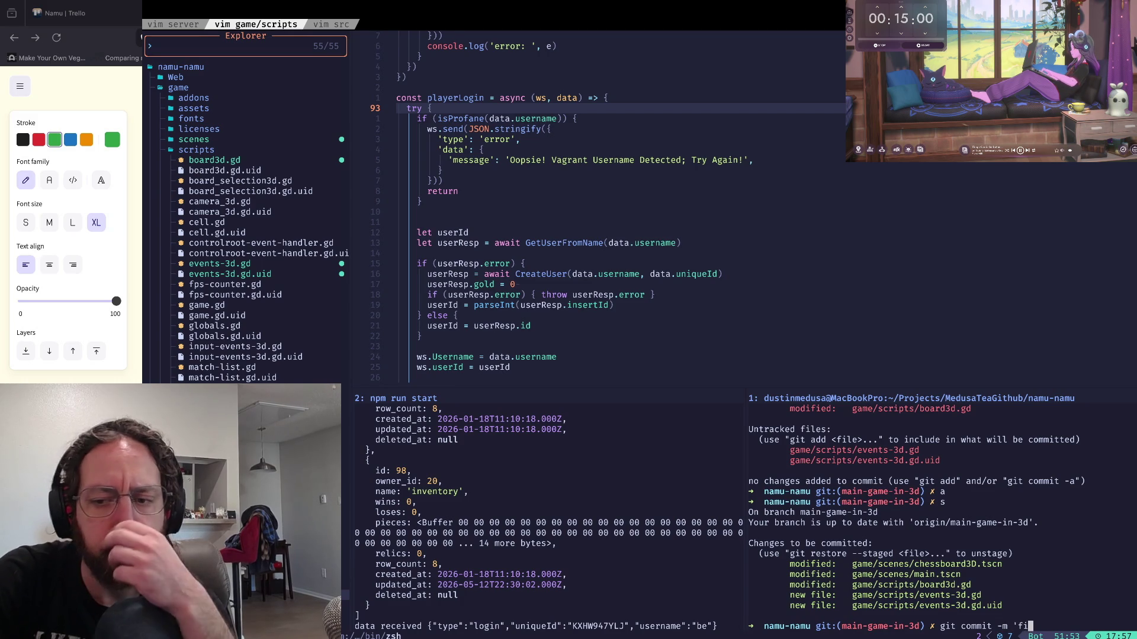
key("BackSpace")
key("BackSpace")
key("BackSpace")
type("\"fix d")
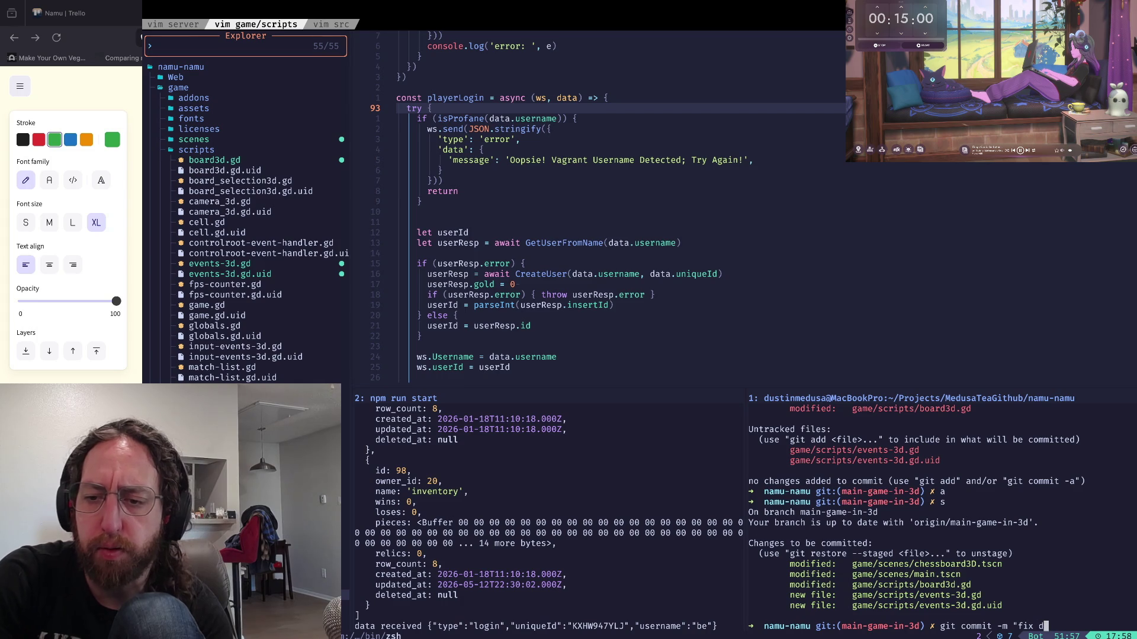
type("uplicate inits\"")
key("Return")
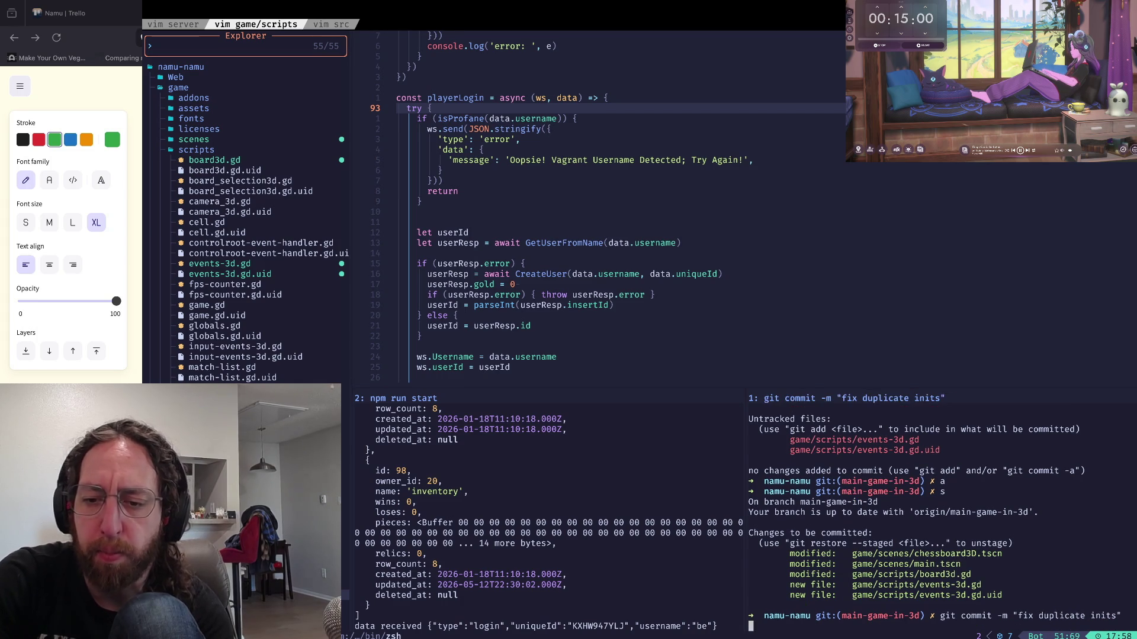
- Push the commit to main-game-in-3d and return to Godot
type("git push")
key("Return")
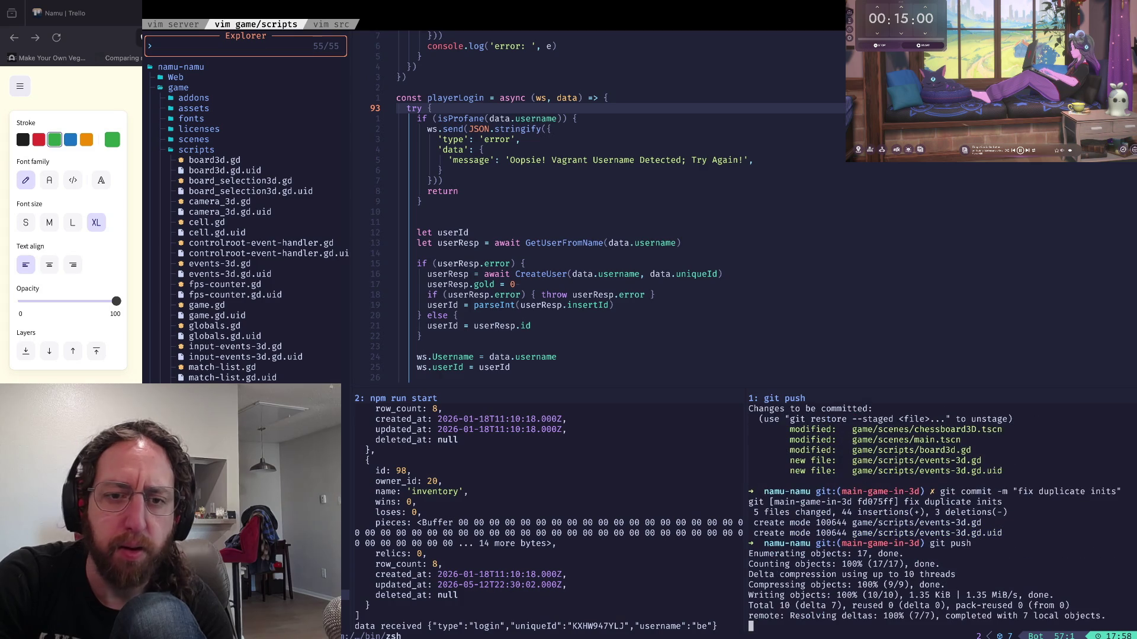
key("super+Tab")
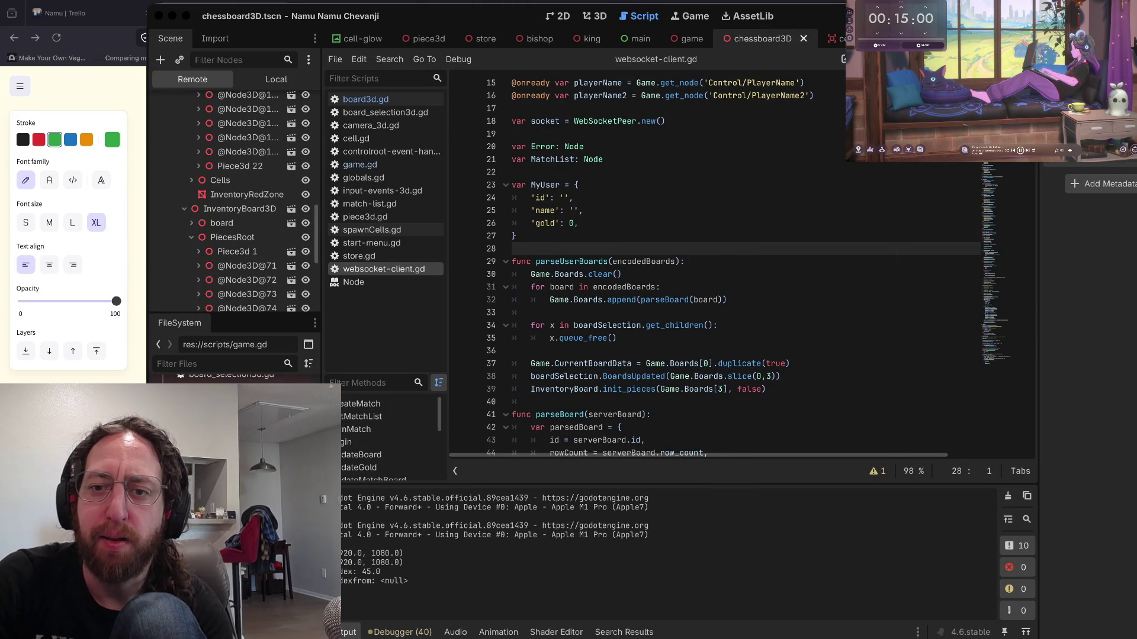
- Load github.com/medusatea/we-have-chess-at-home in a new browser tab
key("super+Tab")
key("super+Tab")
key("super+Tab")
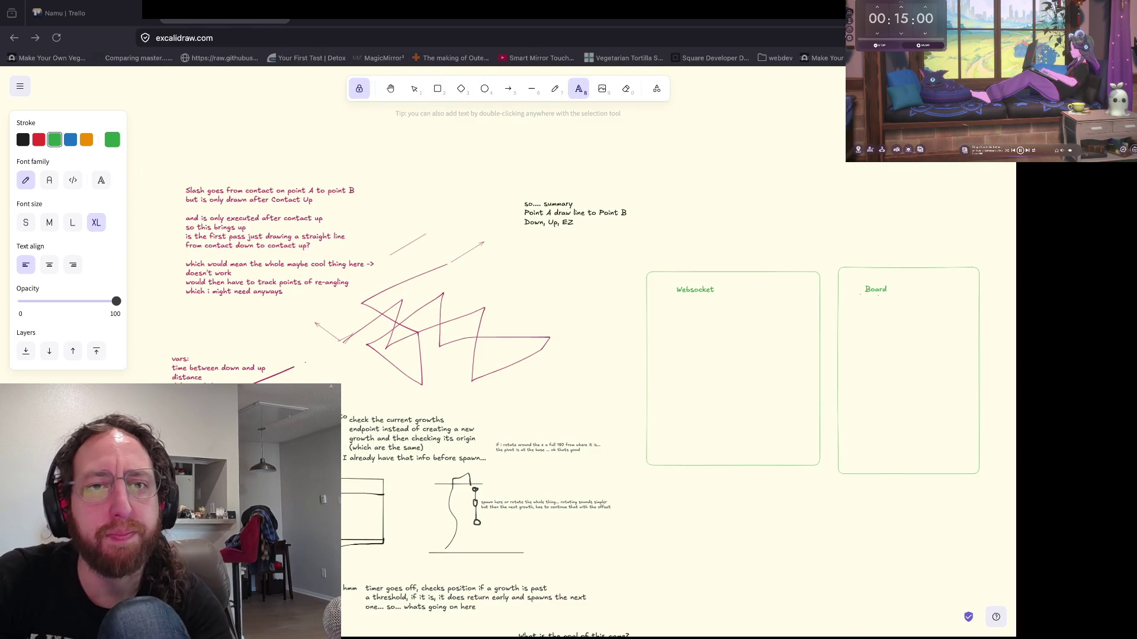
key("super+t")
type("gith")
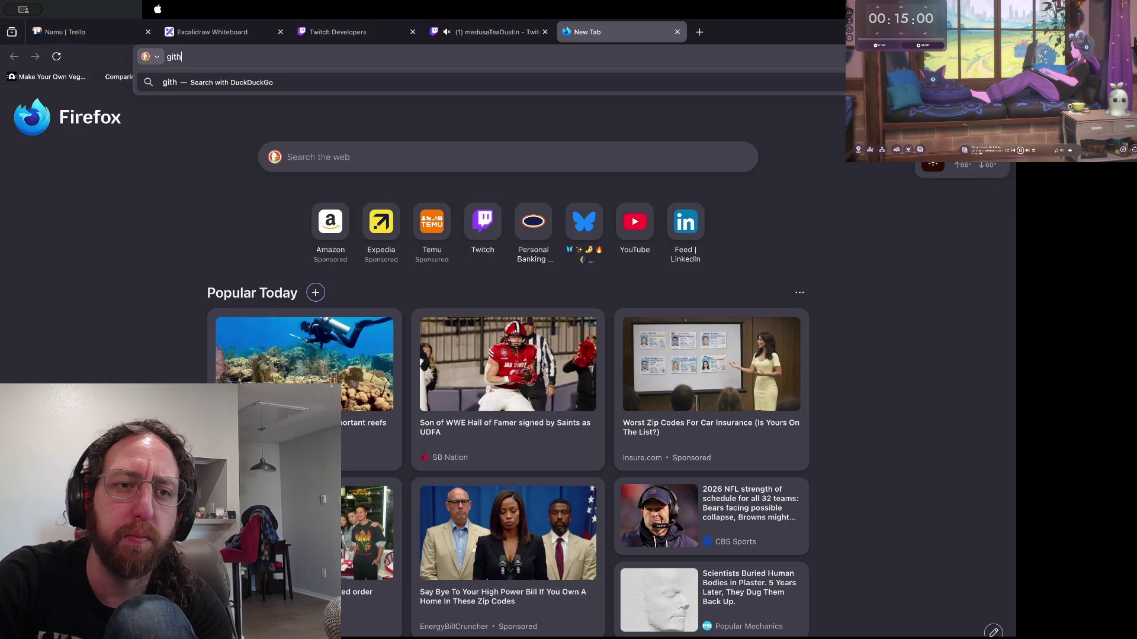
type("ub.com/medus")
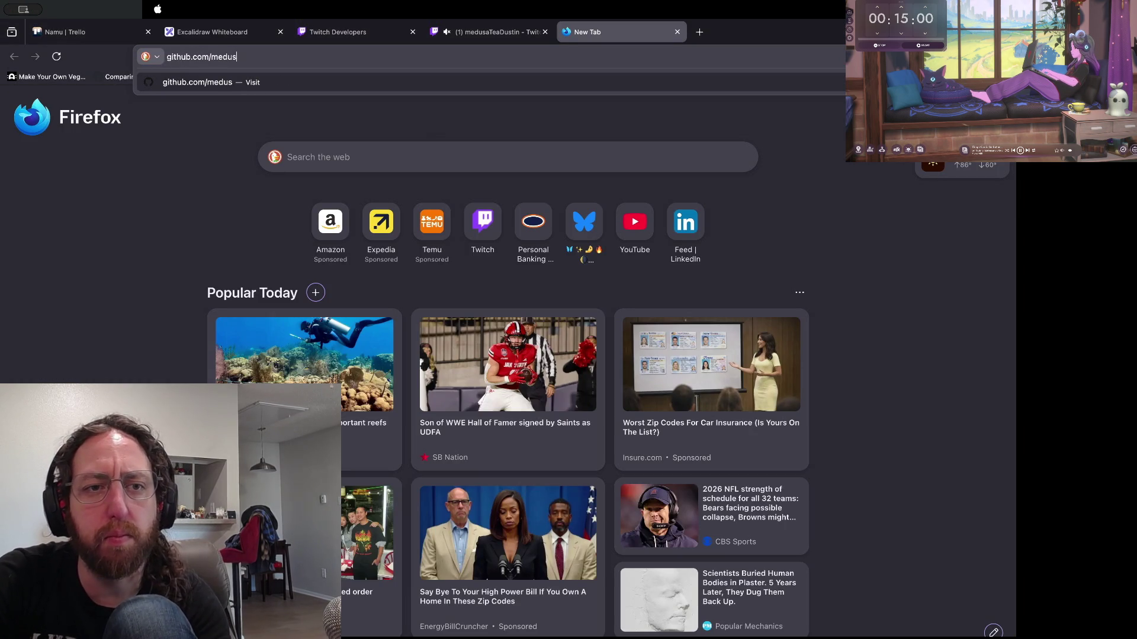
type("atea")
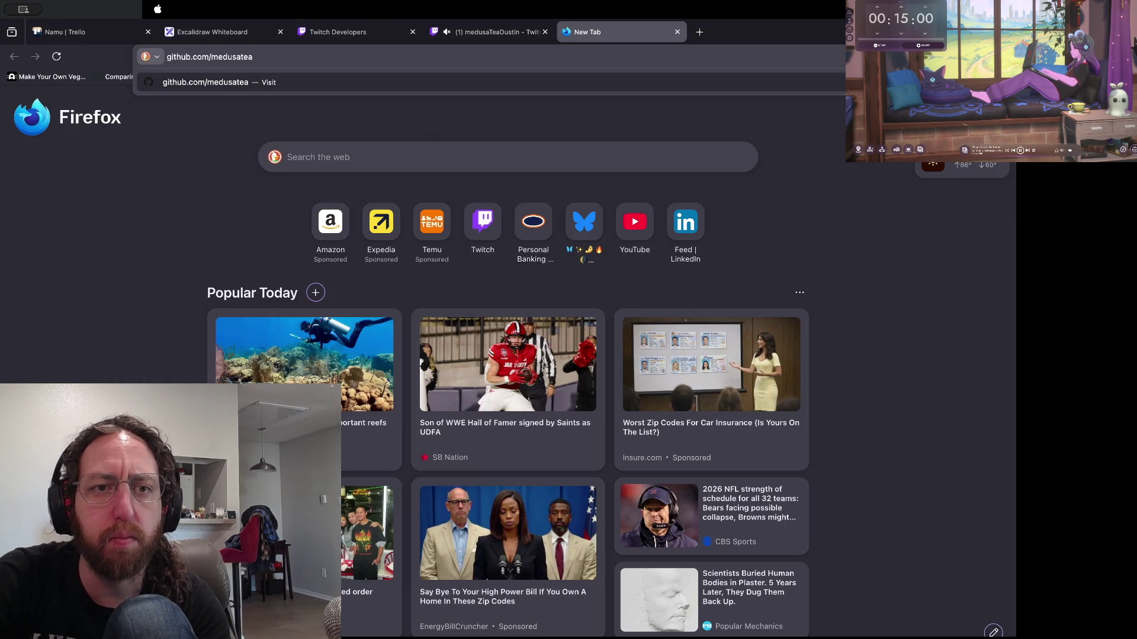
type("/")
type("we-")
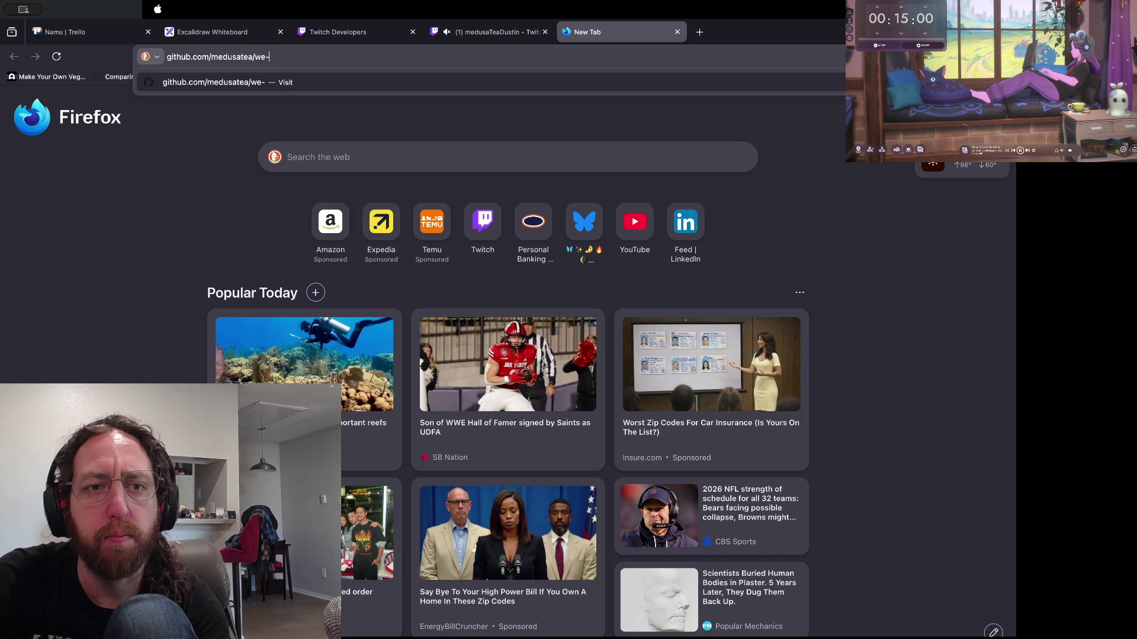
type("have-chess-at-home")
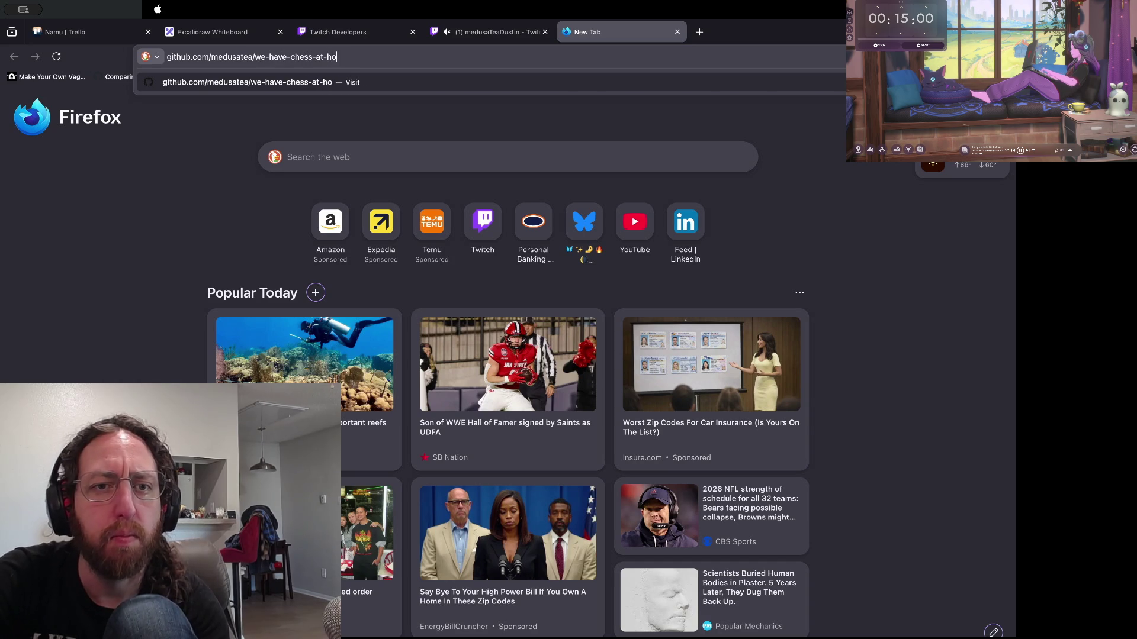
key("Return")
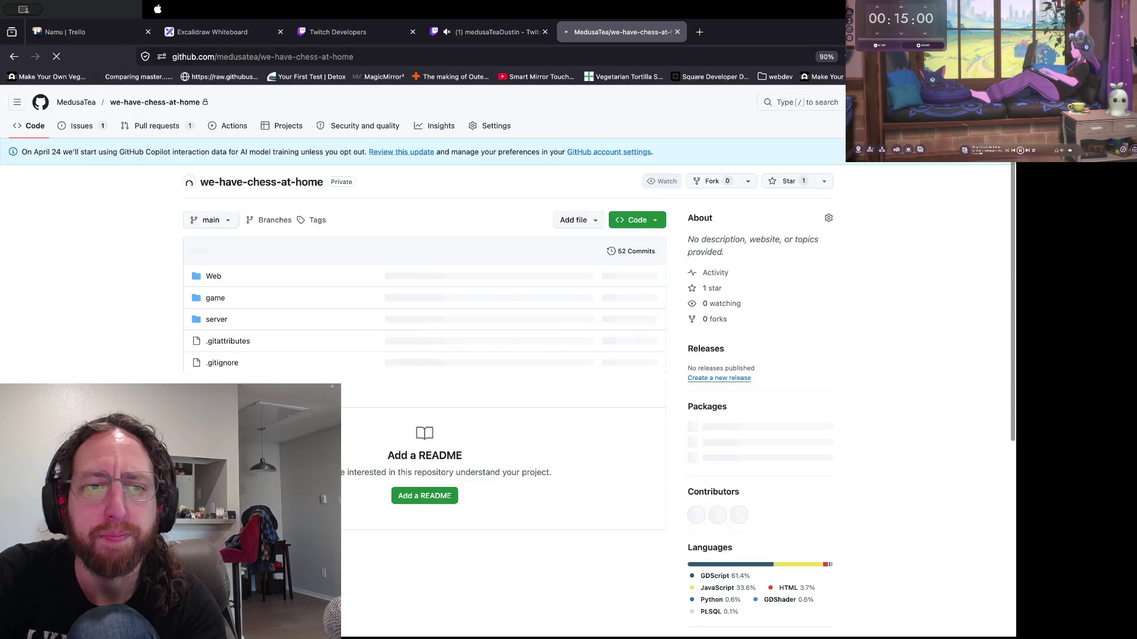
- Create pull request #32 from main-game-in-3d and view its changed files
left_click(629, 208)
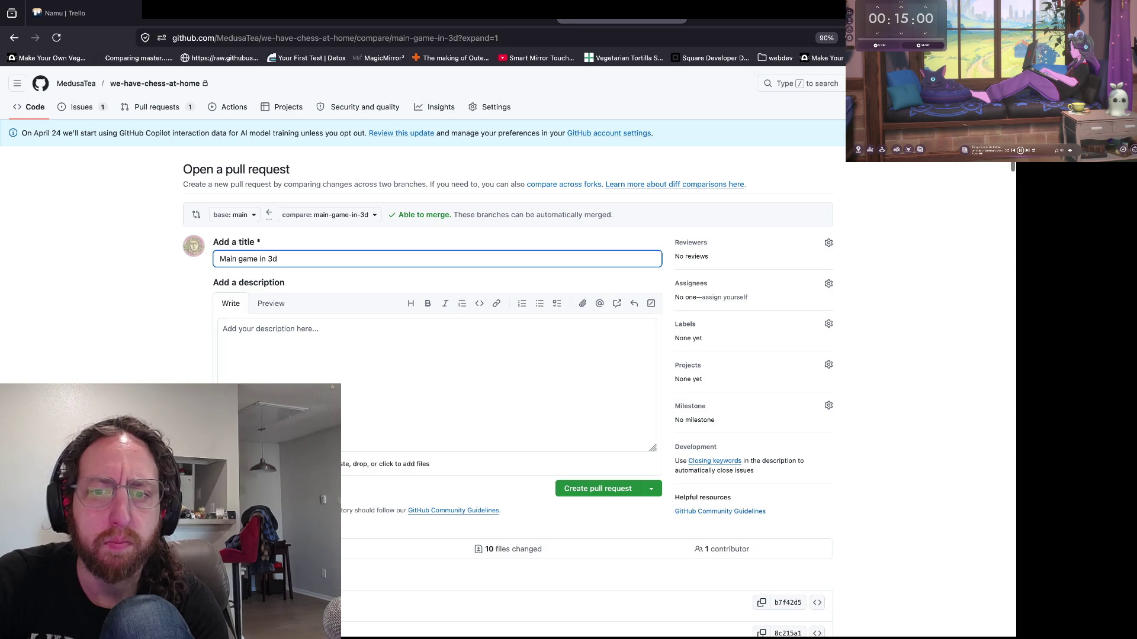
left_click(435, 385)
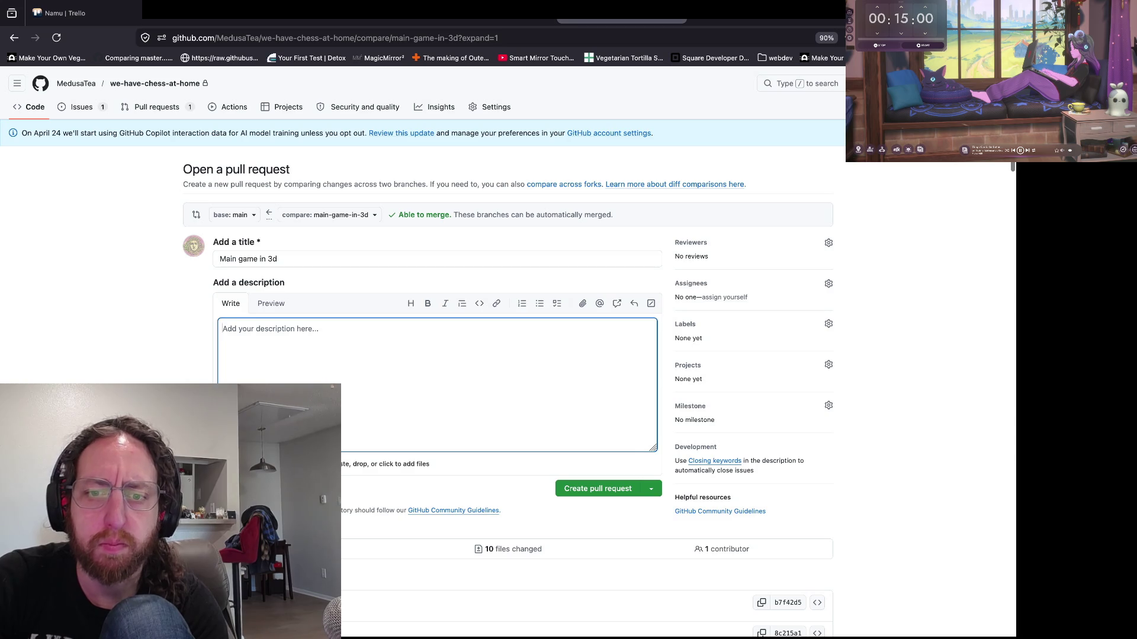
left_click(598, 489)
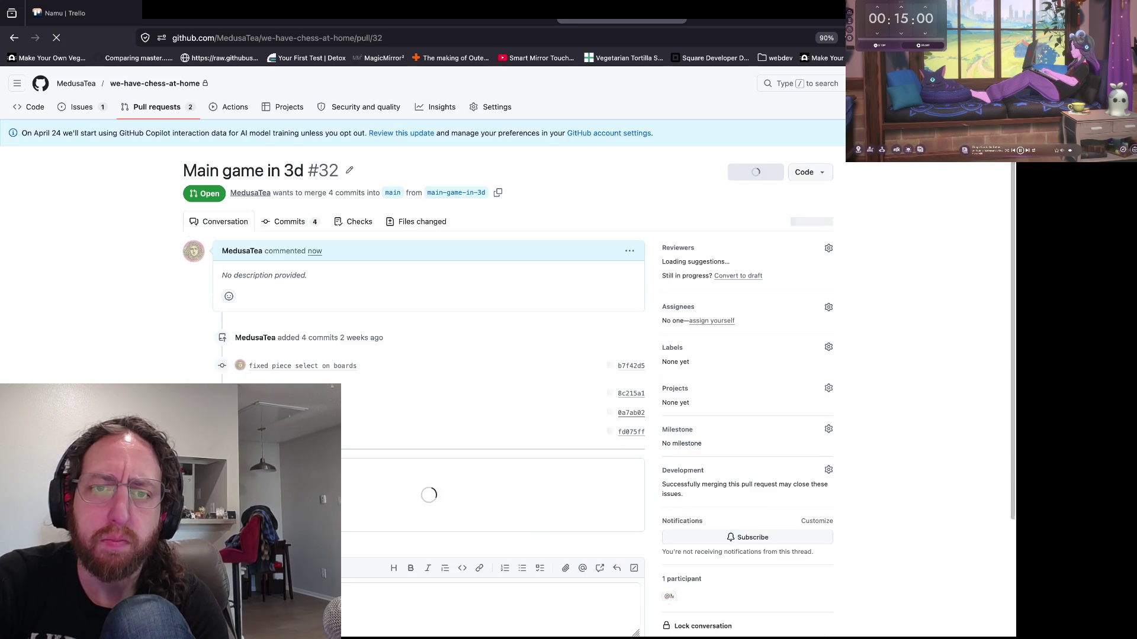
left_click(287, 222)
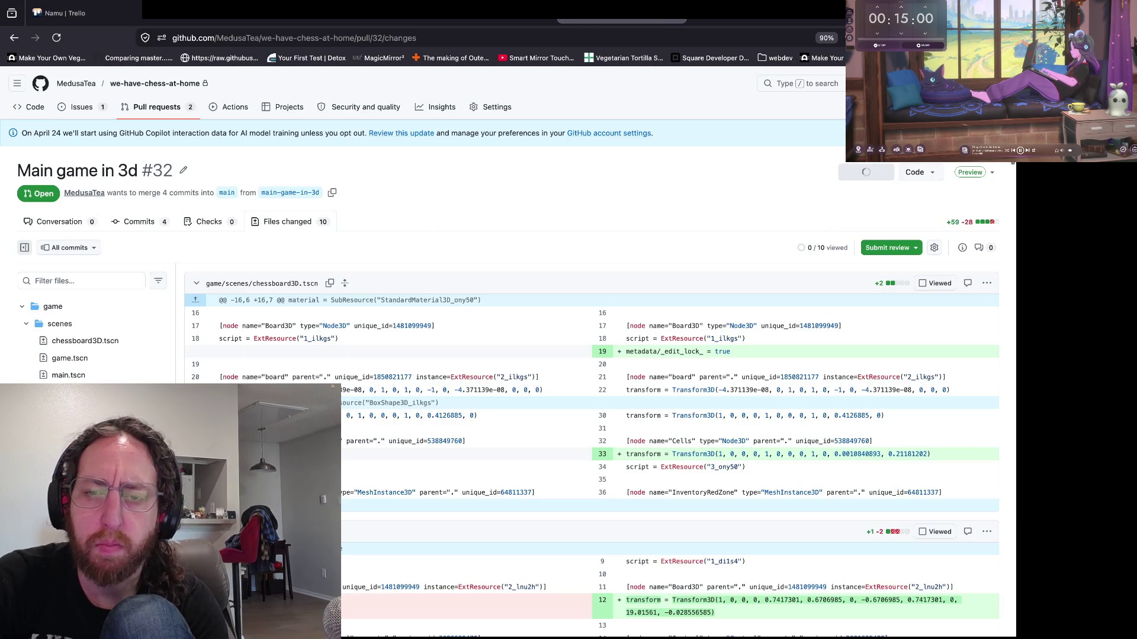
- Review the board3d.gd diff, examining the changed boardData line
scroll(391, 296, "down", 5)
scroll(208, 289, "down", 15)
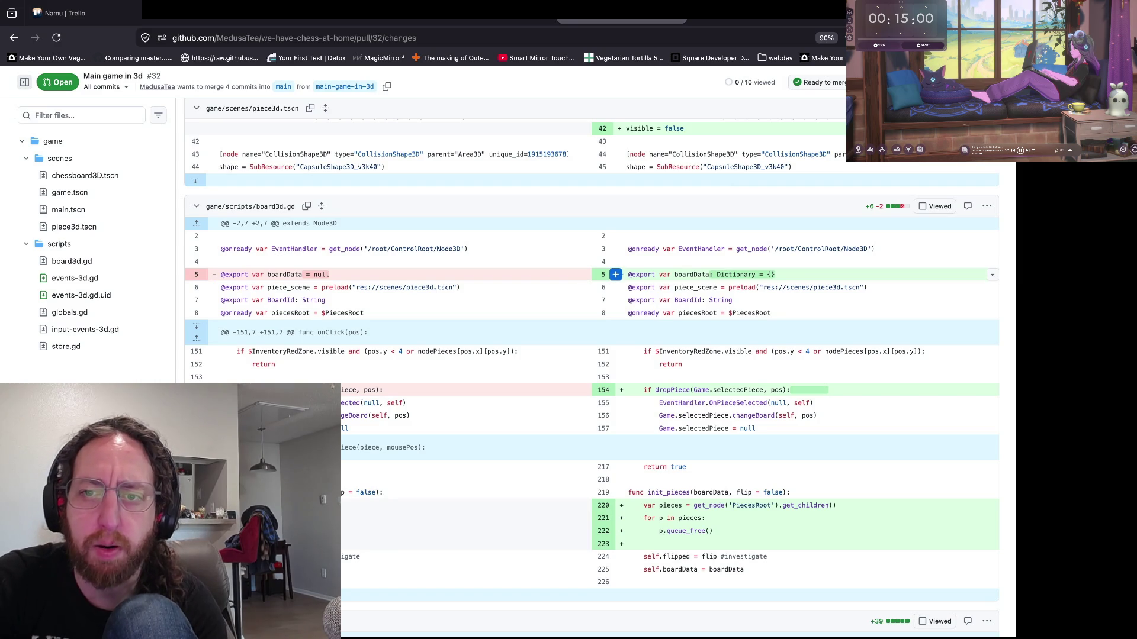
left_click(355, 287)
scroll(355, 283, "down", 2)
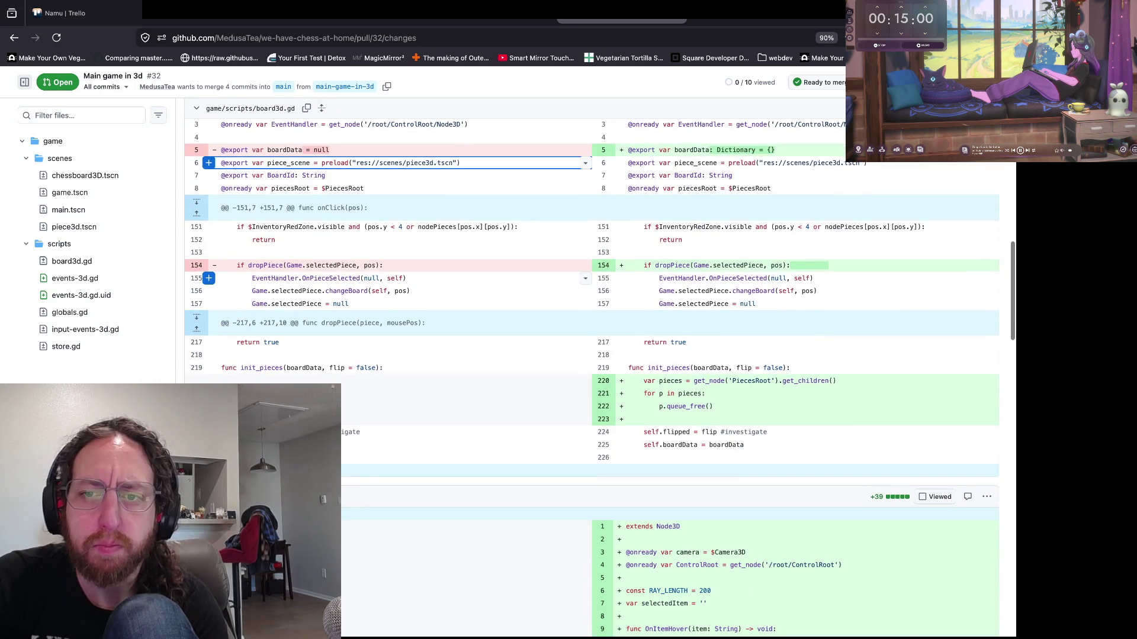
scroll(592, 379, "down", 1)
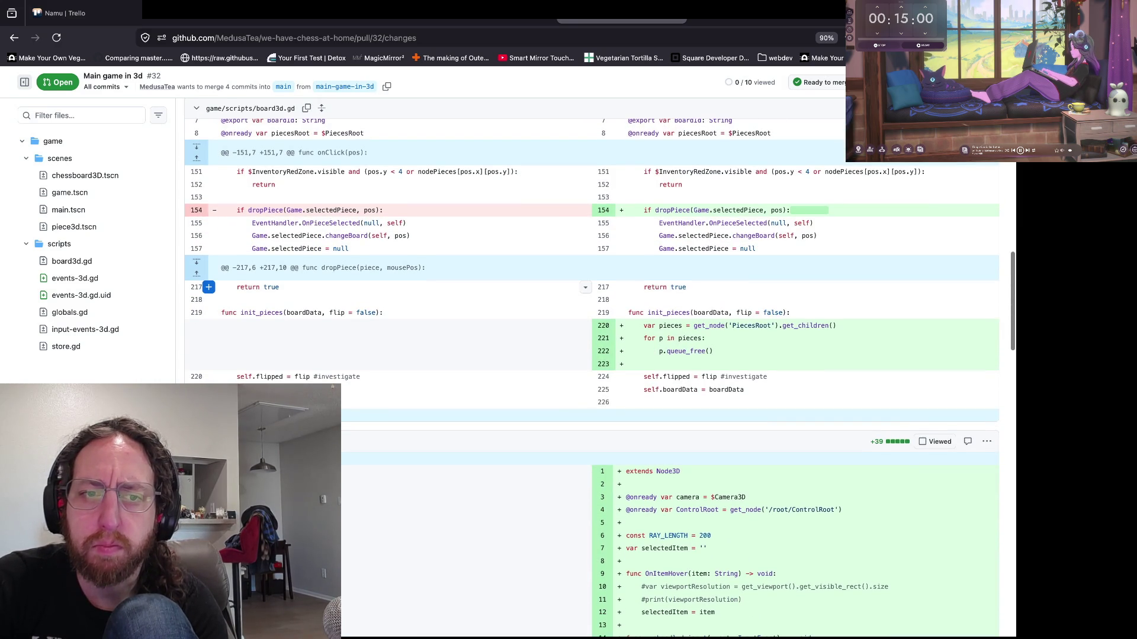
scroll(592, 379, "down", 1)
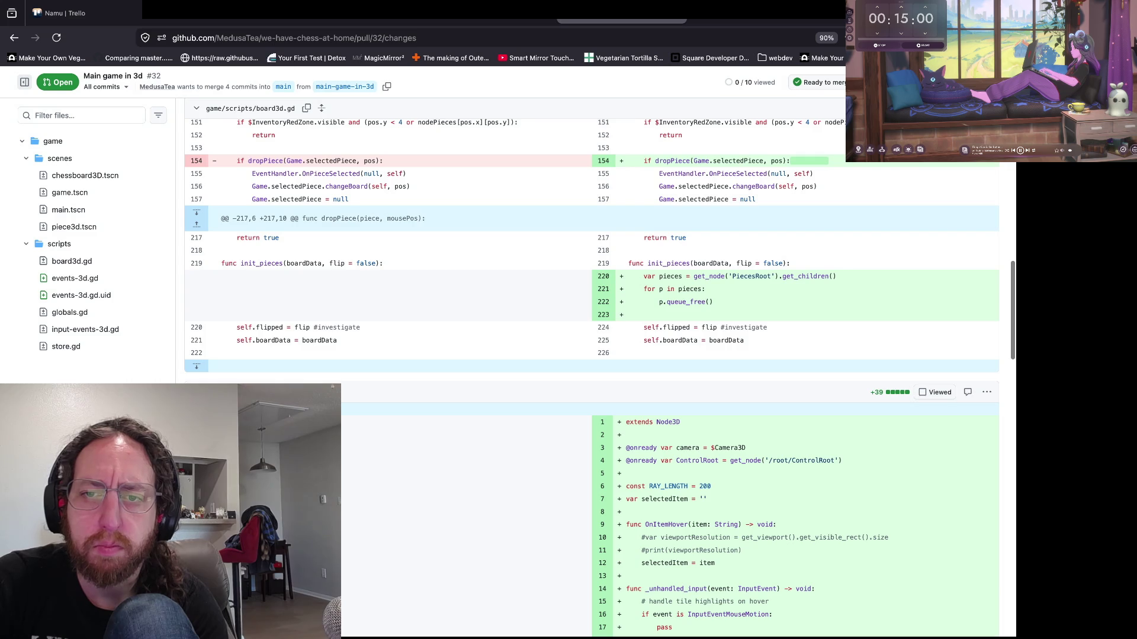
- Select board3d.gd's added lines 220–223, scan input-events-3d.gd, then return to the Conversation
left_click_drag(644, 276, 837, 275)
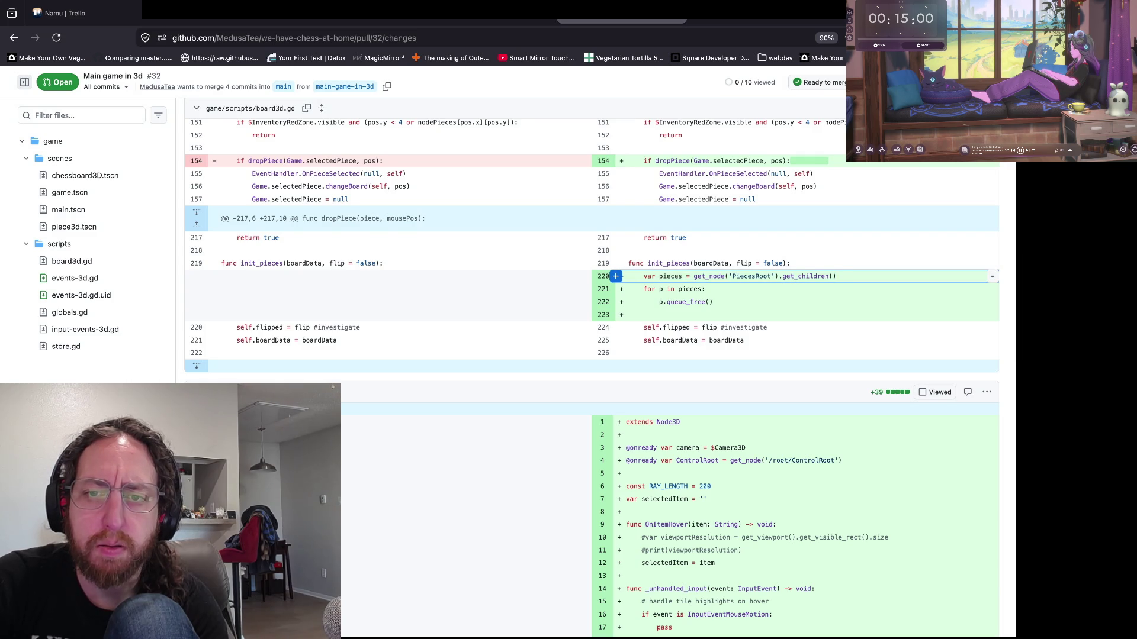
scroll(592, 379, "down", 1)
left_click(711, 290)
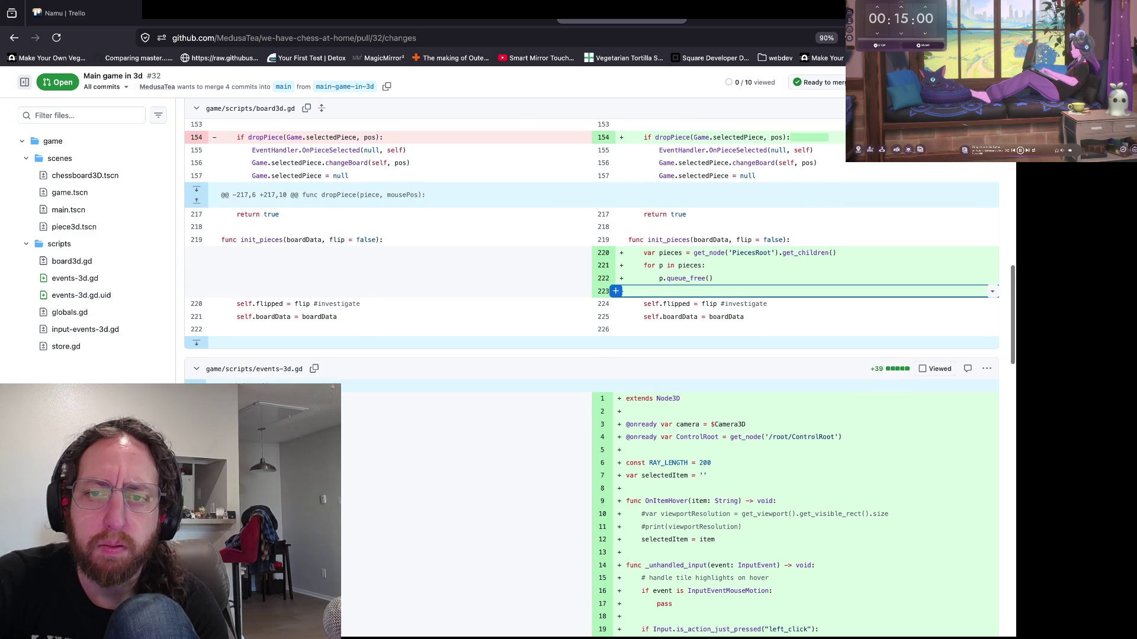
left_click_drag(658, 291, 643, 253)
scroll(415, 355, "down", 20)
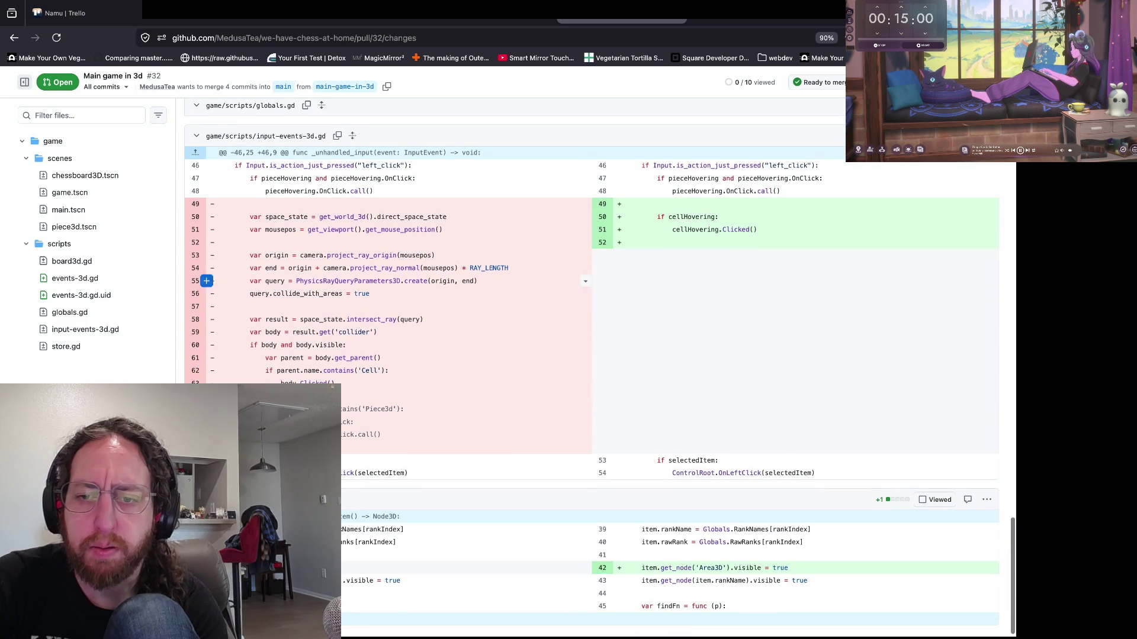
scroll(415, 321, "down", 1)
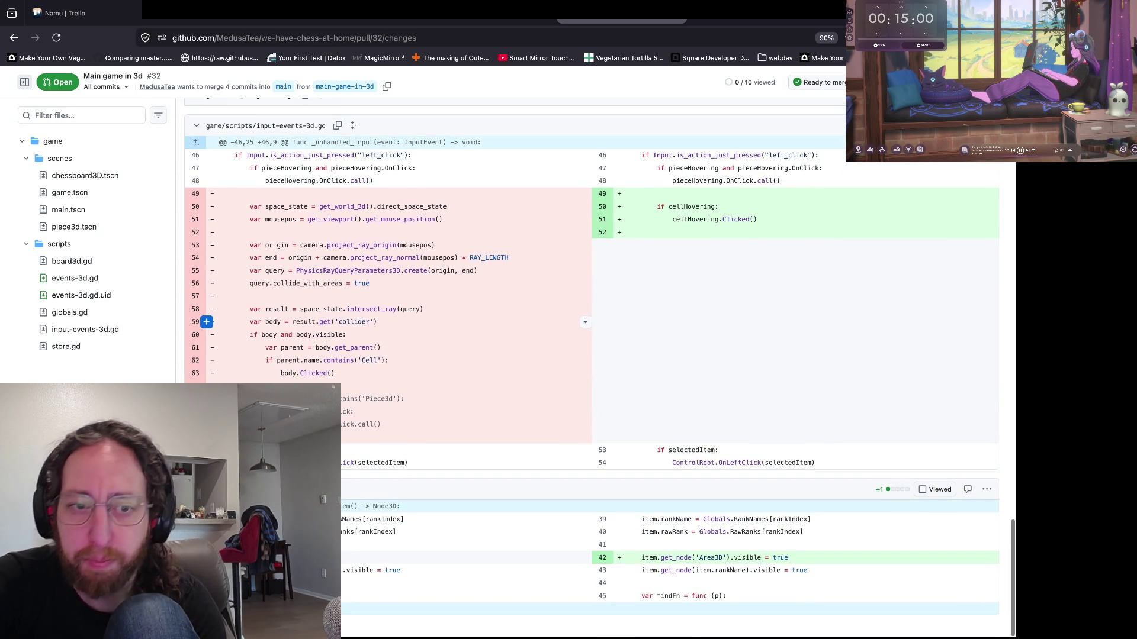
scroll(206, 322, "up", 1)
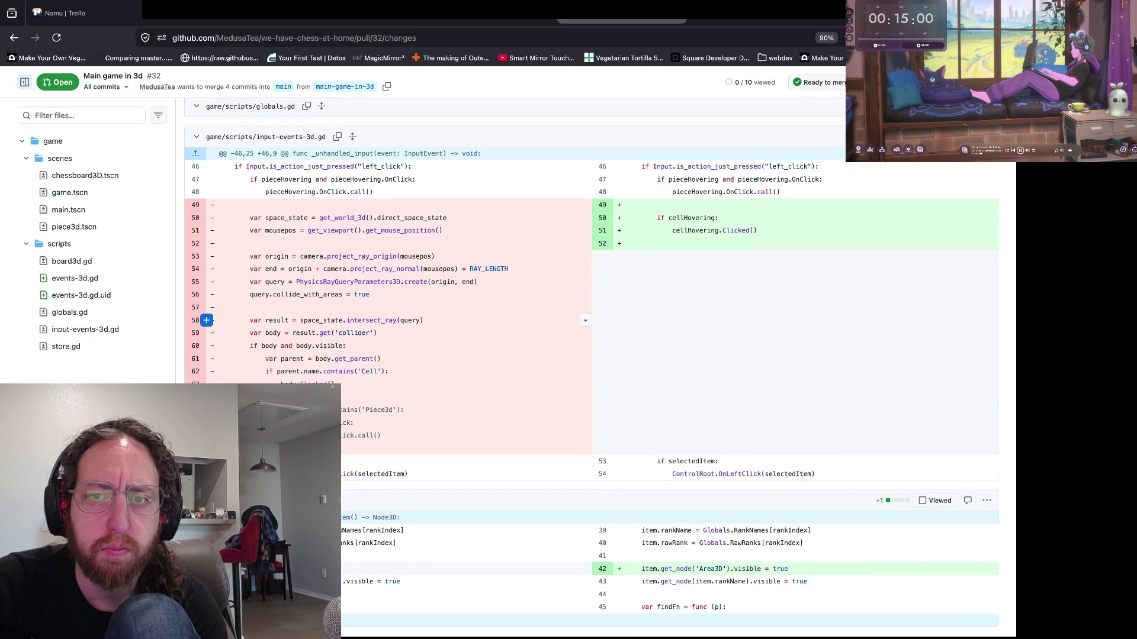
key("alt+Left")
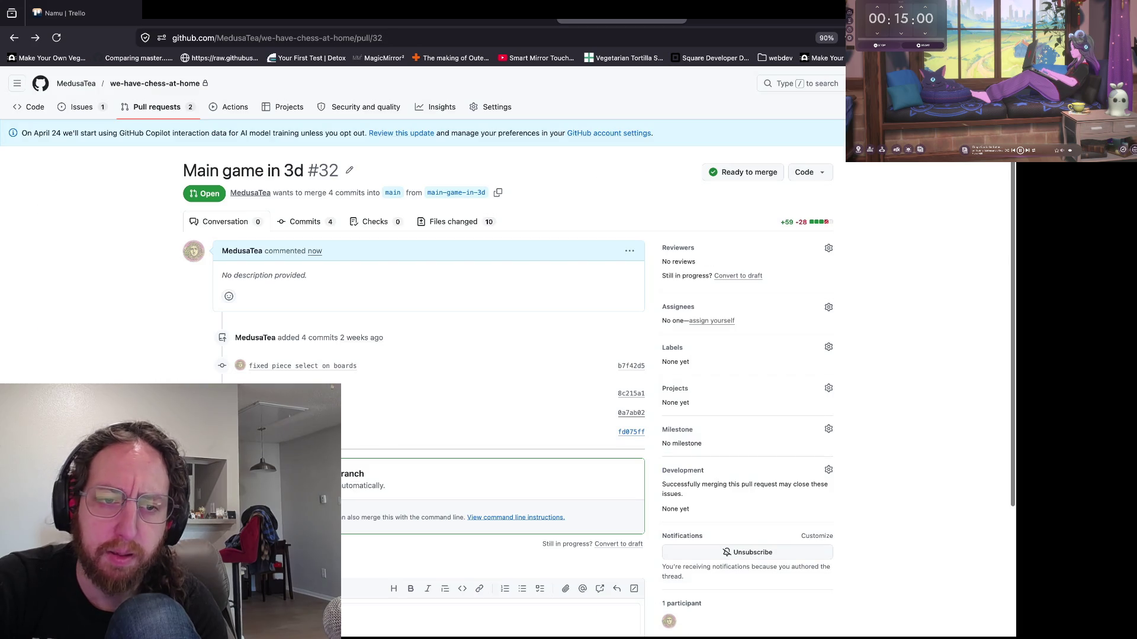
- Reopen commit fd075ff's changes and select board3d.gd's old PiecesRoot lookup on lines 220–221
key("alt+Right")
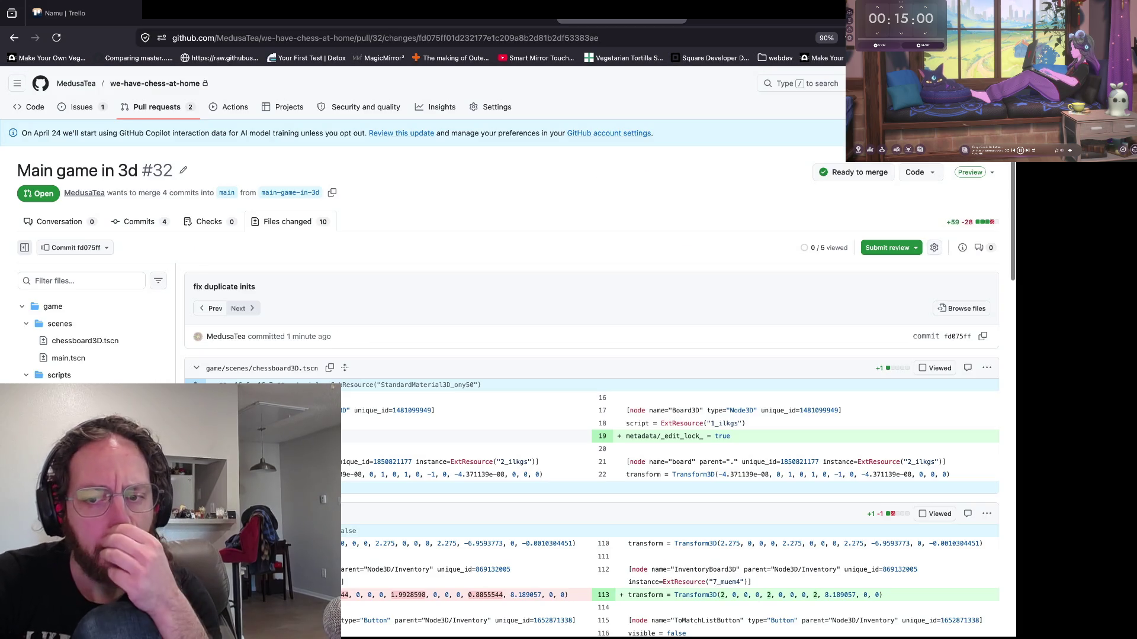
scroll(390, 338, "down", 8)
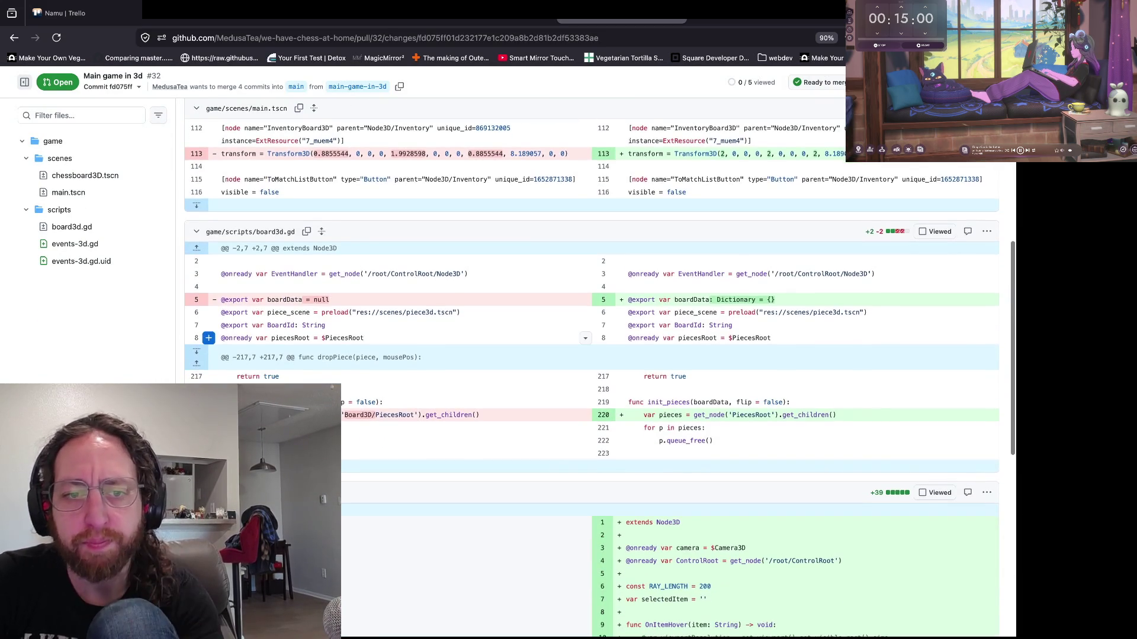
scroll(208, 338, "down", 1)
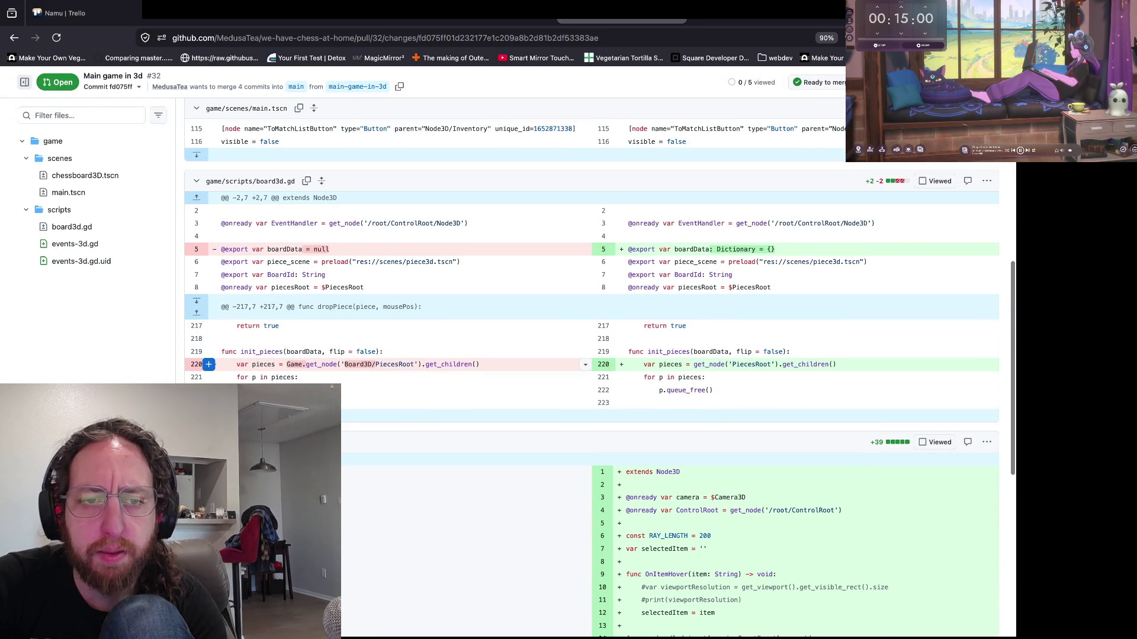
left_click_drag(278, 364, 479, 364)
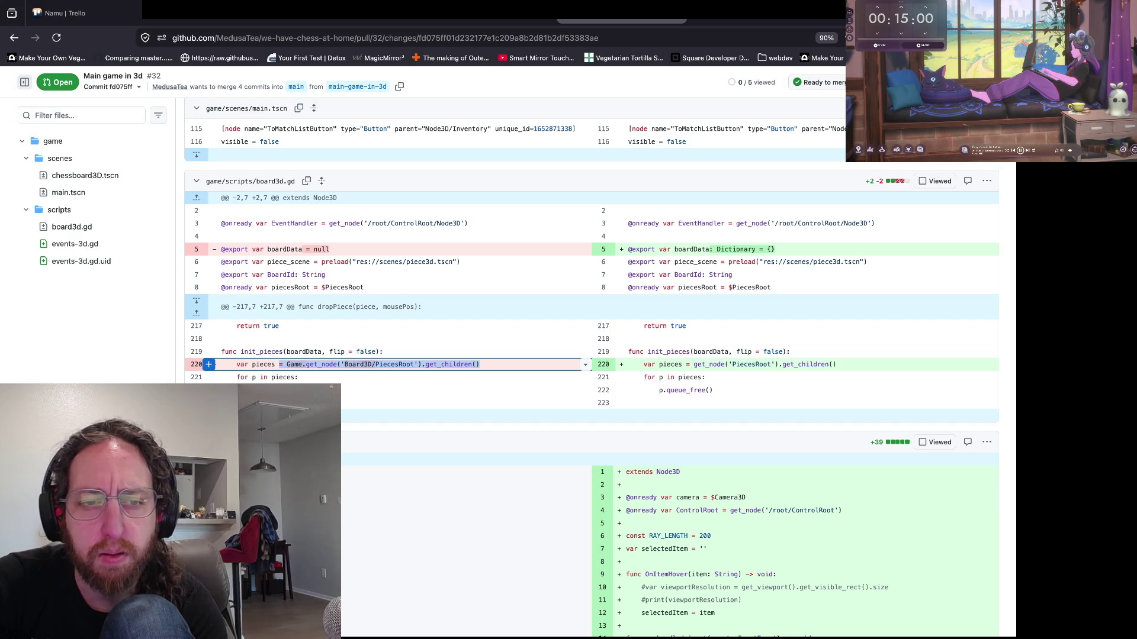
left_click(367, 377)
key("shift+Down")
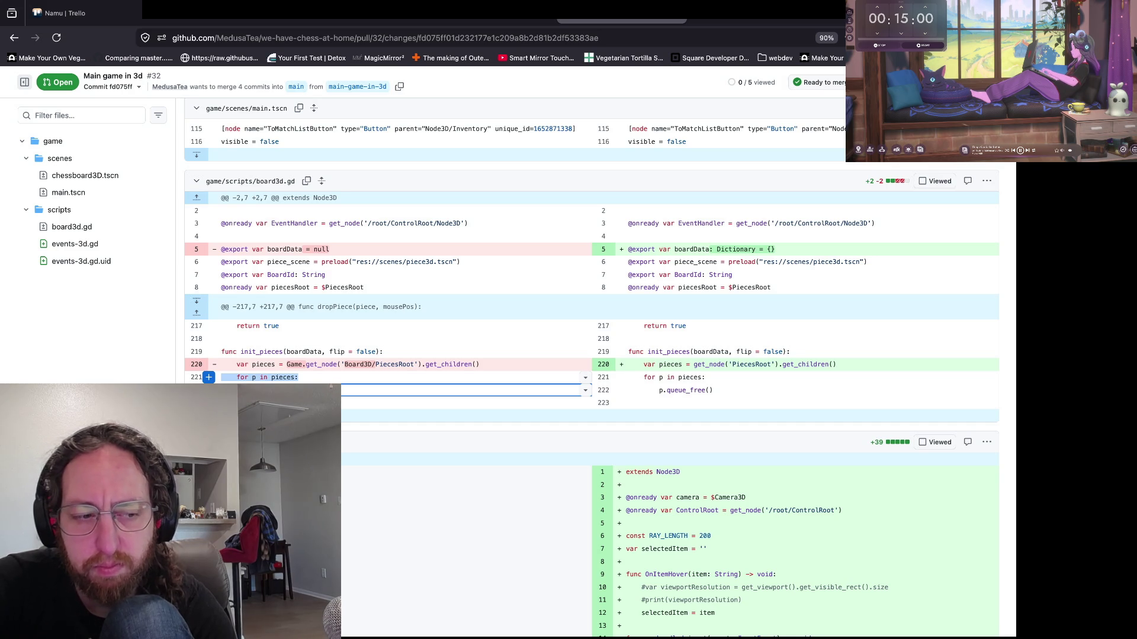
left_click(296, 365)
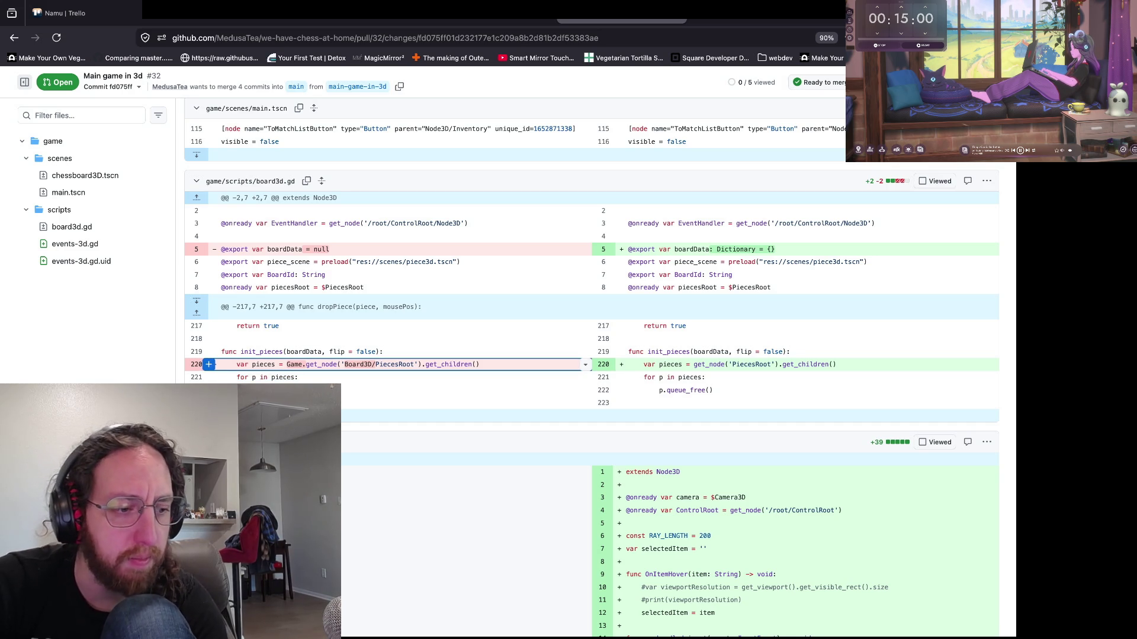
left_click(462, 390)
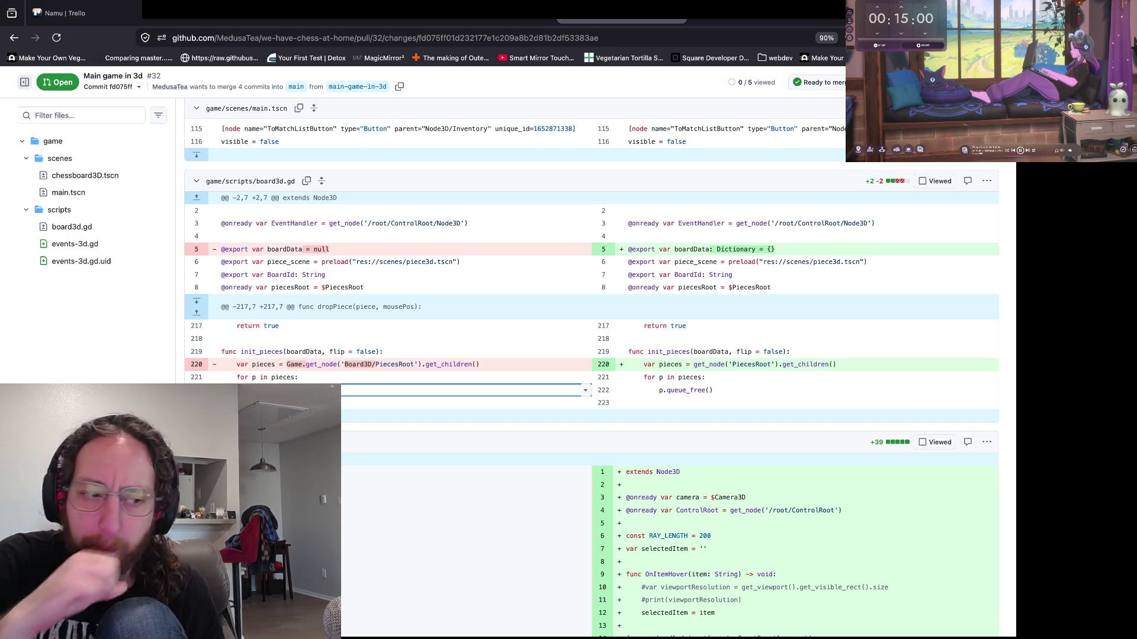
- Scroll through the new events-3d.gd script in the commit diff
scroll(592, 355, "down", 4)
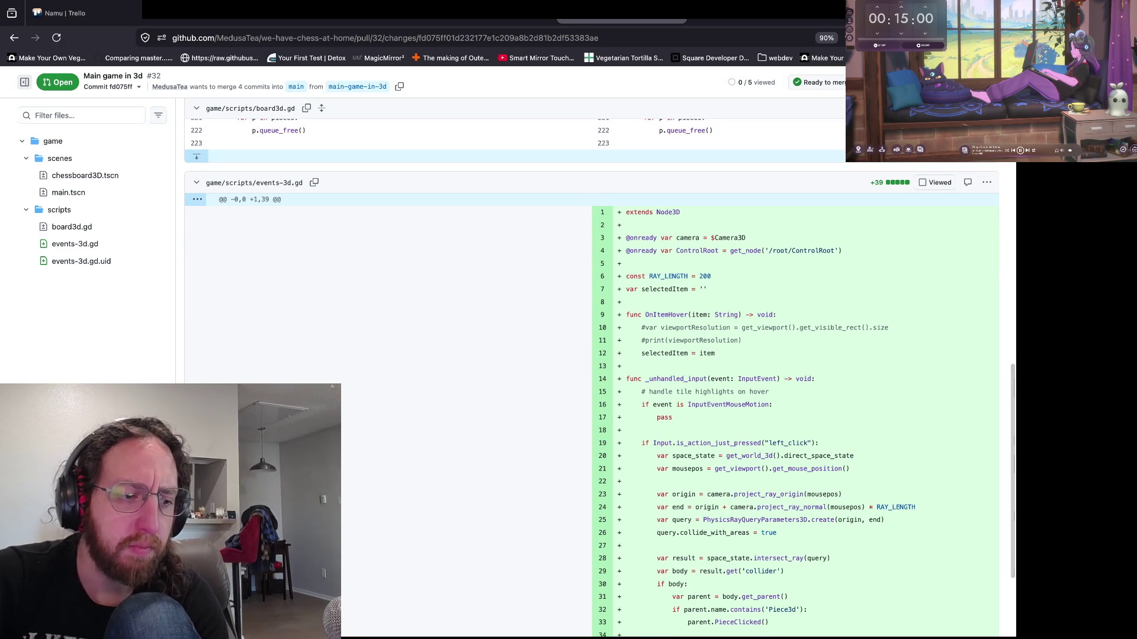
scroll(592, 355, "down", 3)
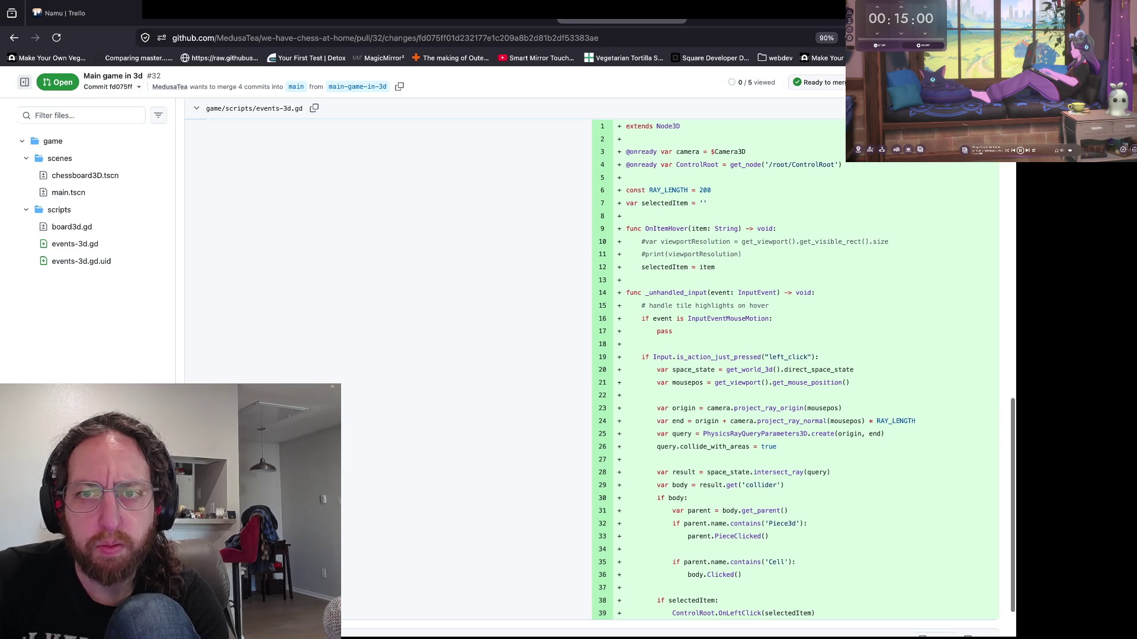
scroll(592, 355, "up", 2)
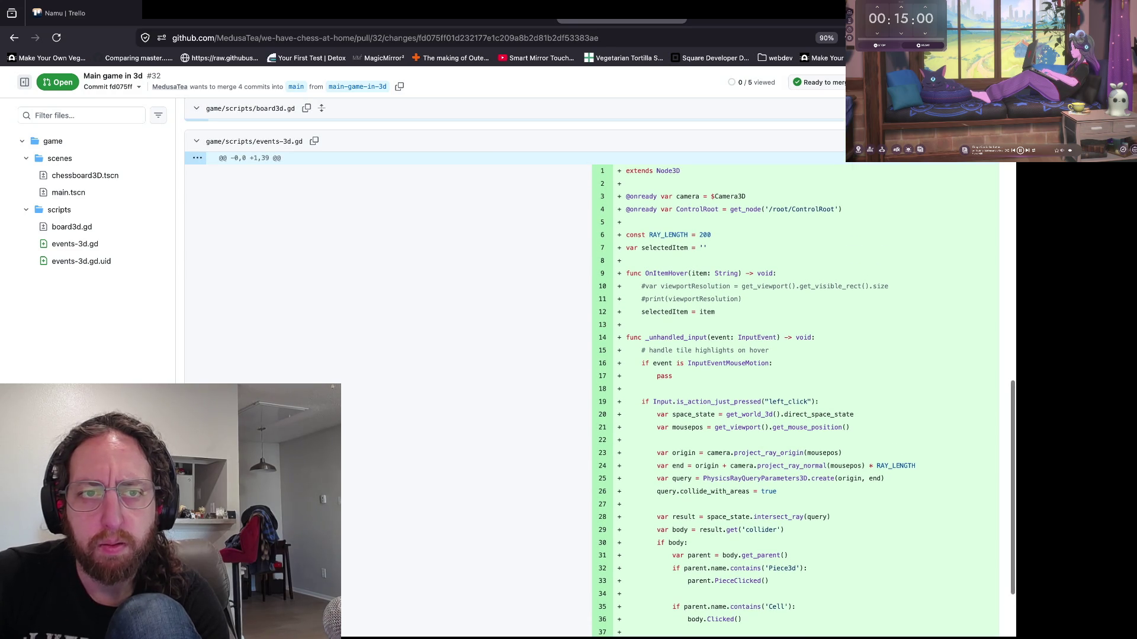
scroll(592, 356, "up", 3)
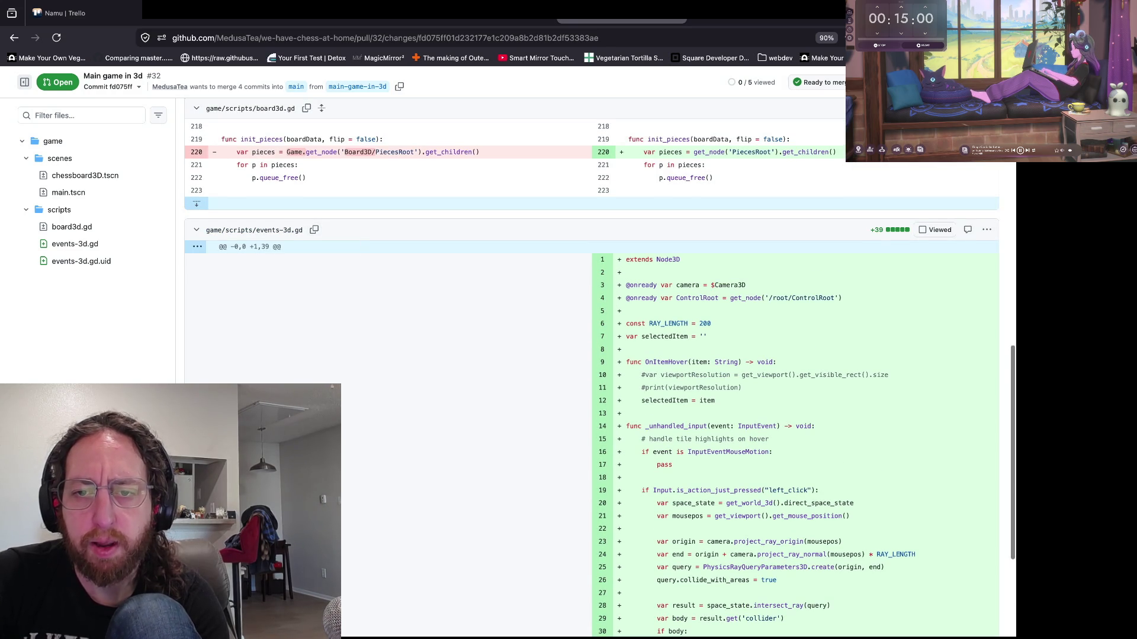
scroll(592, 356, "down", 2)
scroll(613, 142, "down", 2)
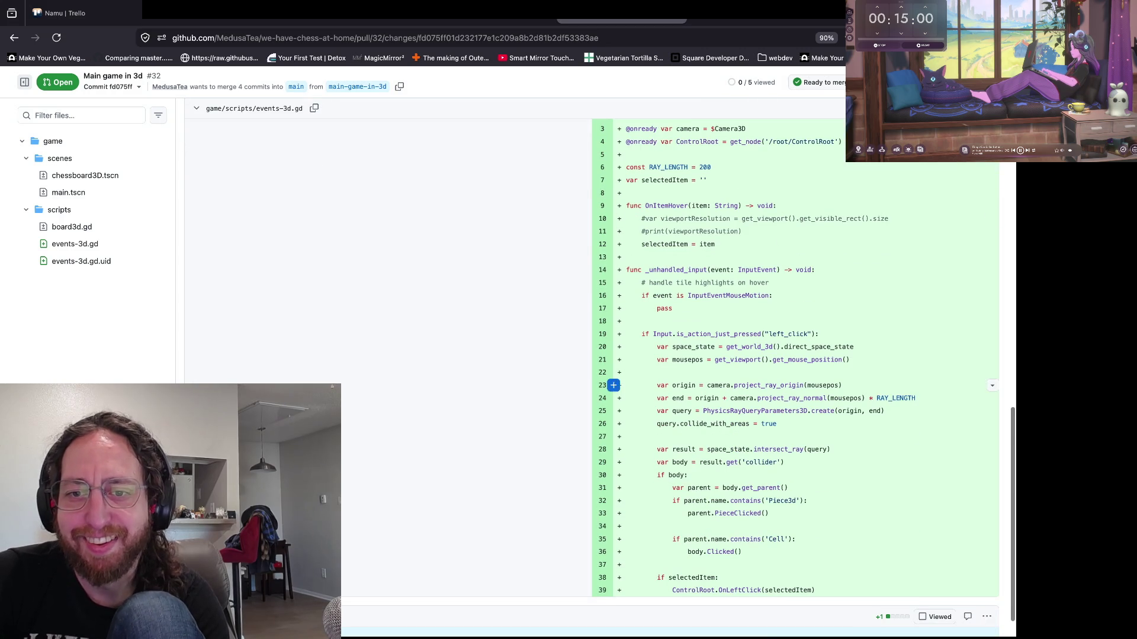
scroll(613, 450, "down", 2)
scroll(613, 572, "up", 1)
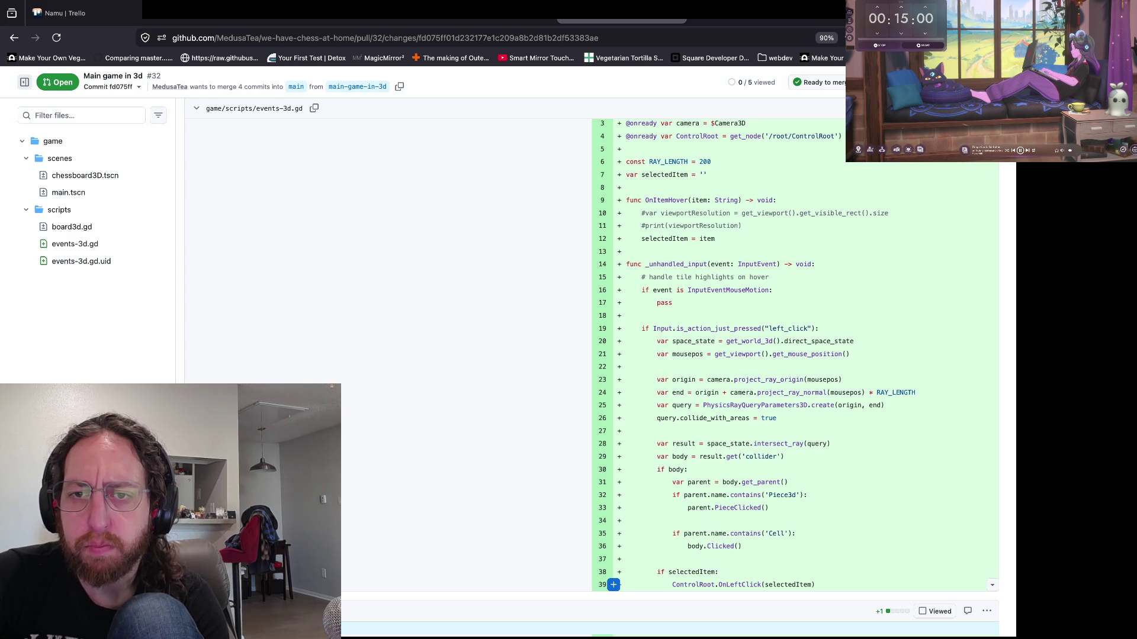
scroll(615, 587, "up", 2)
scroll(616, 586, "down", 2)
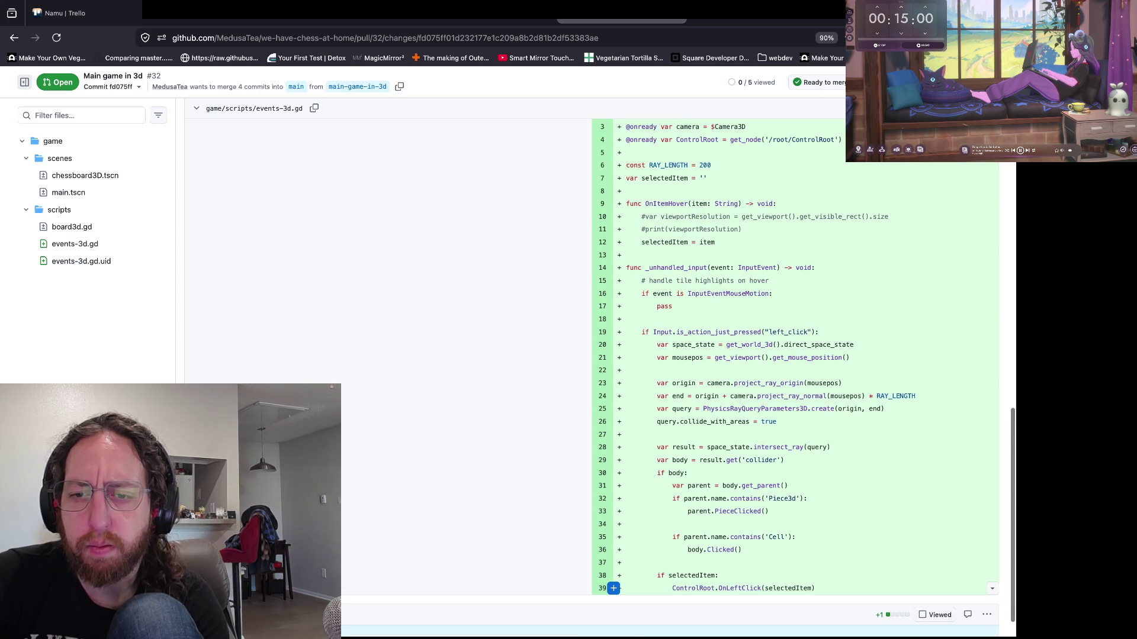
- Select events-3d.gd lines 11–39, then switch to the Godot editor
left_click_drag(613, 588, 615, 230)
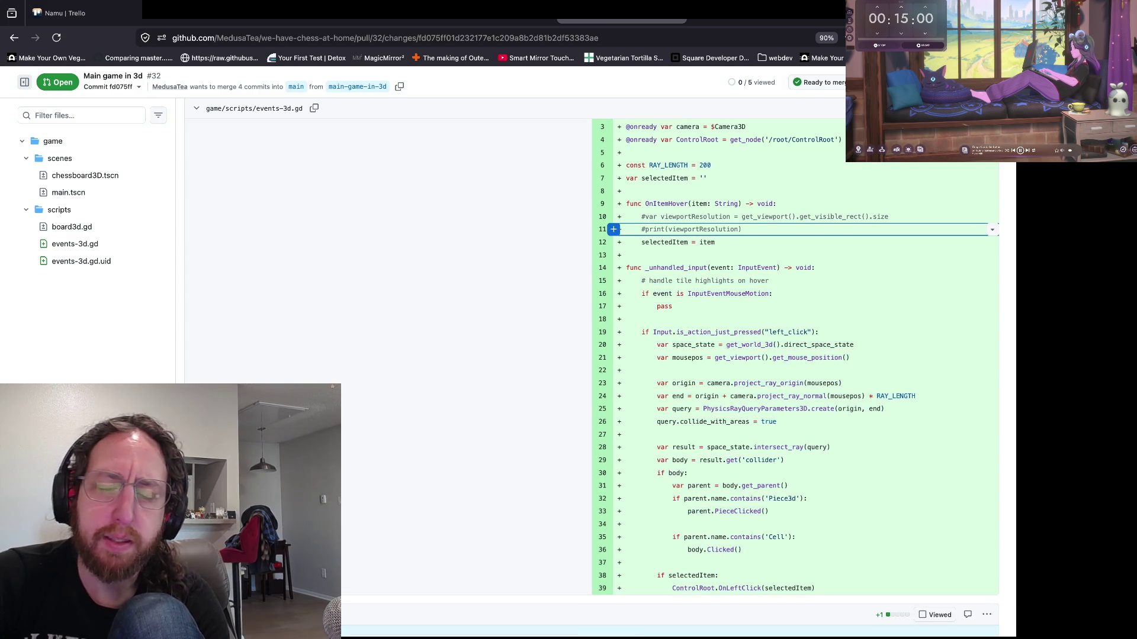
scroll(614, 342, "up", 2)
scroll(613, 349, "down", 3)
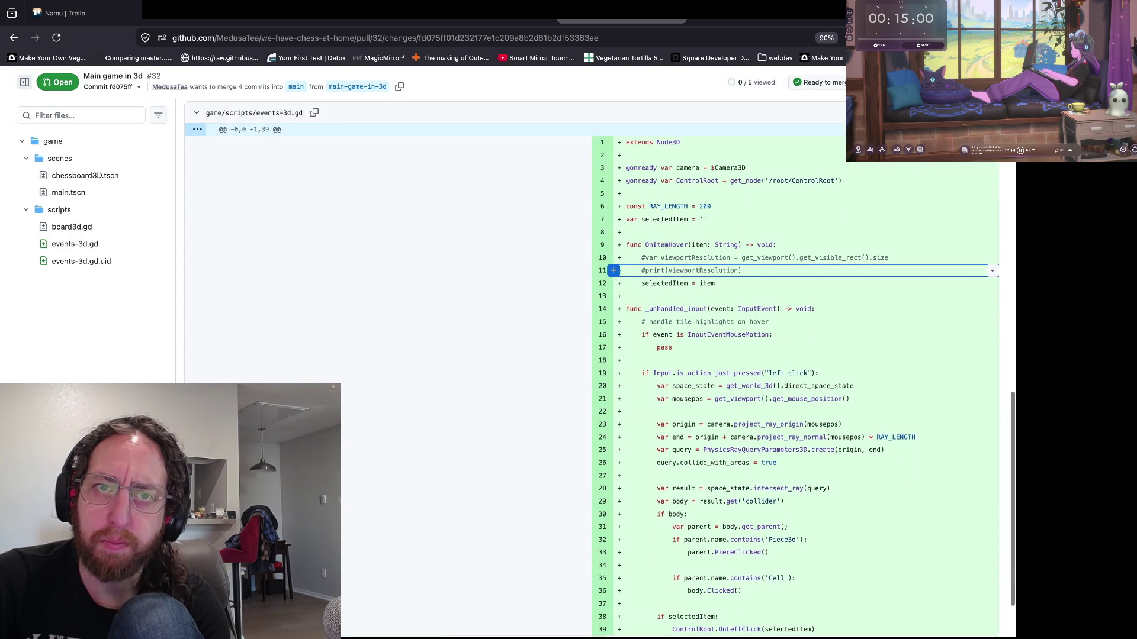
key("super+Tab")
- Open input-events-3d.gd, select line 30 to the end, and briefly check the browser diff
left_click(574, 197)
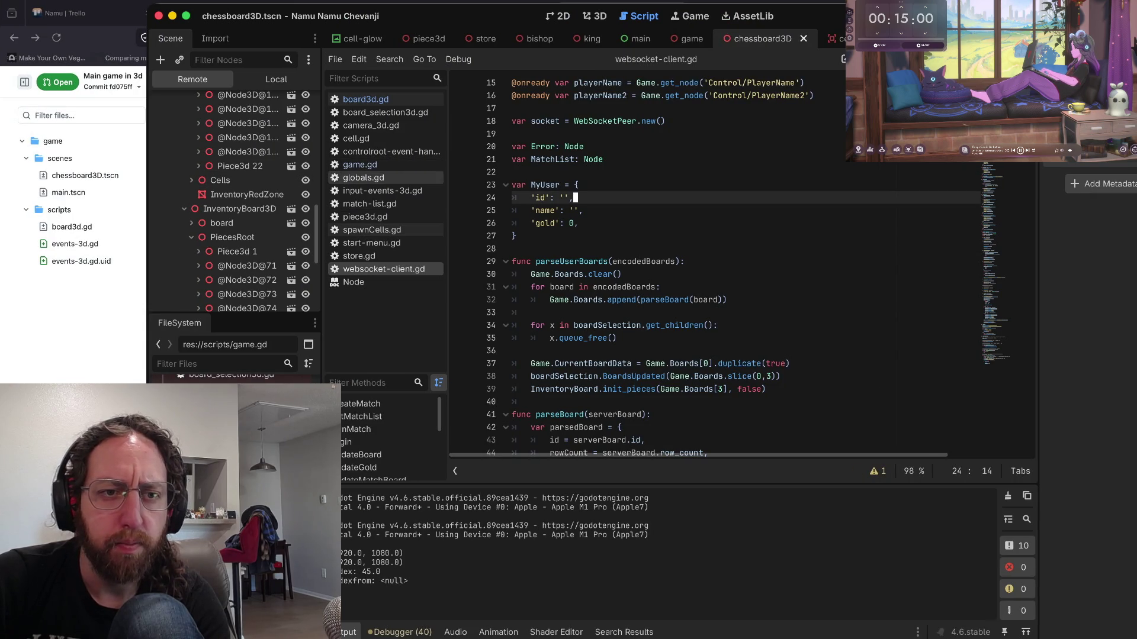
left_click(383, 191)
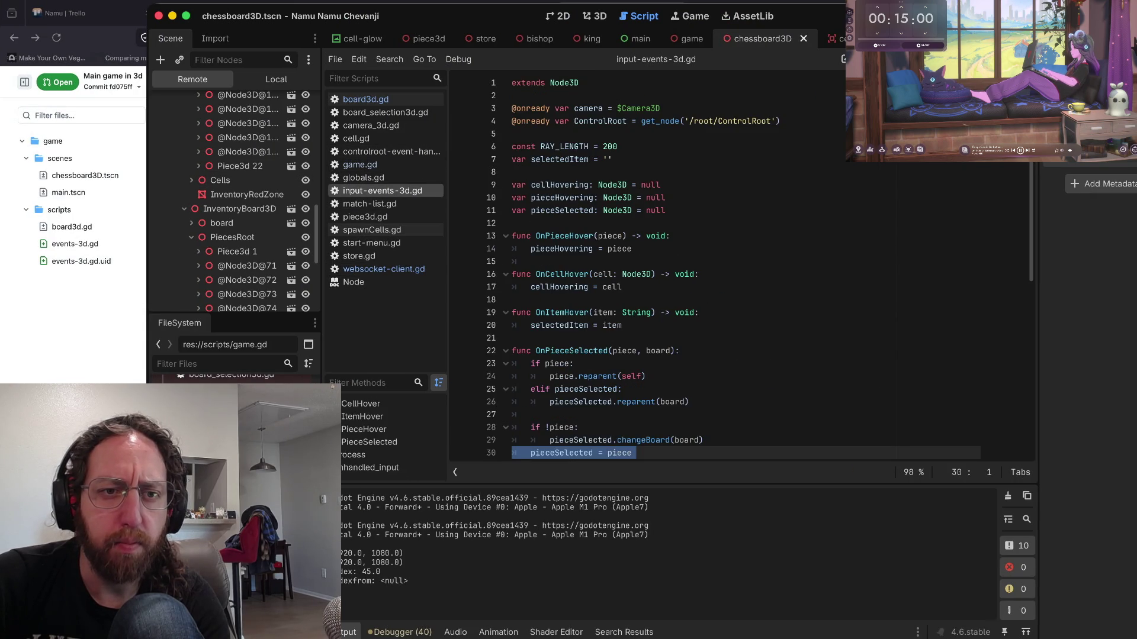
key("ctrl+shift+End")
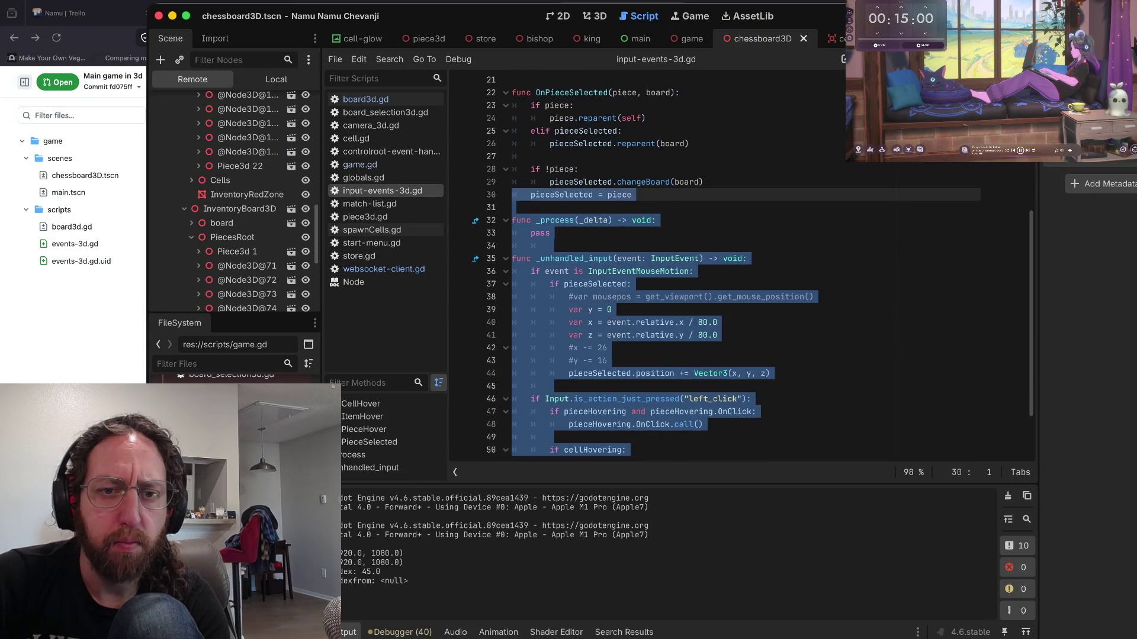
left_click(769, 312)
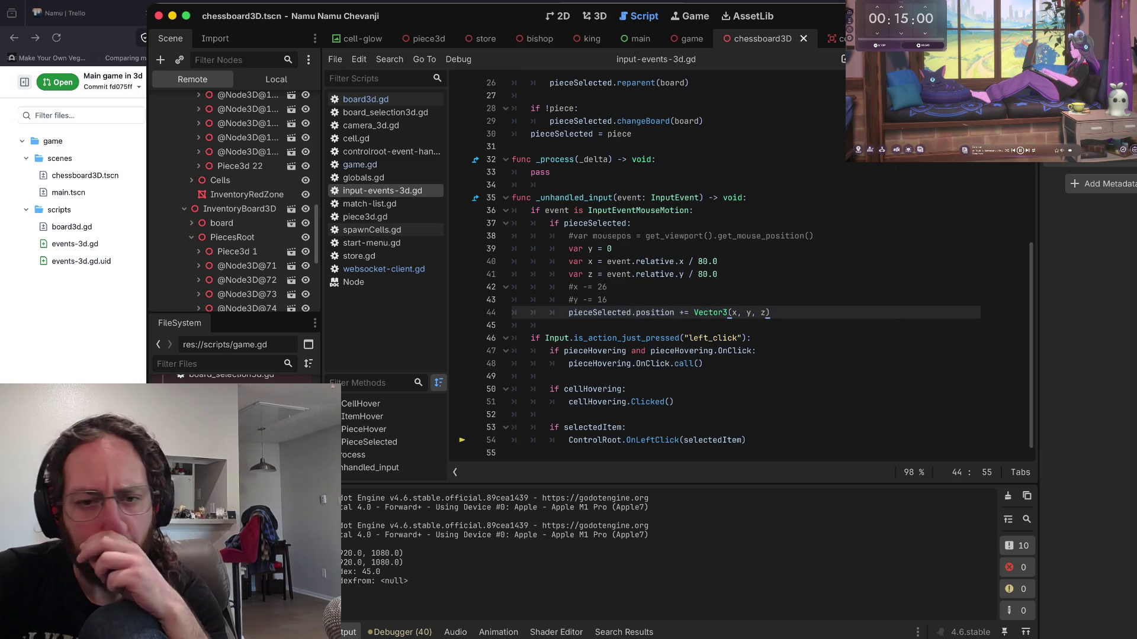
scroll(639, 263, "up", 5)
scroll(640, 264, "up", 3)
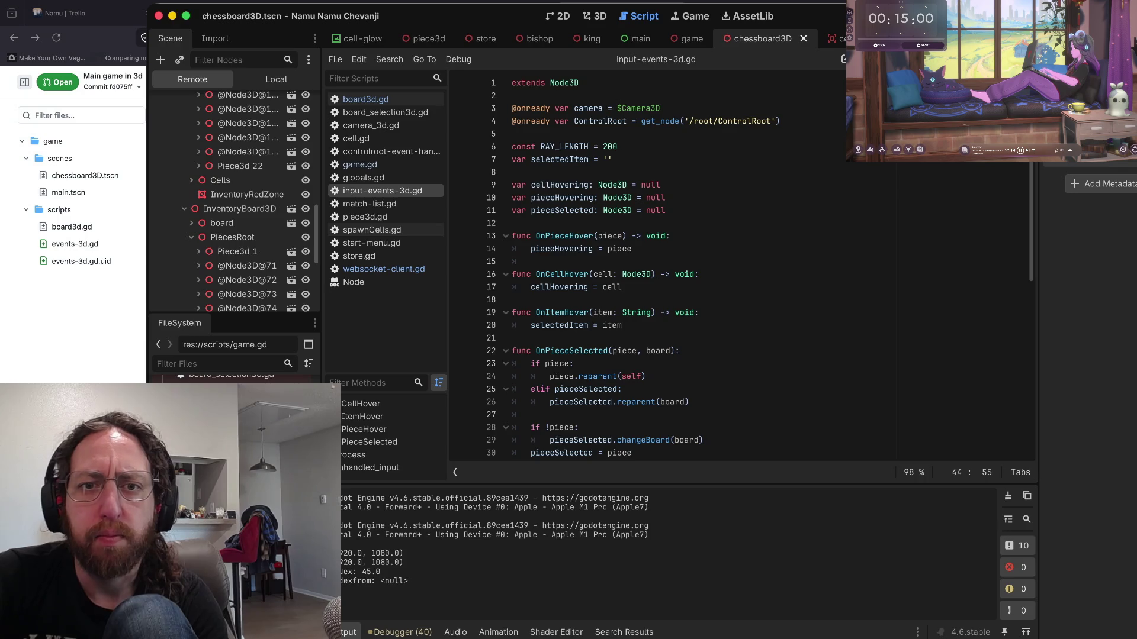
left_click(173, 16)
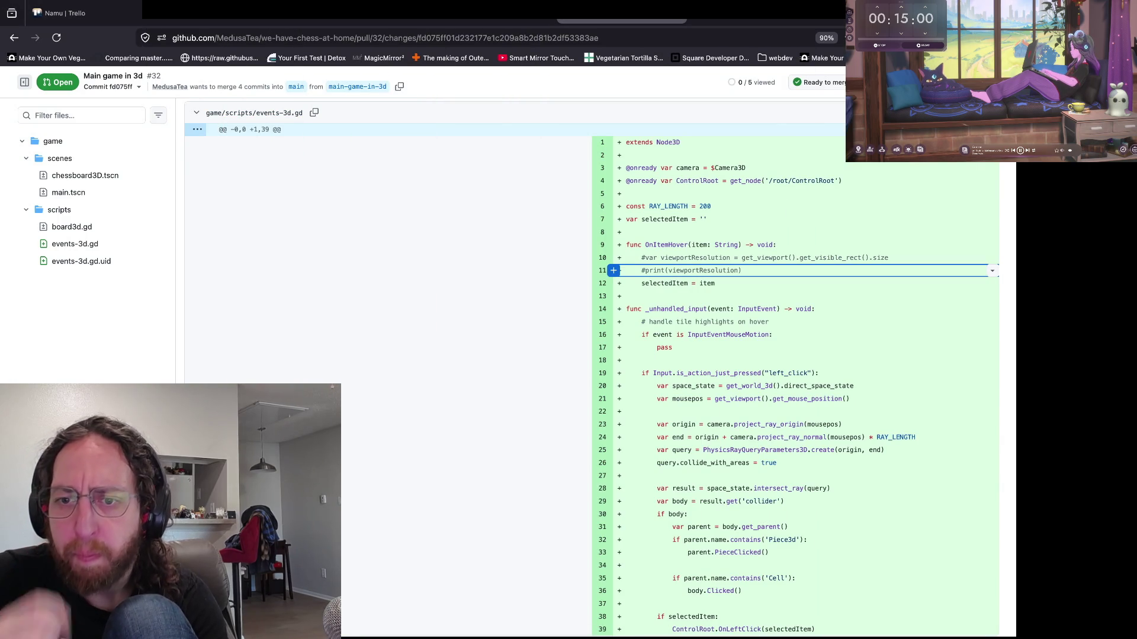
key("super+Tab")
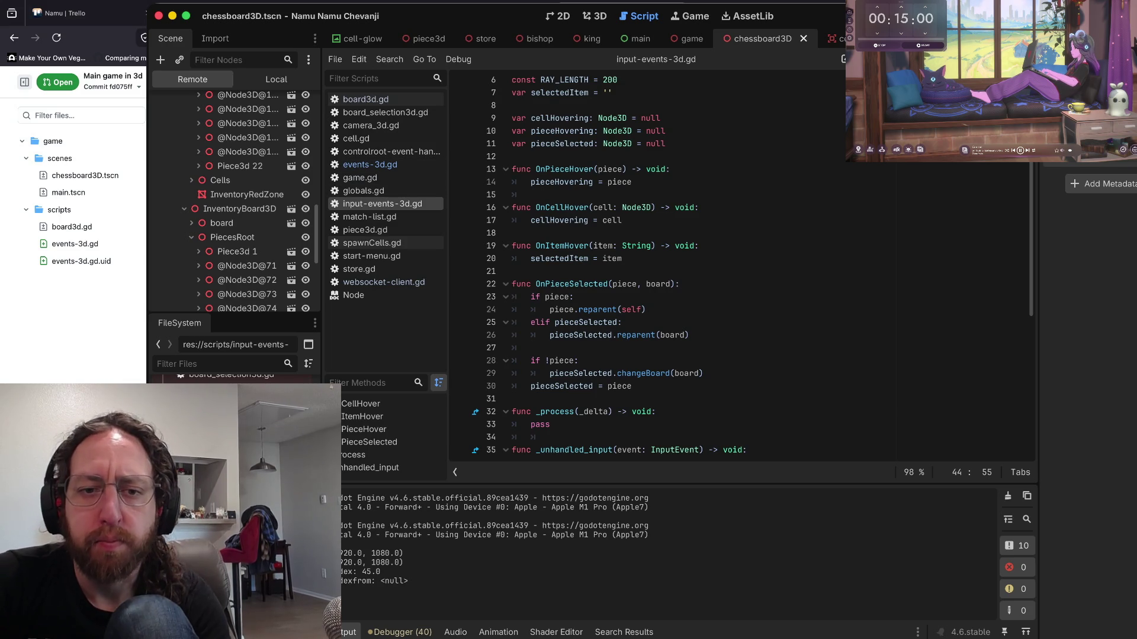
- Inspect the left_click block on lines 45–54 and the _unhandled_input declaration on line 35
scroll(740, 266, "down", 7)
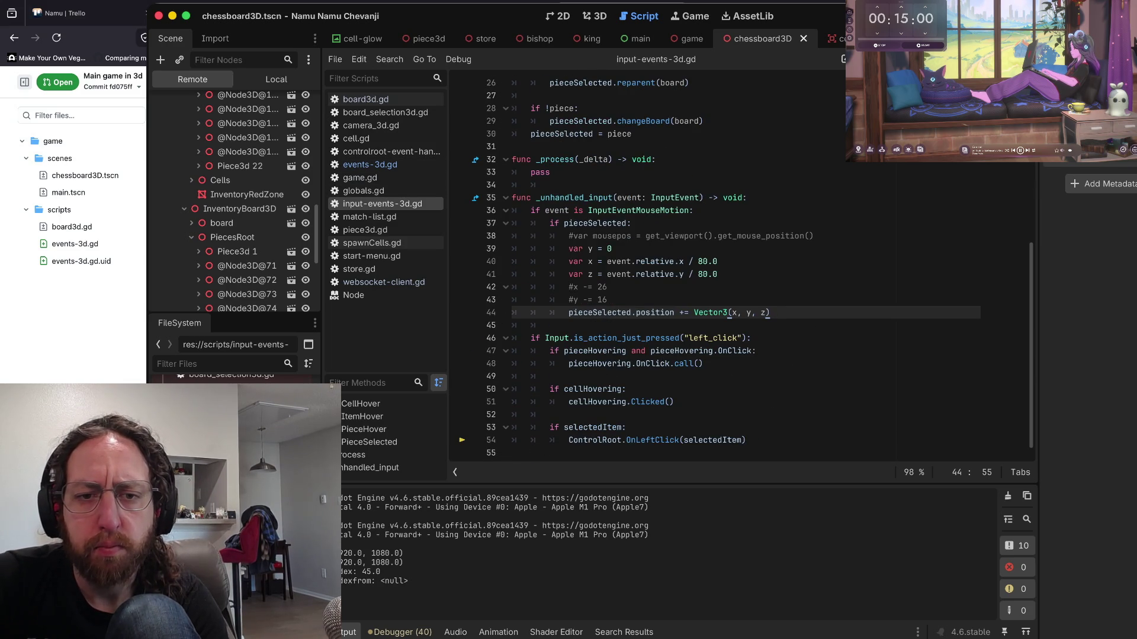
left_click(753, 338)
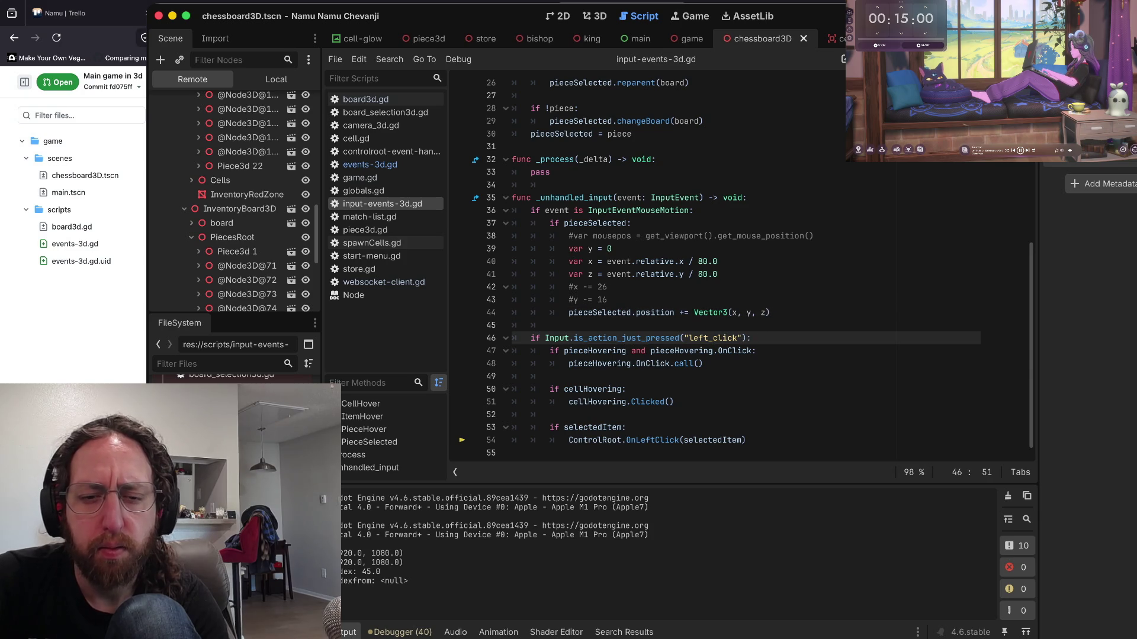
mouse_move(746, 440)
left_mouse_down()
mouse_move(513, 350)
mouse_move(512, 325)
left_mouse_up()
left_click(757, 351)
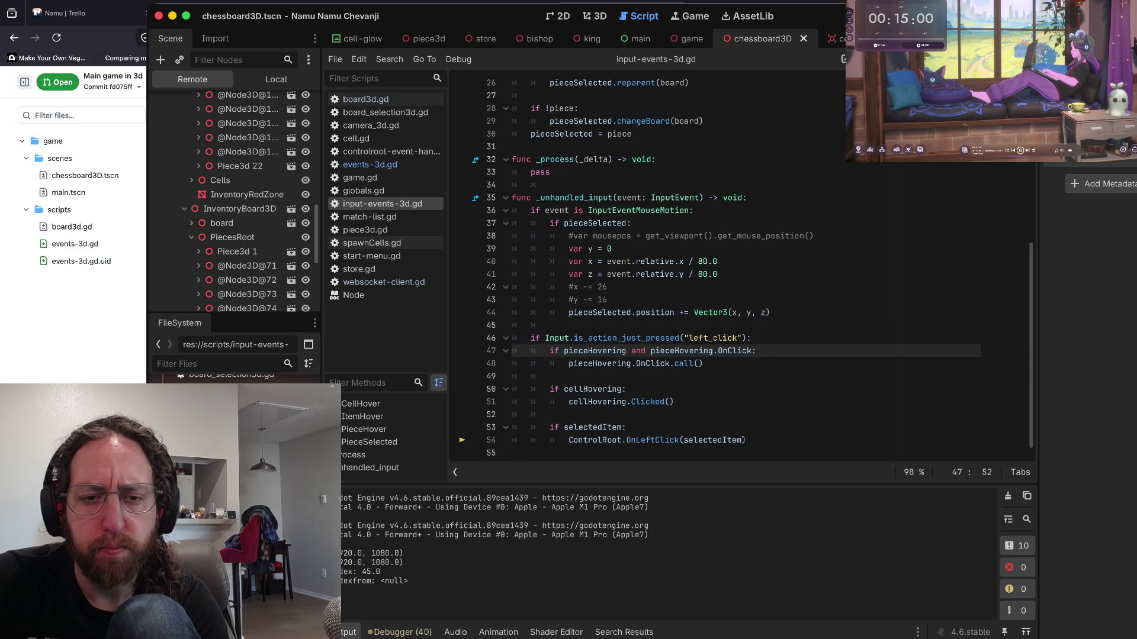
scroll(752, 267, "up", 2)
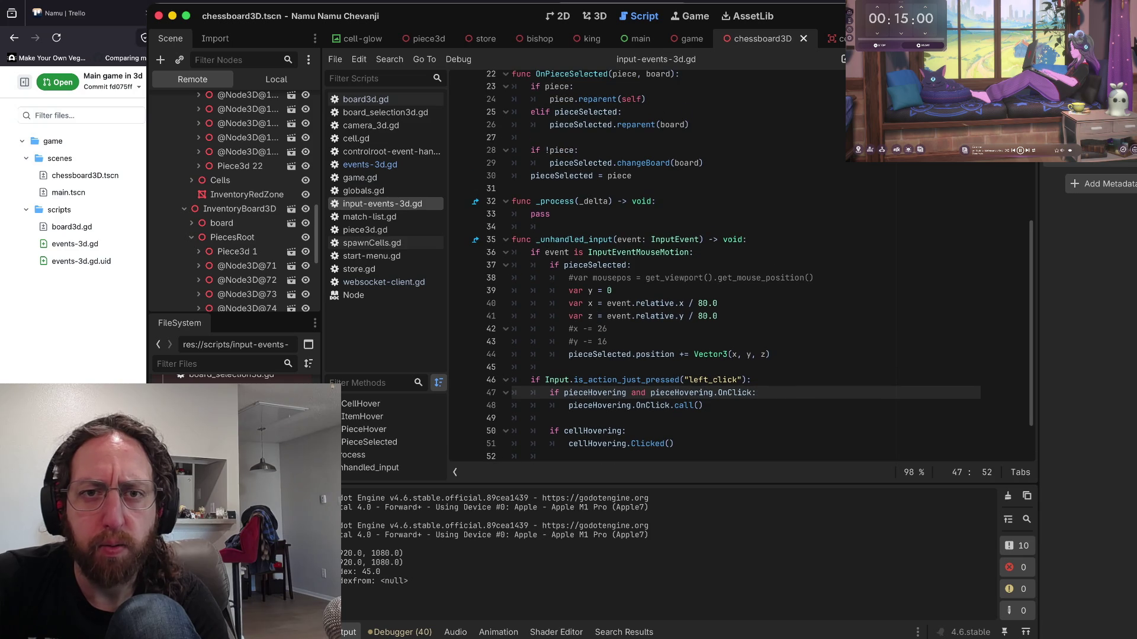
scroll(726, 267, "up", 1)
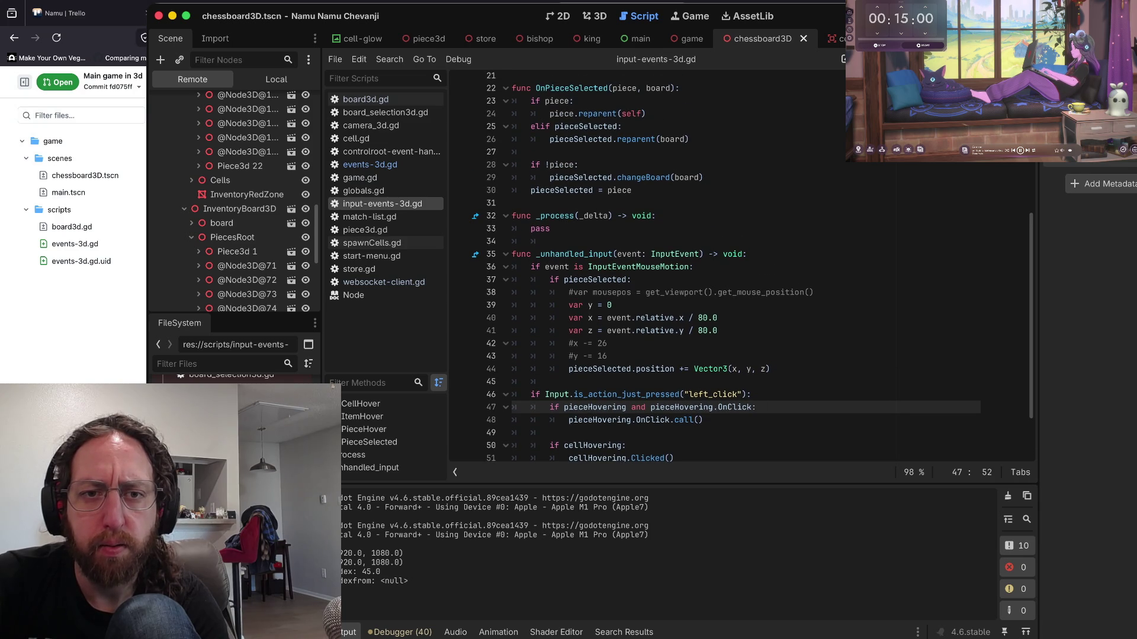
scroll(740, 266, "down", 3)
left_click_drag(512, 198, 748, 198)
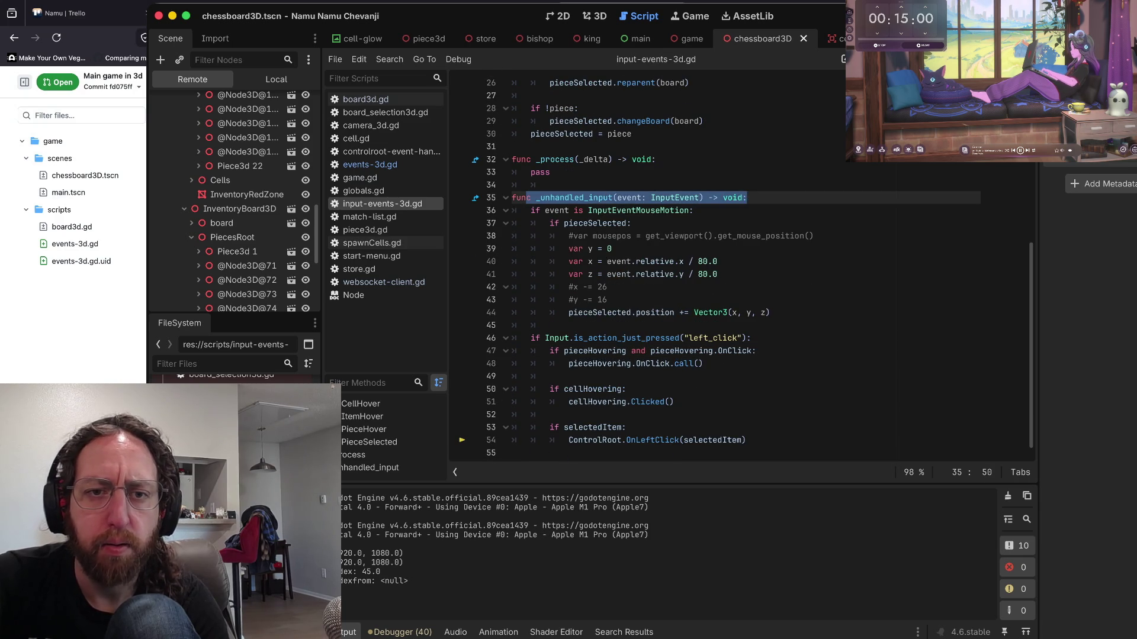
- Rename func _unhandled_input to func _input on line 35 of input-events-3d.gd
left_click_drag(588, 198, 536, 197)
key("BackSpace")
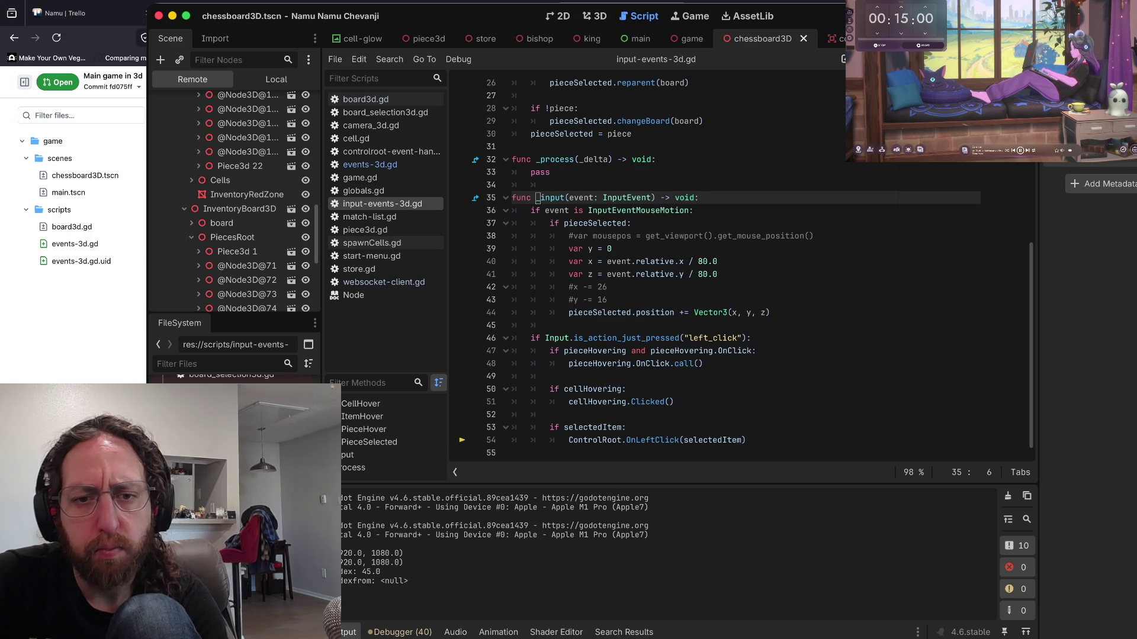
type("_")
- Remove the _unhandled_ prefix from the handler on line 14 of events-3d.gd
mouse_move(513, 338)
left_mouse_down()
mouse_move(751, 338)
mouse_move(758, 351)
left_mouse_up()
left_click(758, 351)
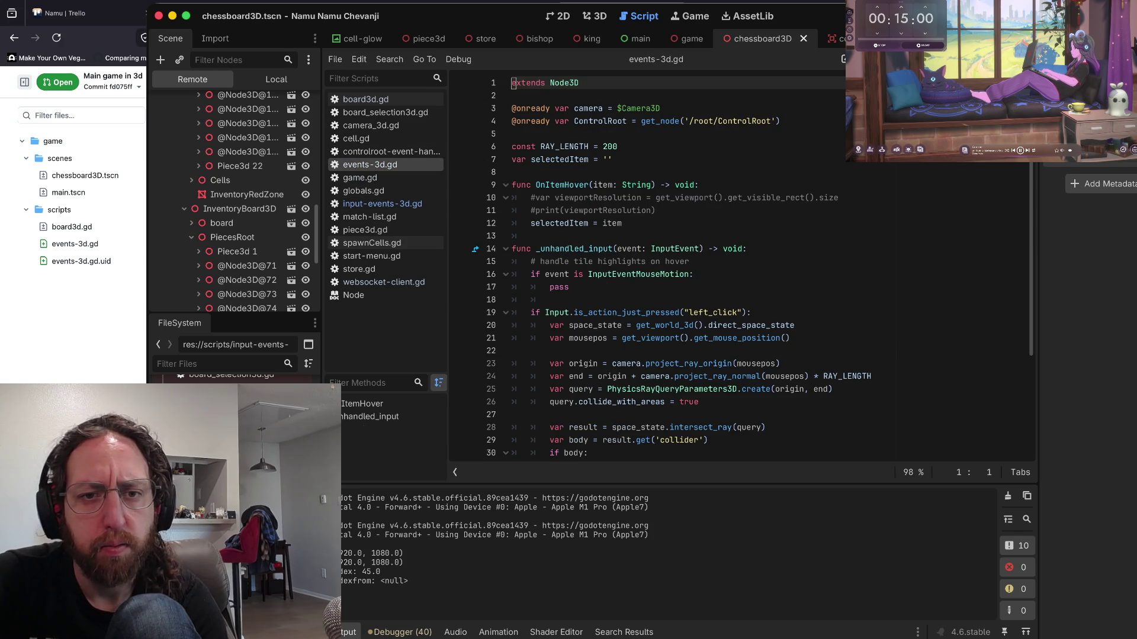
scroll(740, 266, "down", 4)
scroll(740, 266, "up", 4)
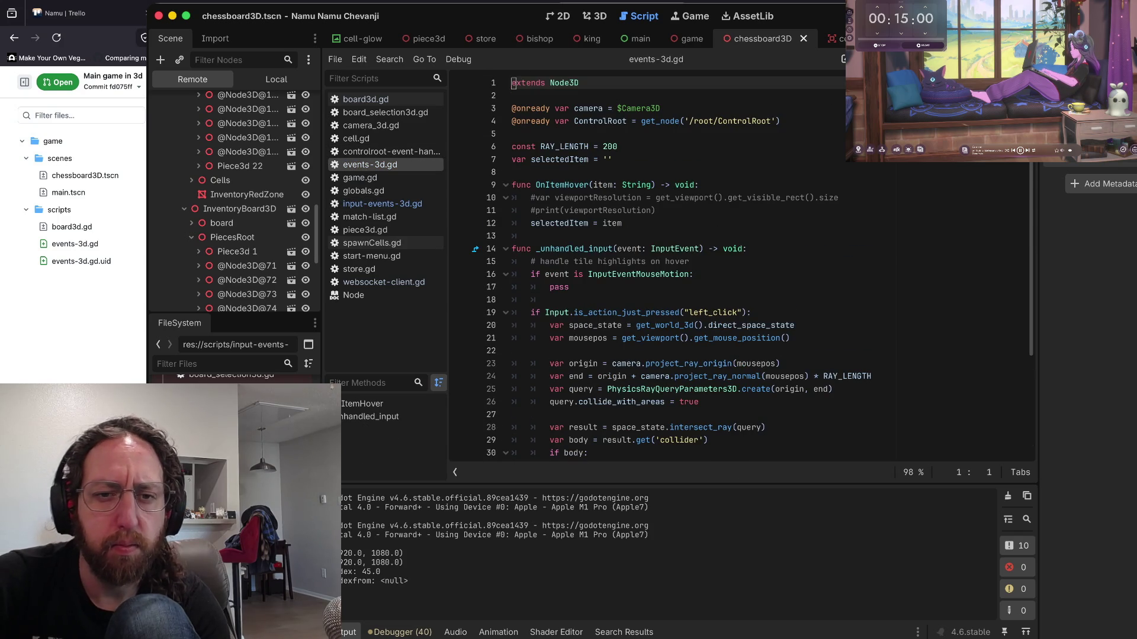
left_click_drag(535, 249, 588, 249)
key("BackSpace")
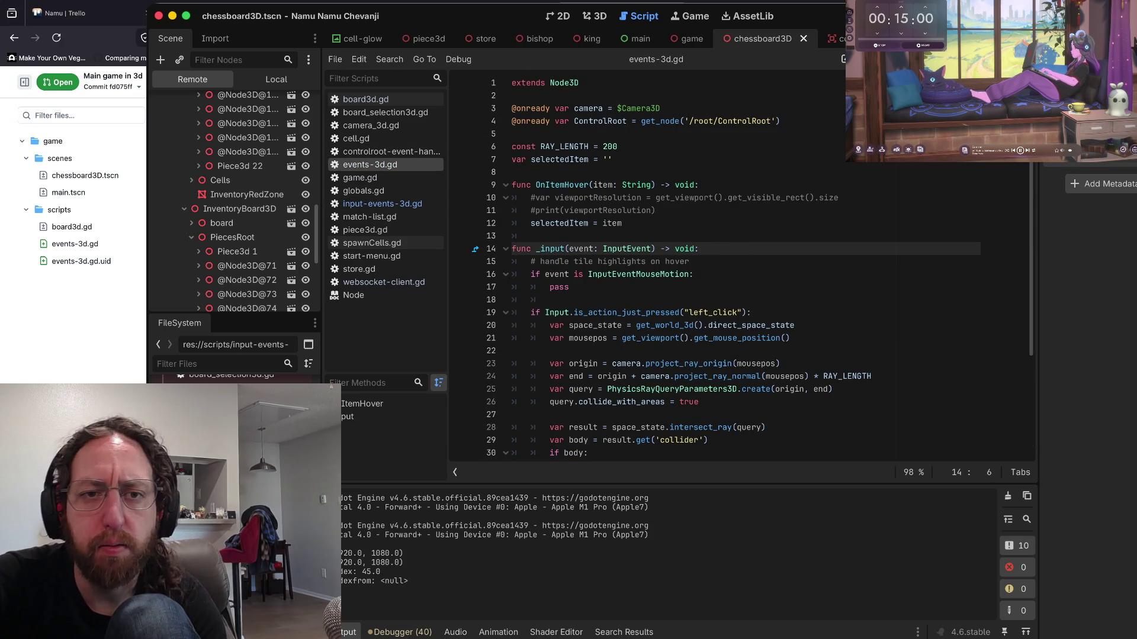
- Finish the _input rename in events-3d.gd, then review input-events-3d.gd's hover functions
type("_")
scroll(740, 267, "down", 5)
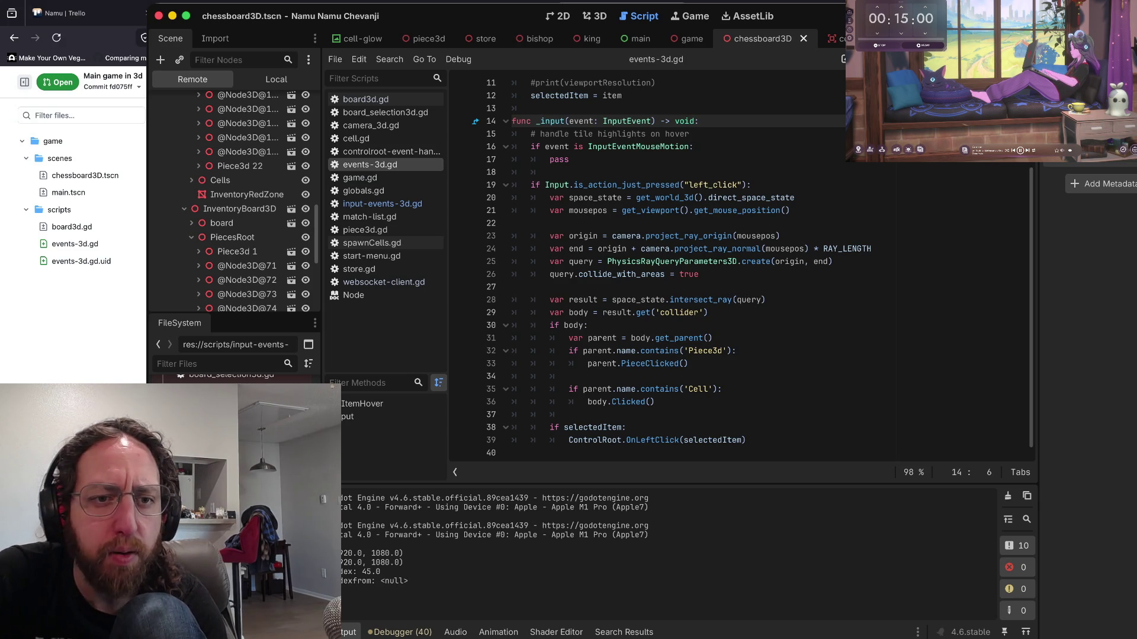
left_click(382, 203)
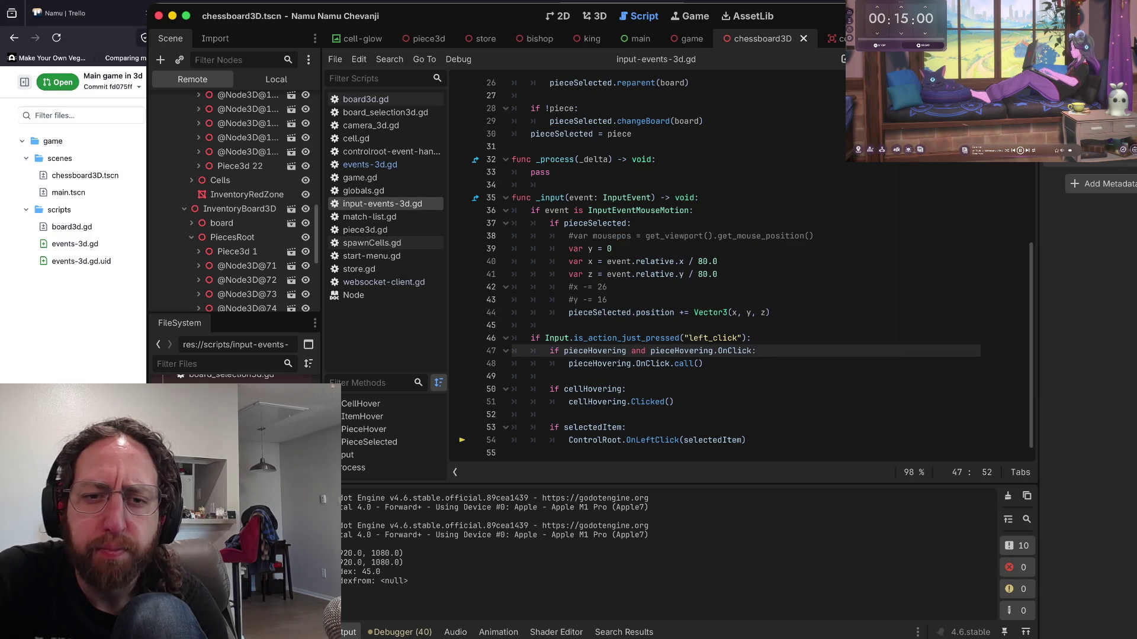
scroll(651, 266, "up", 6)
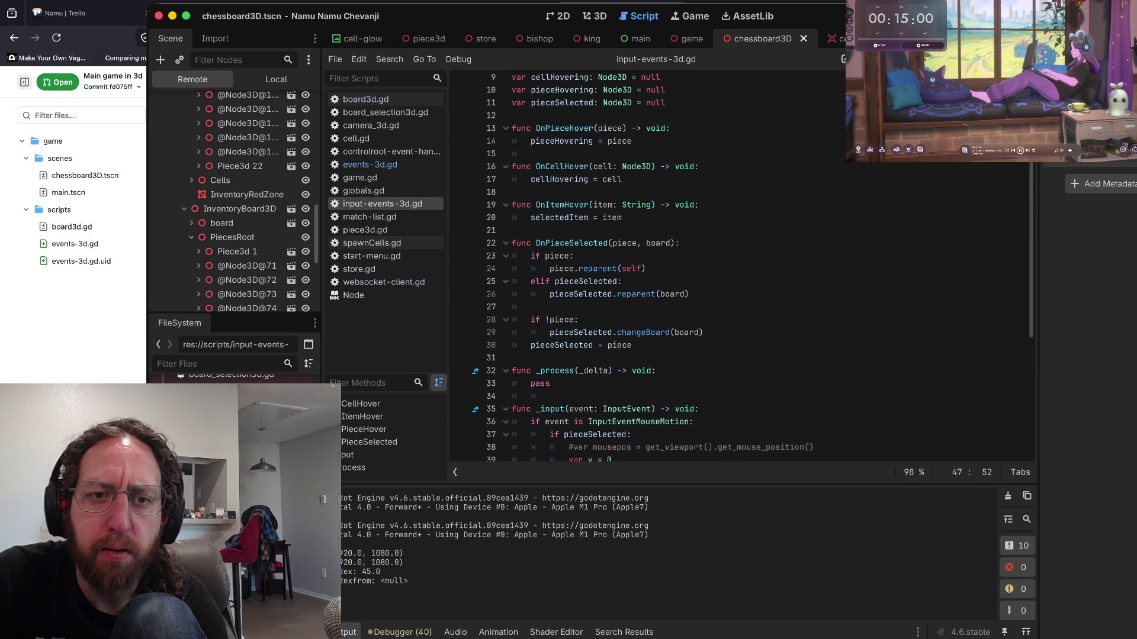
scroll(651, 266, "up", 2)
left_click_drag(513, 198, 623, 300)
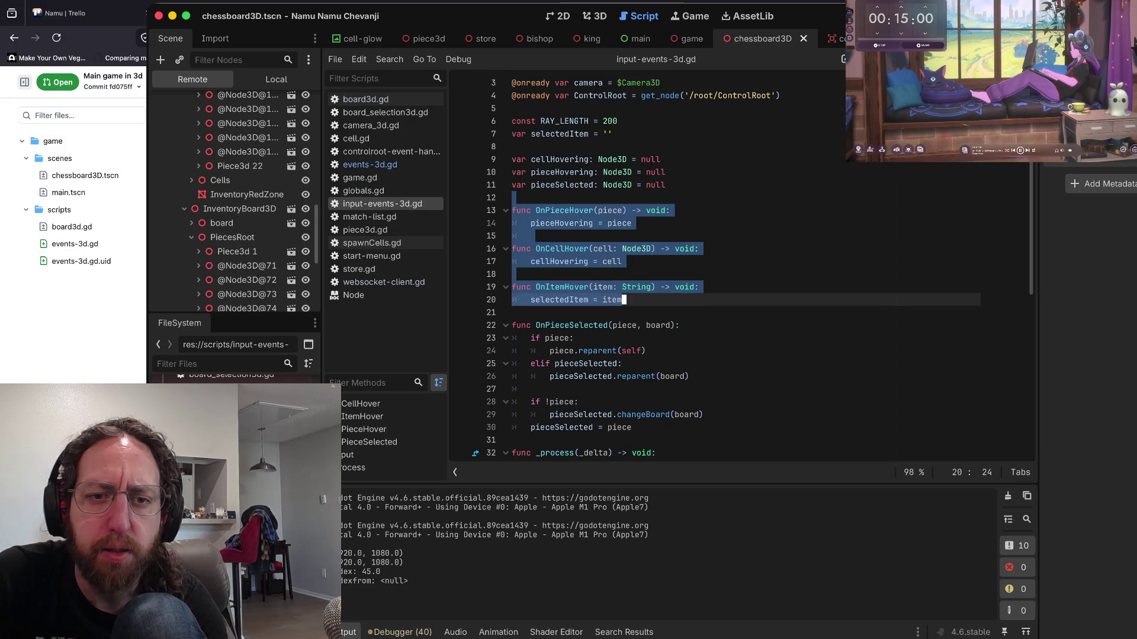
left_click(623, 300)
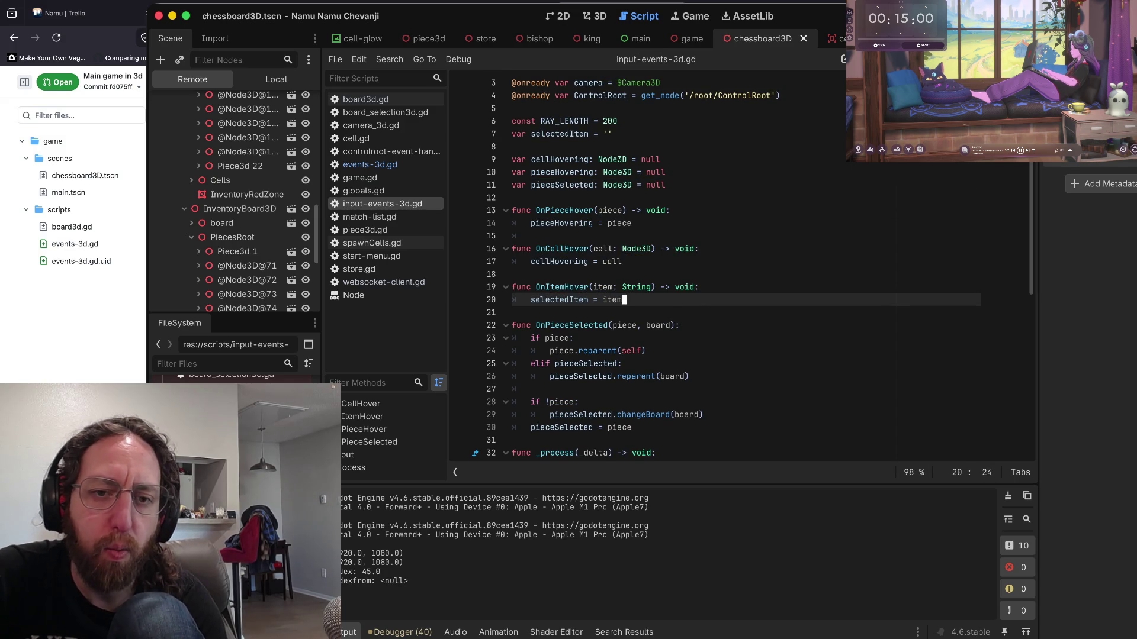
- Scroll input-events-3d.gd to the if pieceSelected: check on line 37
scroll(623, 299, "down", 3)
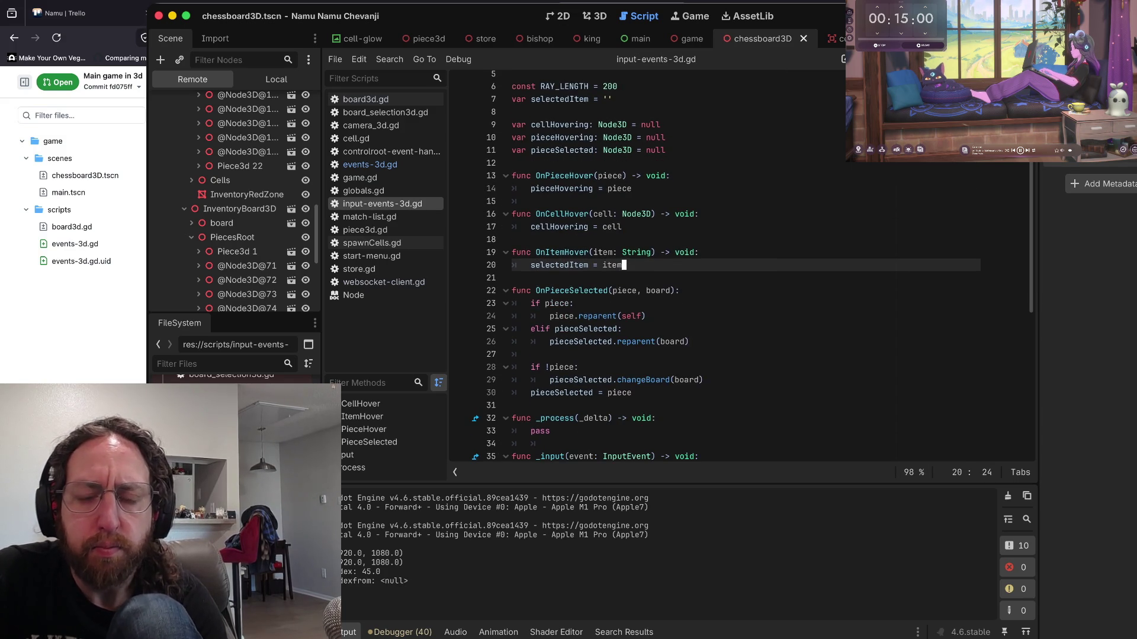
scroll(624, 300, "up", 1)
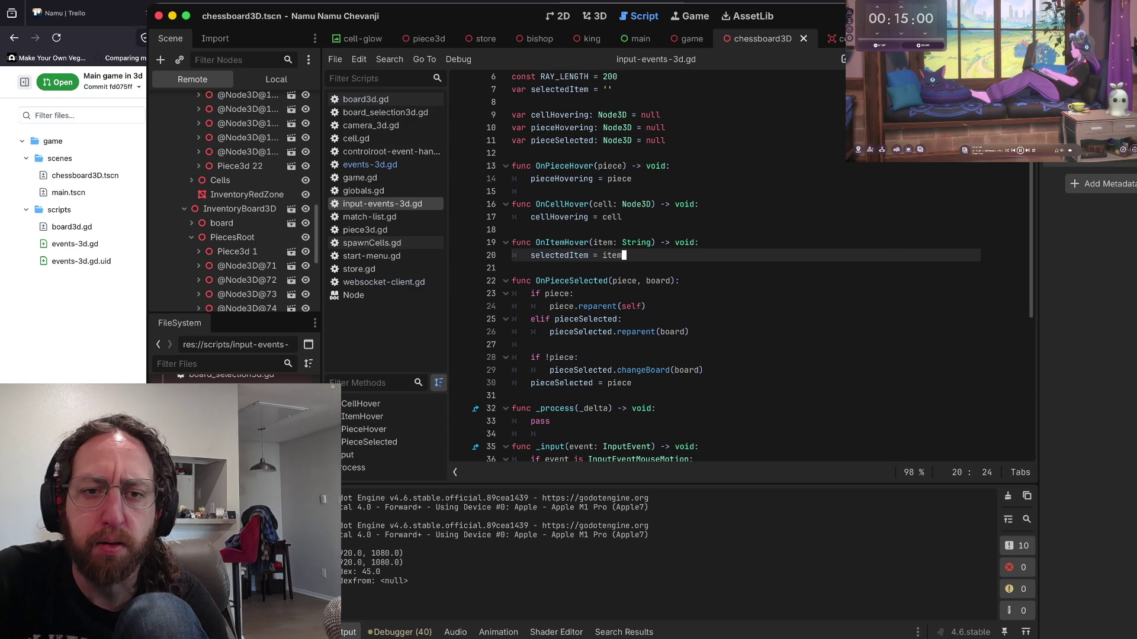
scroll(624, 300, "down", 6)
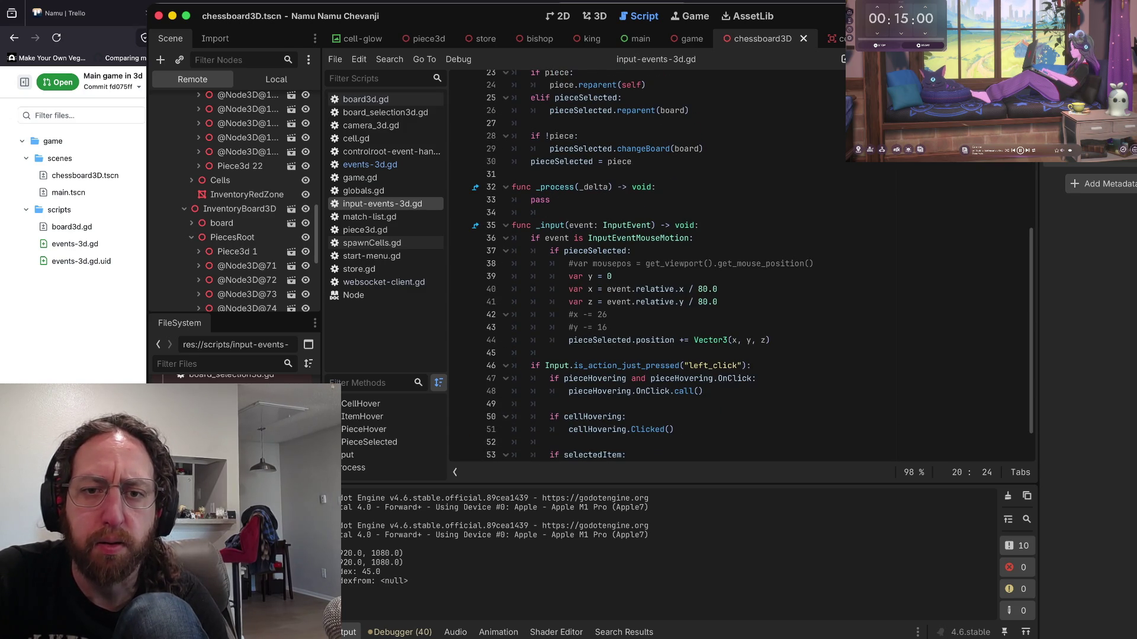
scroll(624, 300, "down", 2)
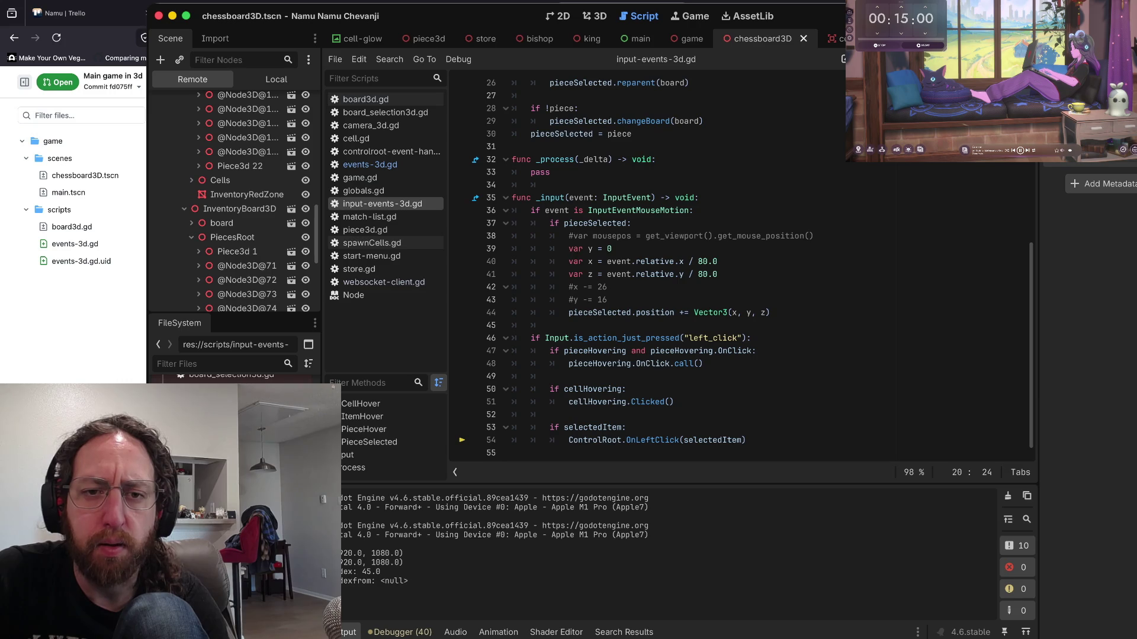
left_click(633, 223)
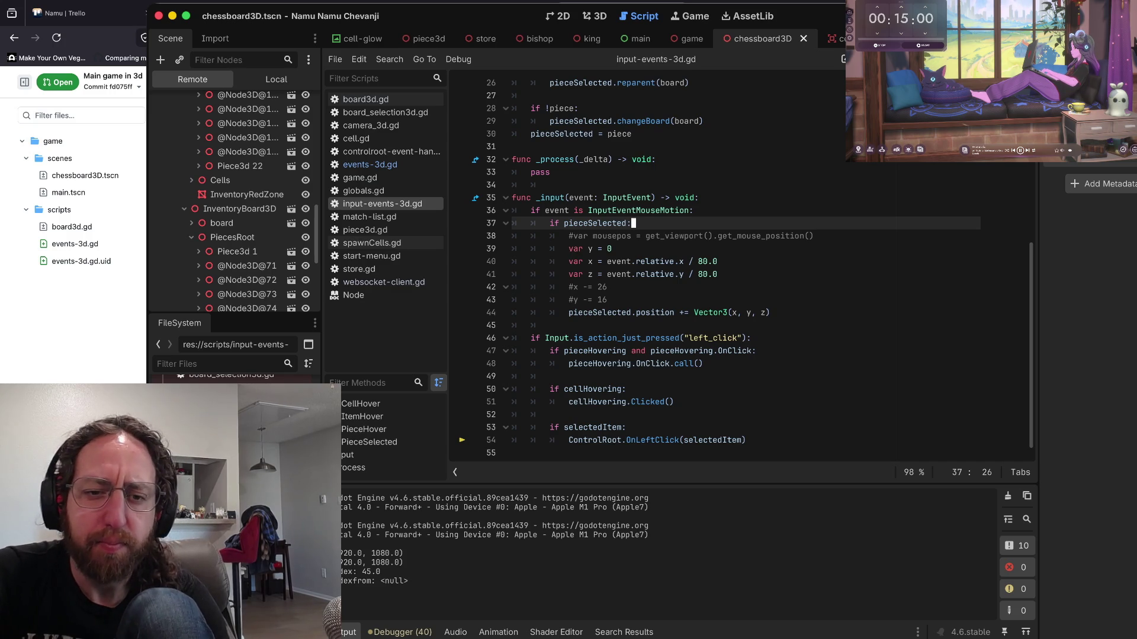
scroll(680, 275, "up", 2)
scroll(681, 275, "down", 2)
mouse_move(681, 276)
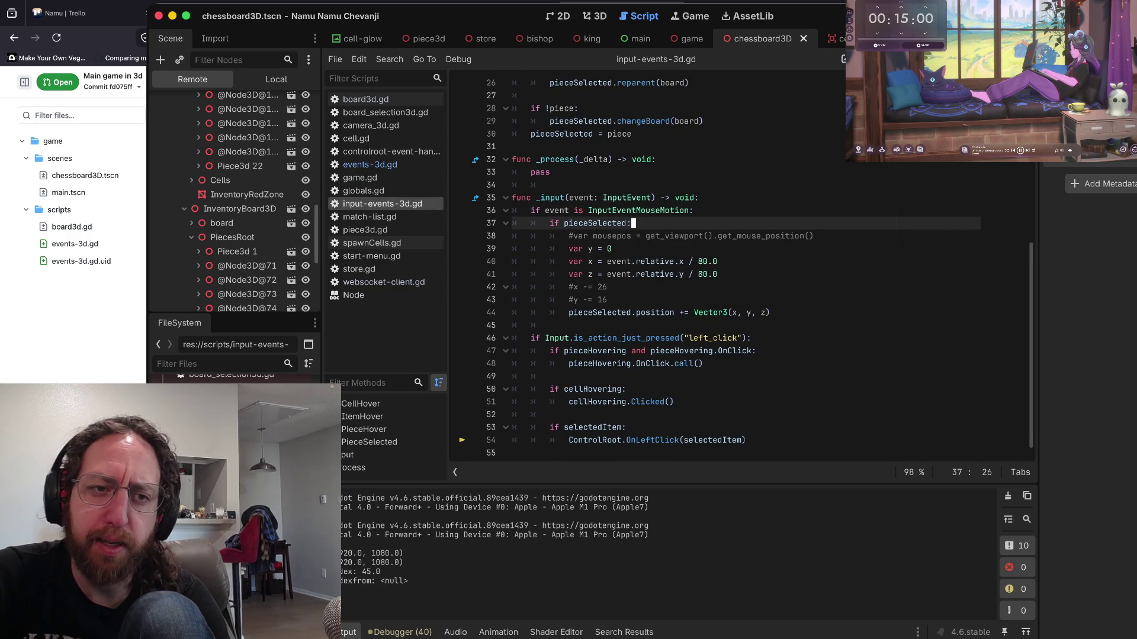
- Compare events-3d.gd with input-events-3d.gd, then minimise Godot to show the GitHub diff
left_click(370, 164)
left_click(381, 203)
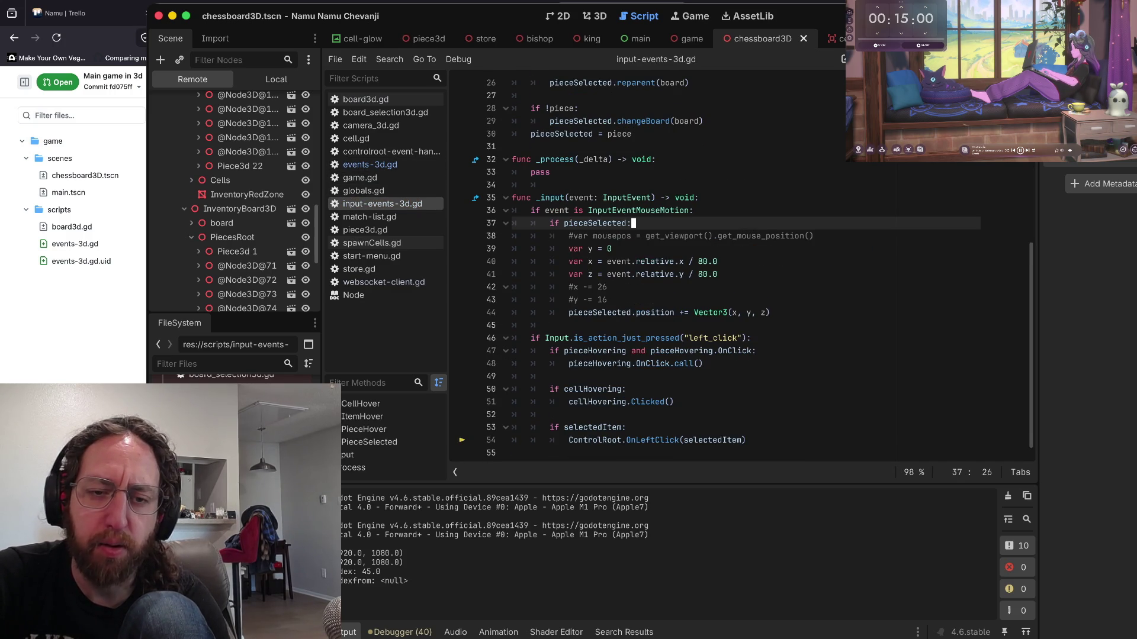
scroll(681, 267, "up", 4)
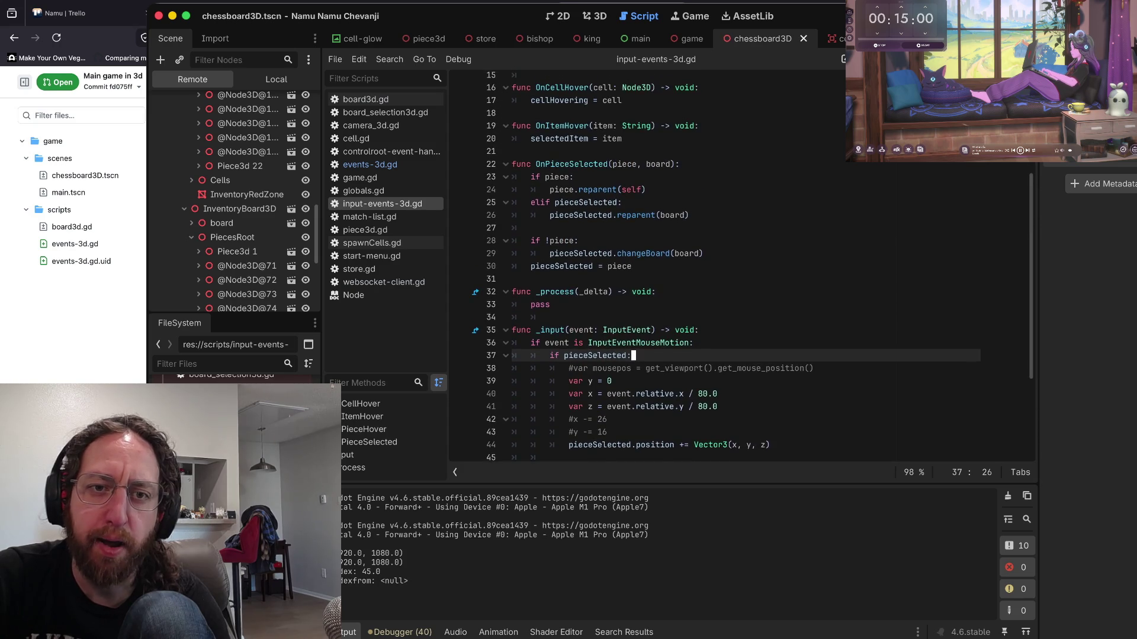
scroll(681, 266, "up", 5)
left_click(370, 165)
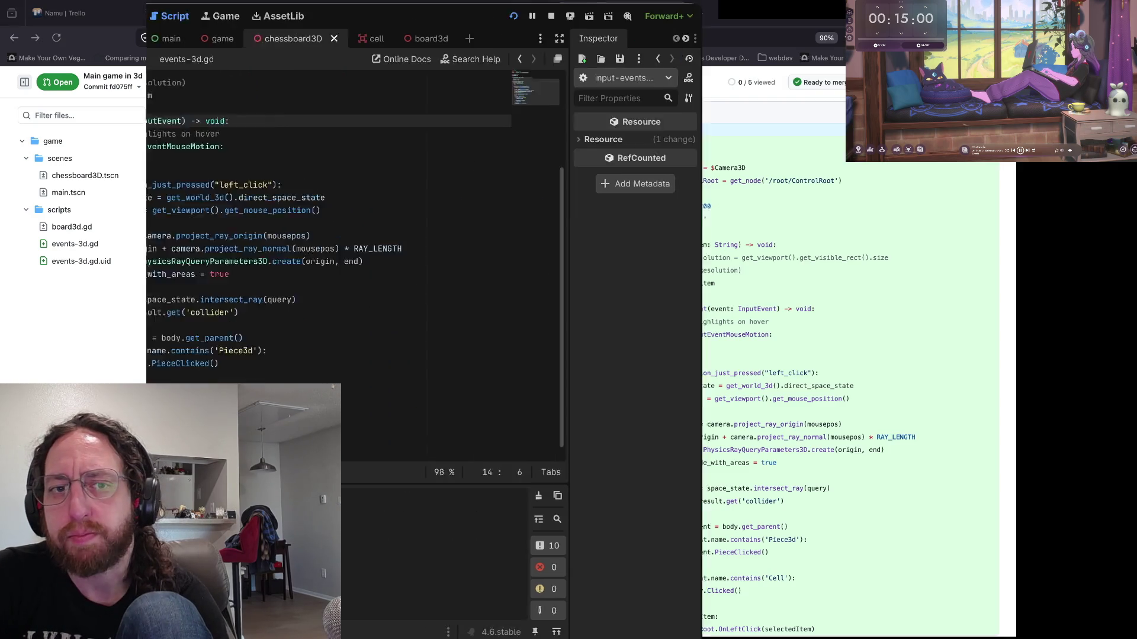
left_click(173, 16)
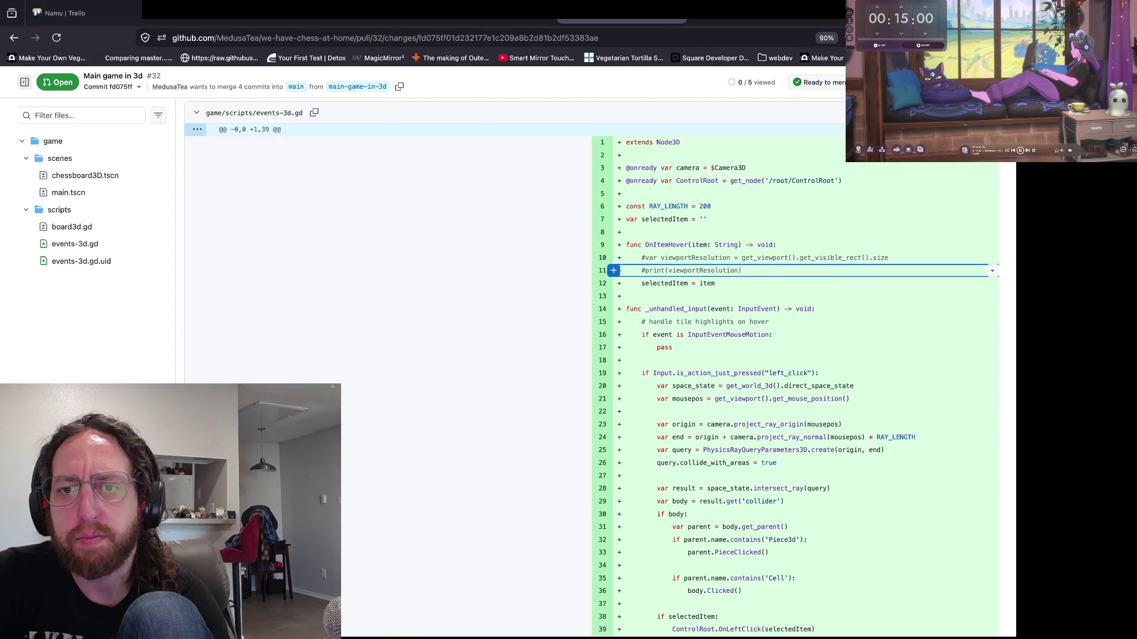
- Return to the PR's Files changed diff and scroll through the changed scene files to the self.flipped line
key("alt+Left")
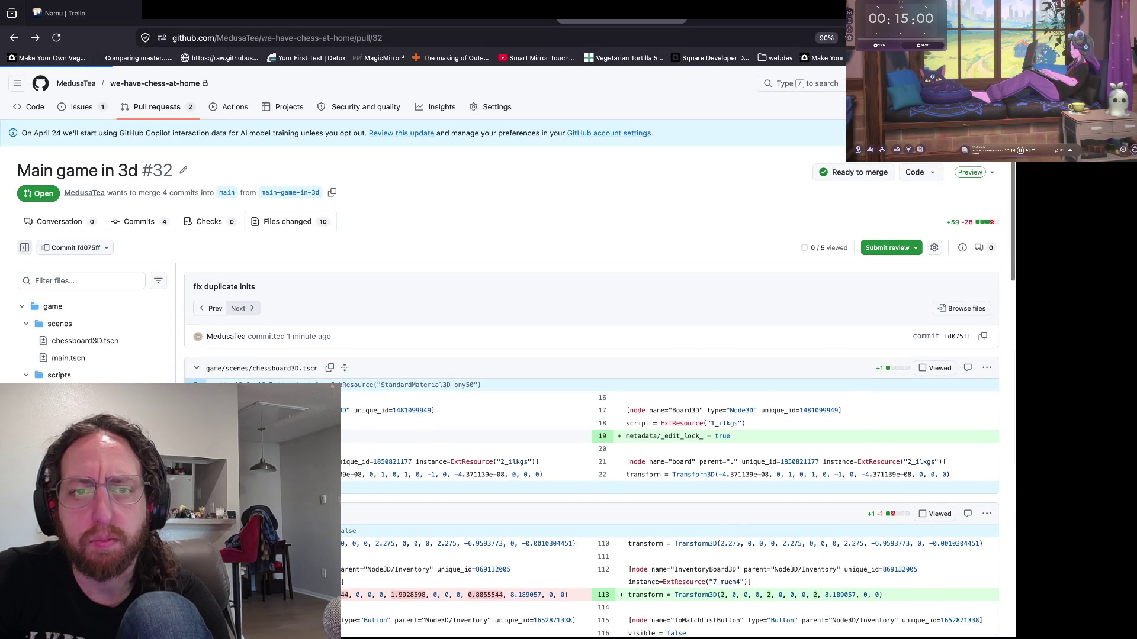
key("alt+Left")
scroll(508, 355, "up", 10)
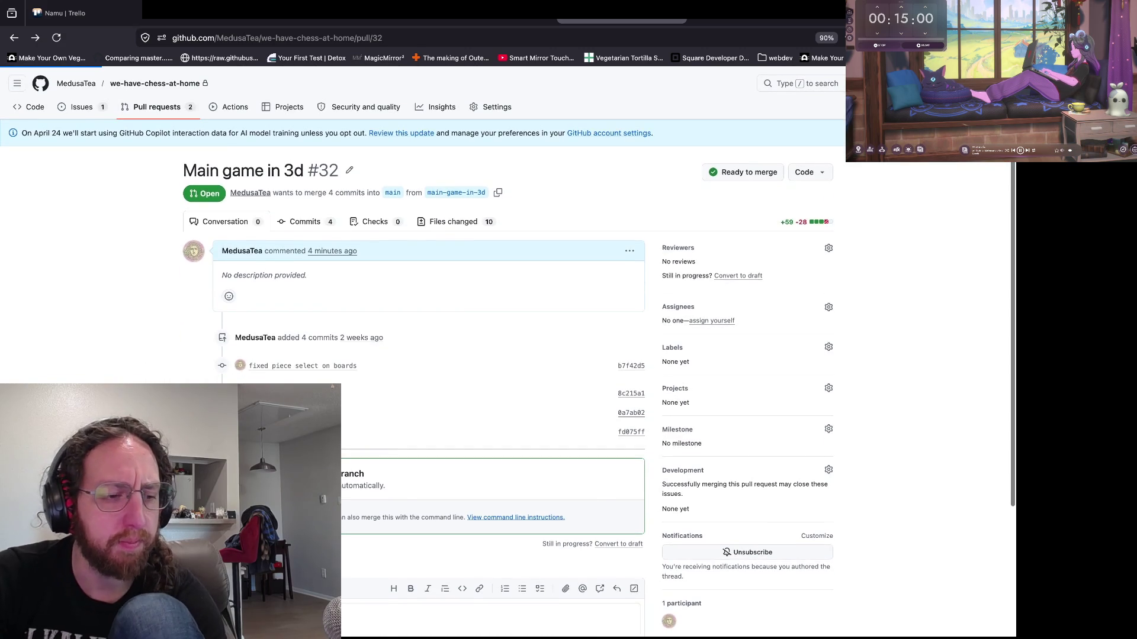
key("alt+Right")
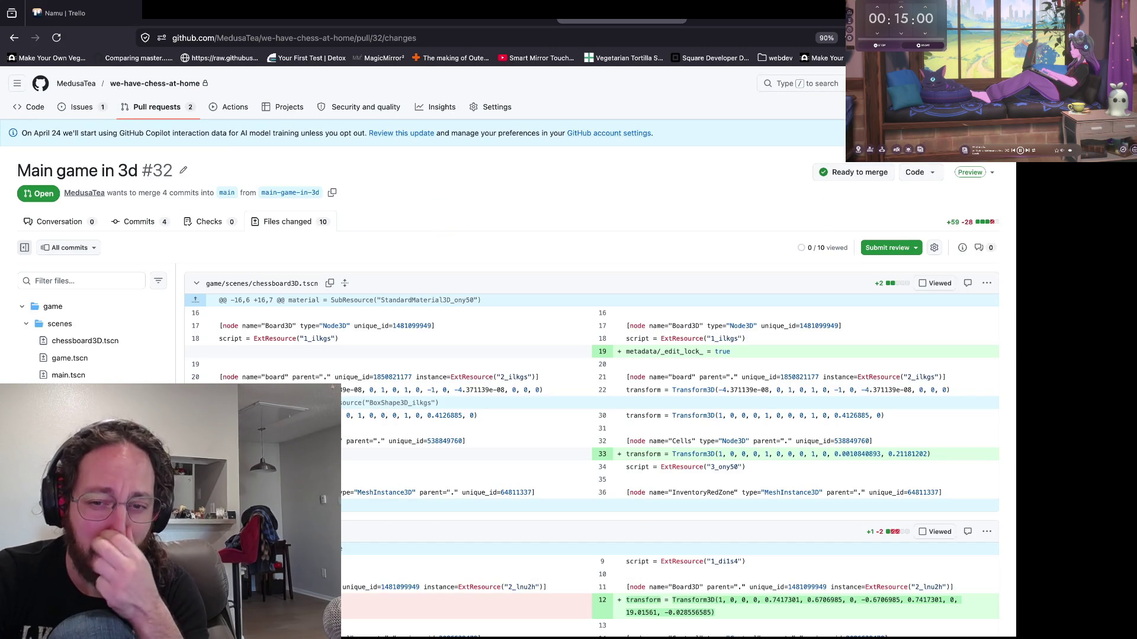
scroll(474, 238, "down", 5)
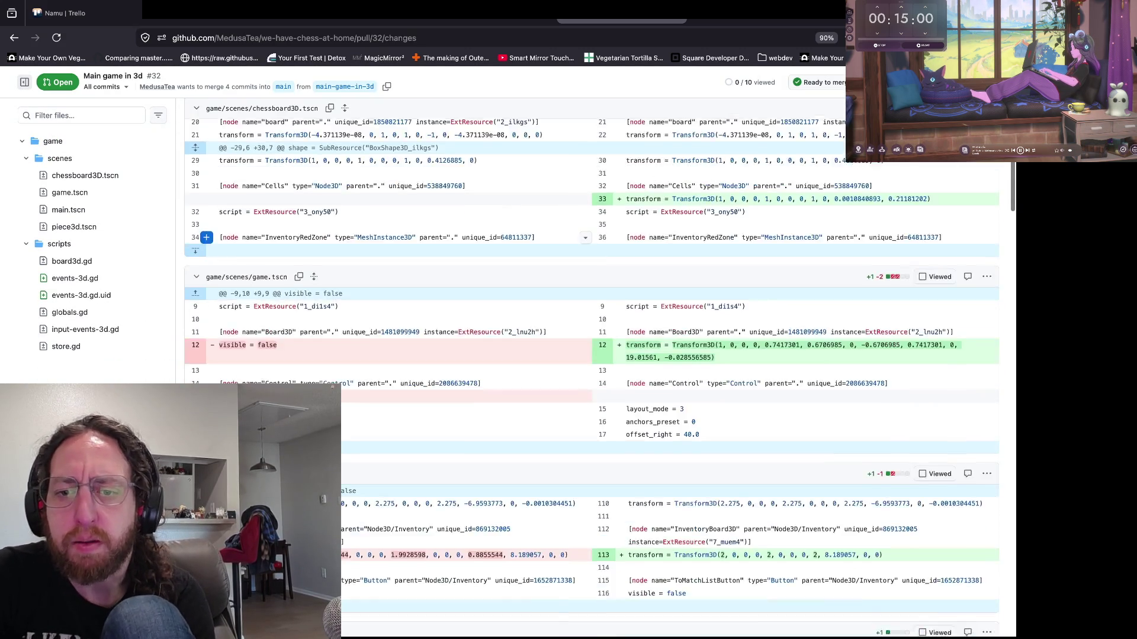
scroll(414, 237, "down", 3)
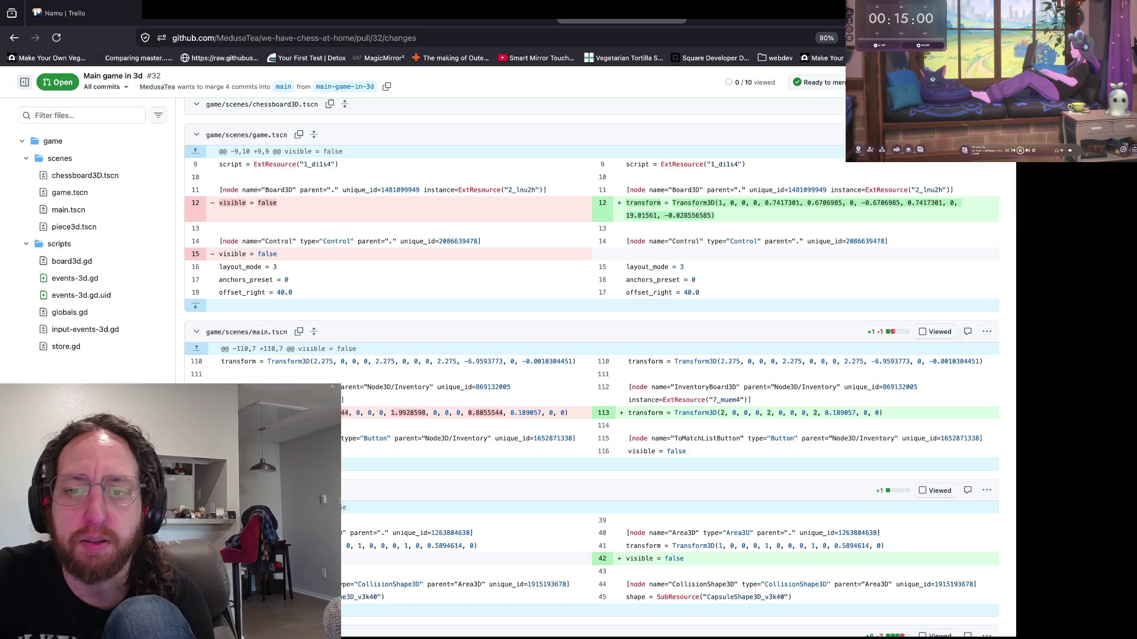
scroll(592, 367, "down", 1)
scroll(414, 355, "down", 7)
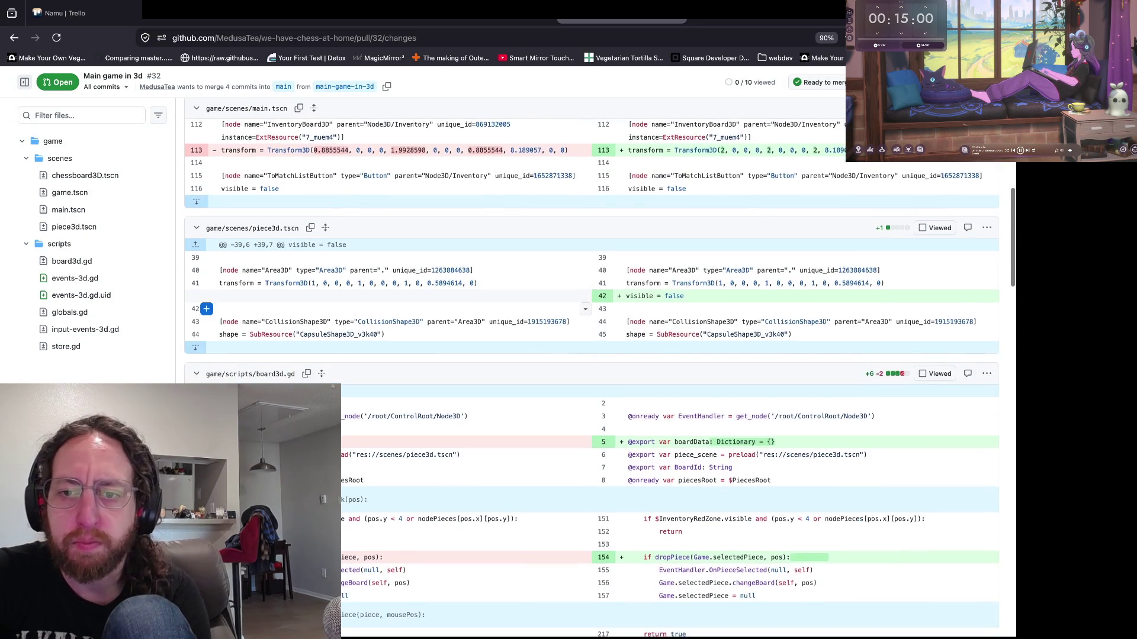
scroll(415, 296, "down", 5)
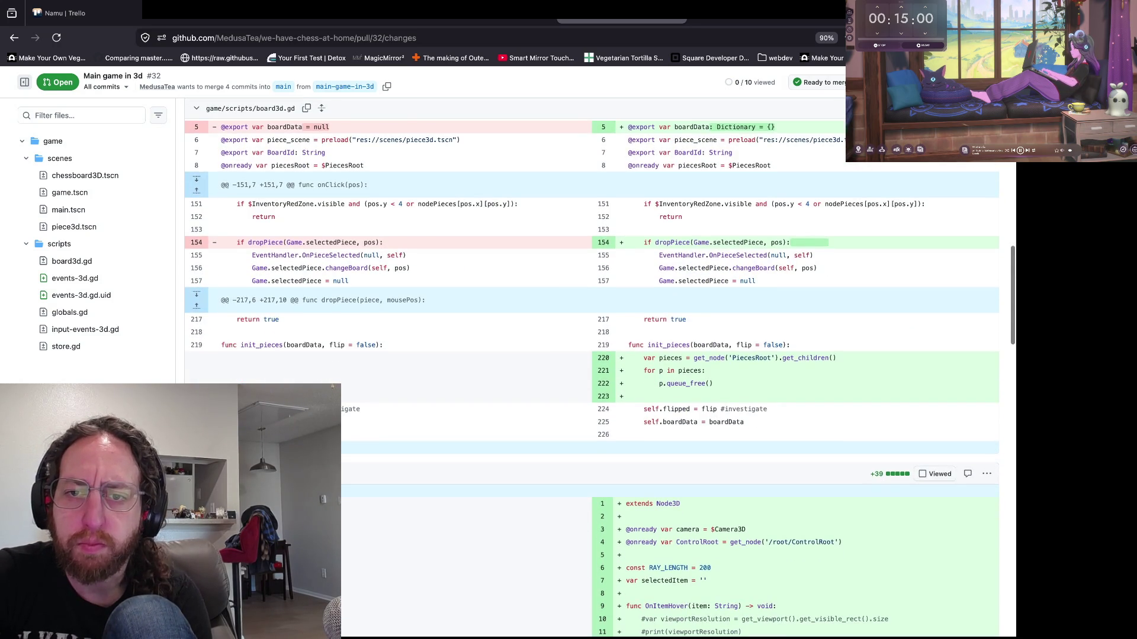
left_click(355, 306)
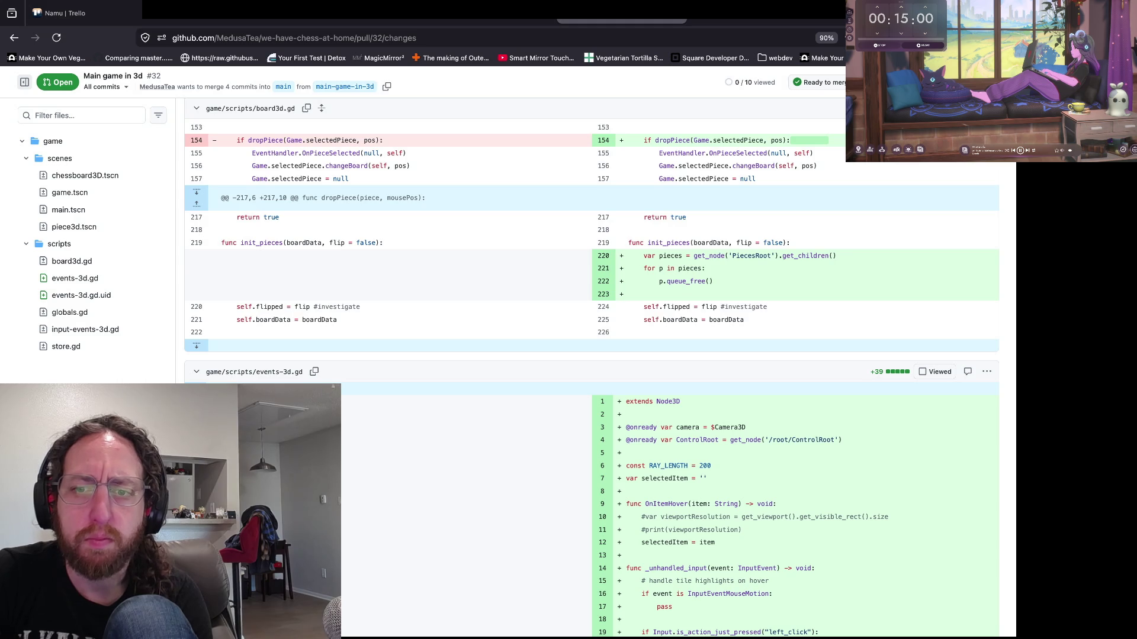
- Select the new events-3d.gd code, highlight OnItemHover, then continue to the globals.gd and input-events-3d.gd diffs
scroll(592, 356, "down", 5)
scroll(592, 355, "up", 2)
scroll(592, 355, "down", 5)
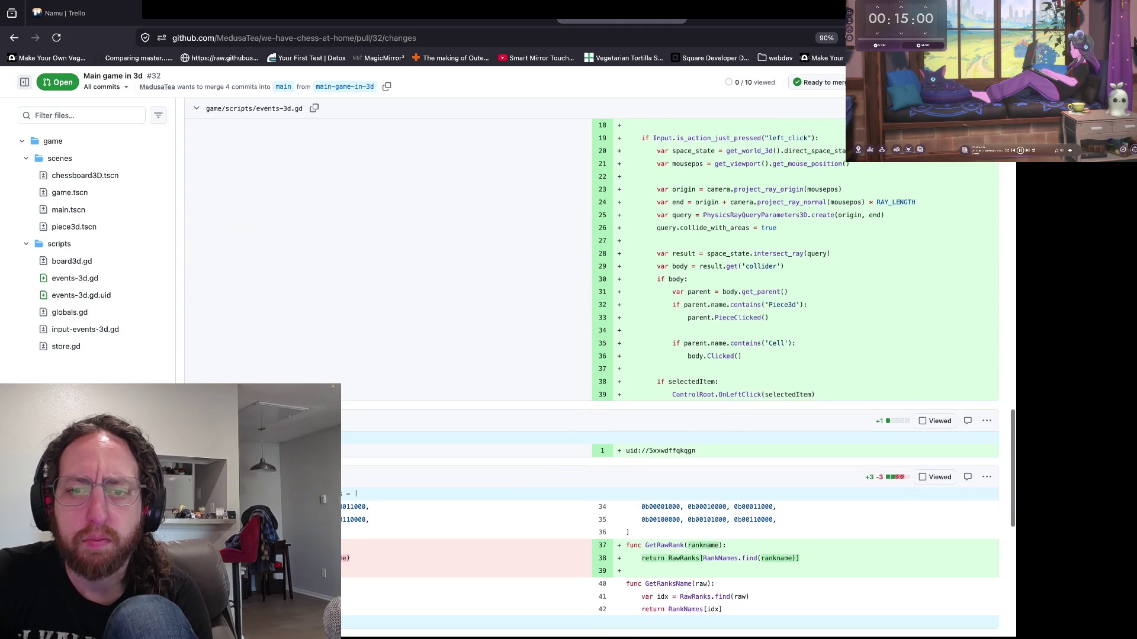
scroll(592, 356, "down", 3)
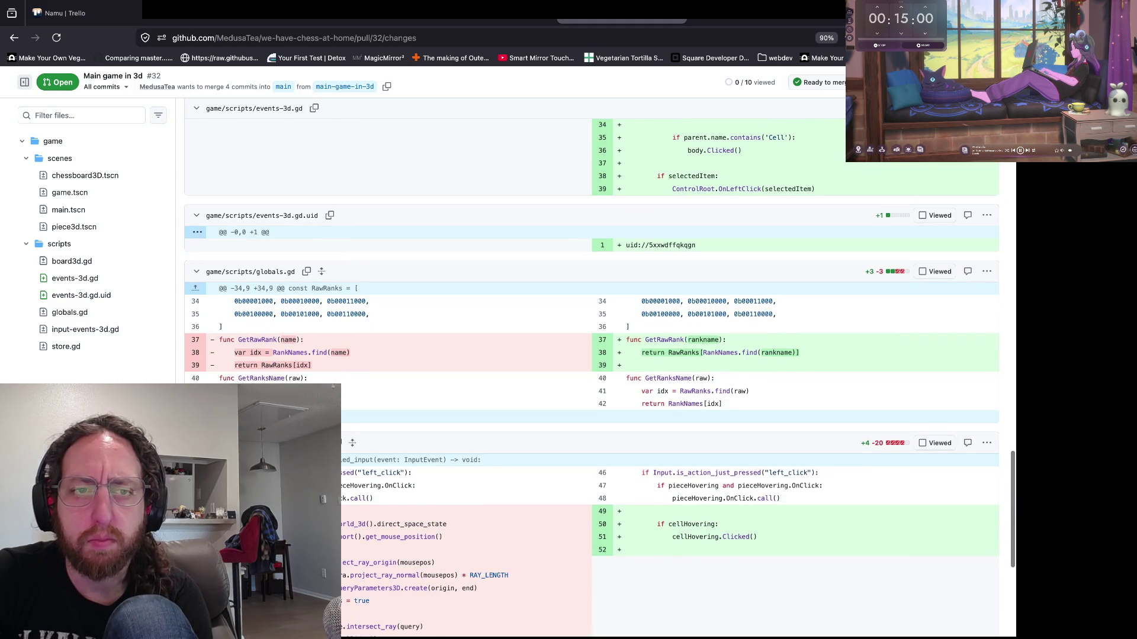
scroll(592, 356, "up", 2)
scroll(592, 355, "up", 3)
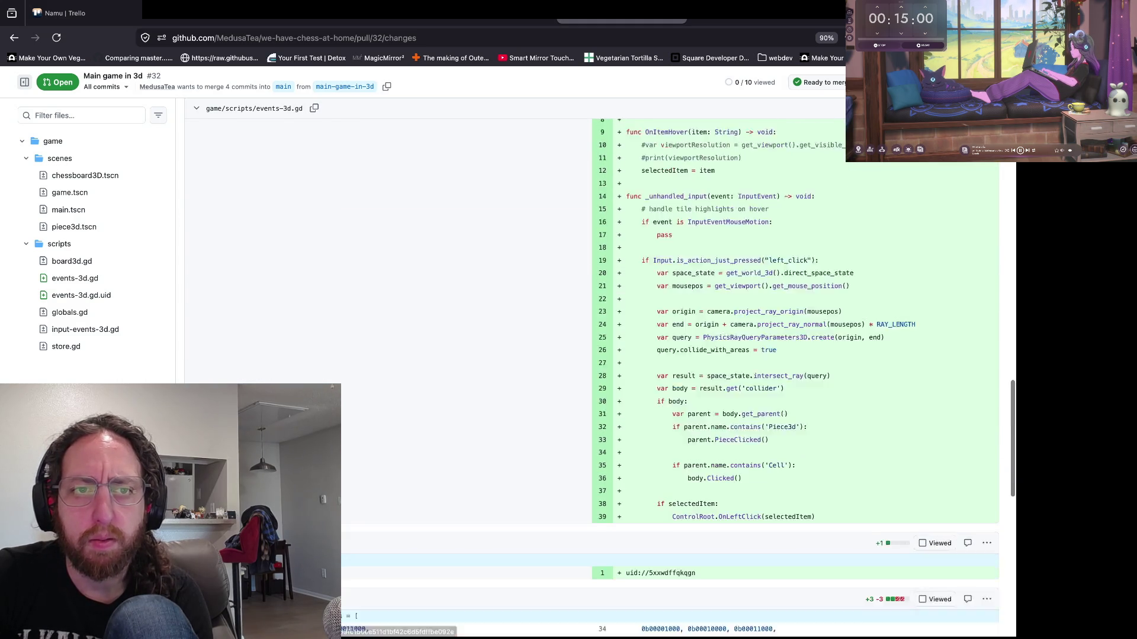
scroll(592, 355, "up", 3)
scroll(614, 311, "down", 2)
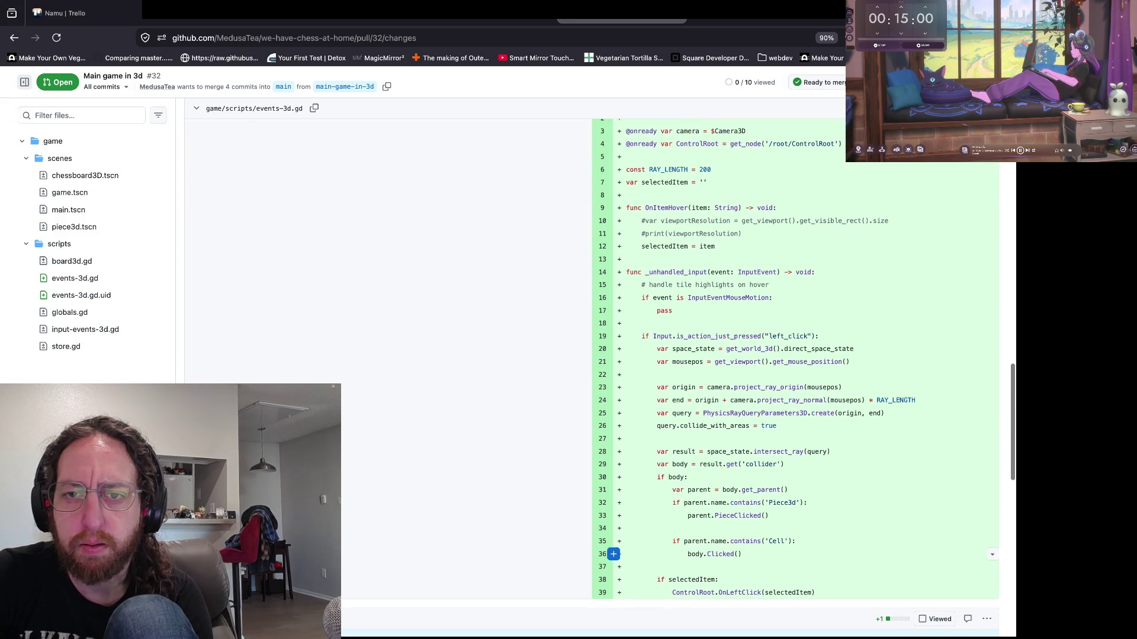
mouse_move(983, 554)
left_mouse_down()
mouse_move(628, 542)
mouse_move(648, 208)
left_mouse_up()
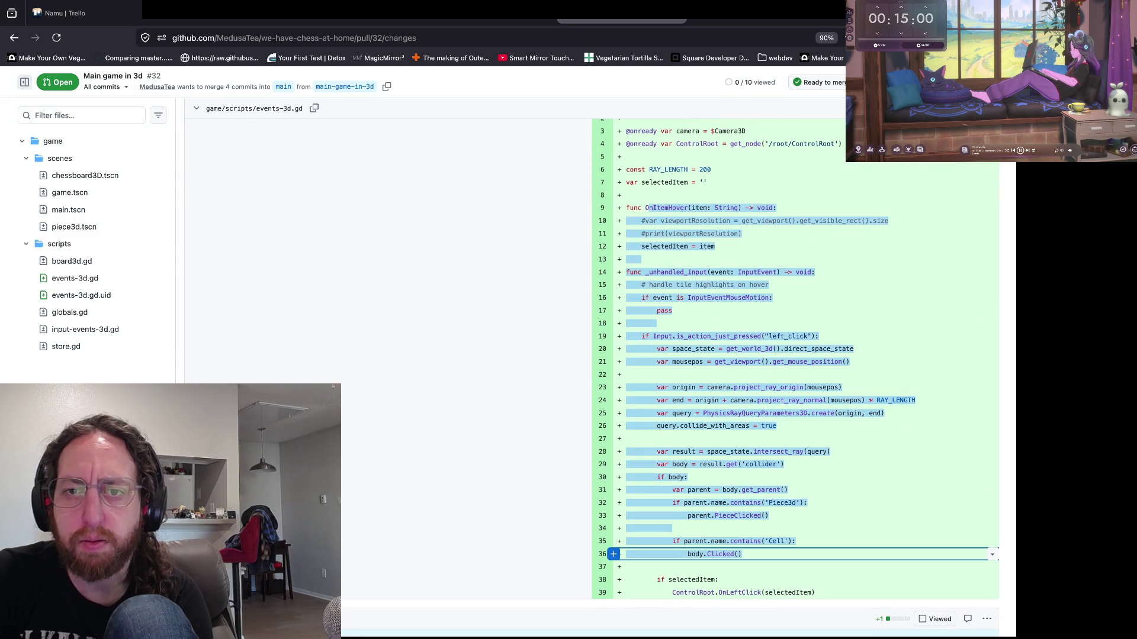
left_click(648, 207)
double_click(657, 207)
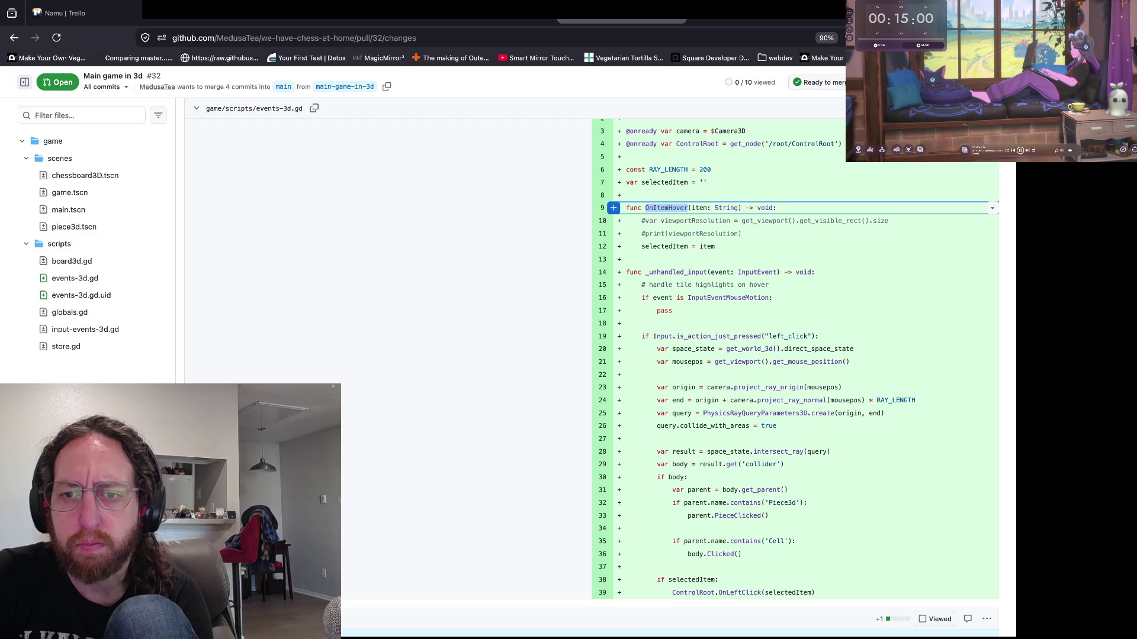
scroll(793, 355, "down", 2)
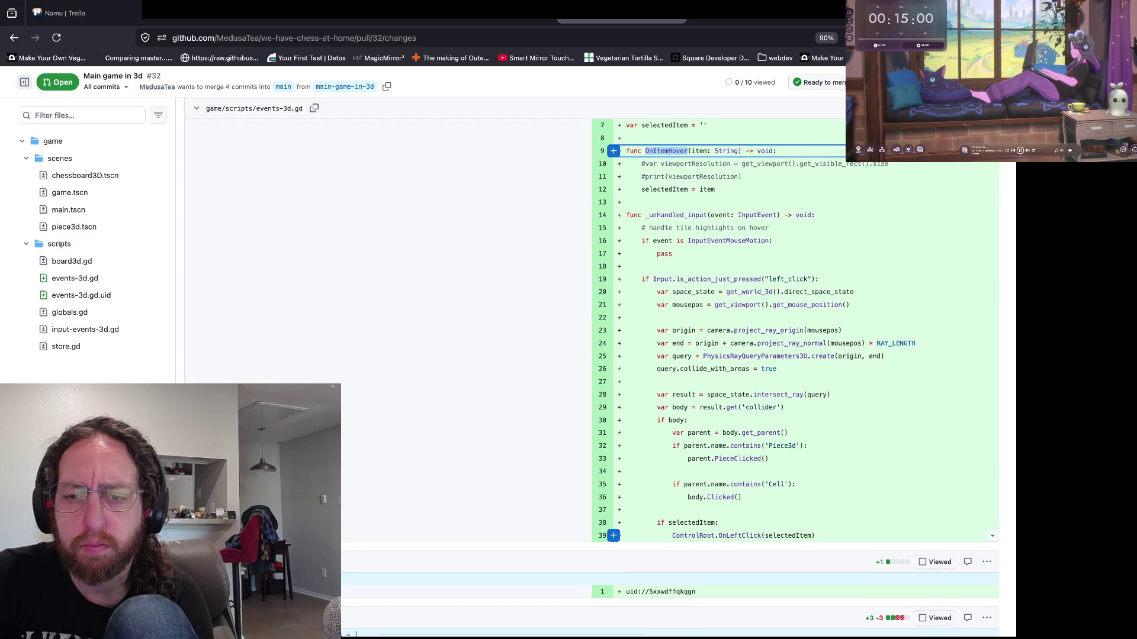
scroll(592, 355, "down", 7)
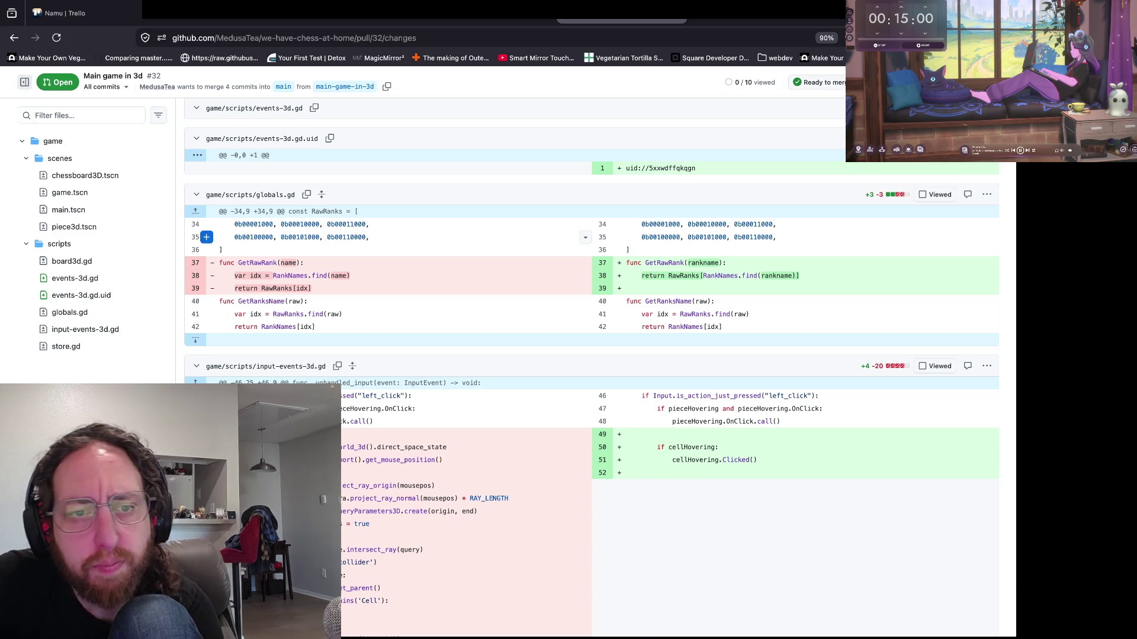
- Highlight the new pieceHovering and cellHovering check lines in input-events-3d.gd, then return to Godot
scroll(592, 355, "down", 2)
scroll(616, 223, "down", 1)
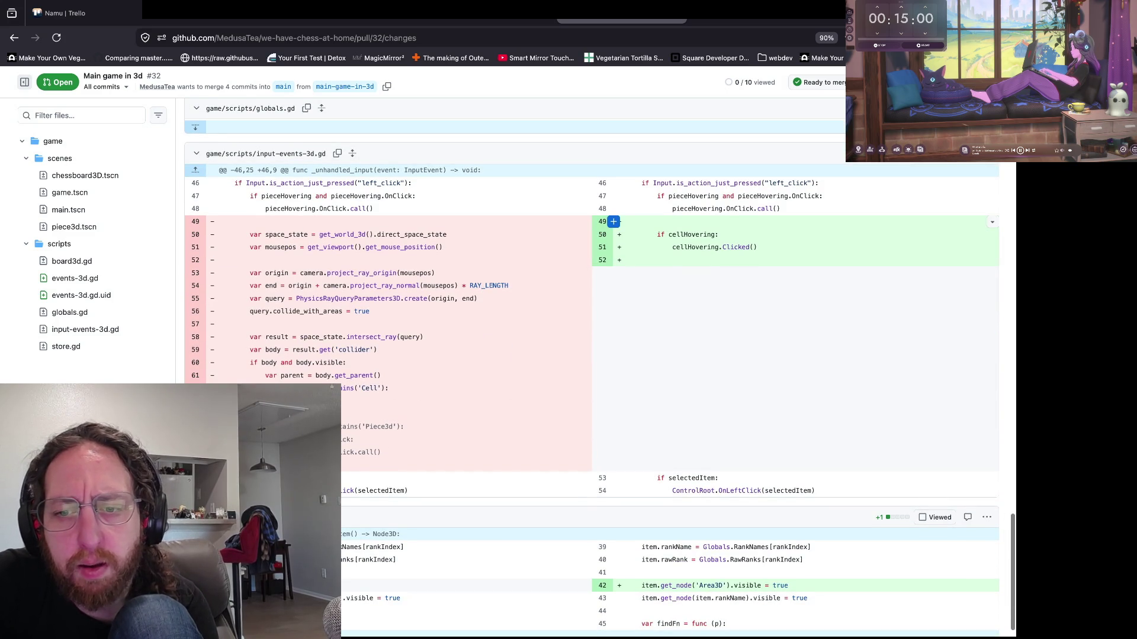
scroll(616, 225, "up", 1)
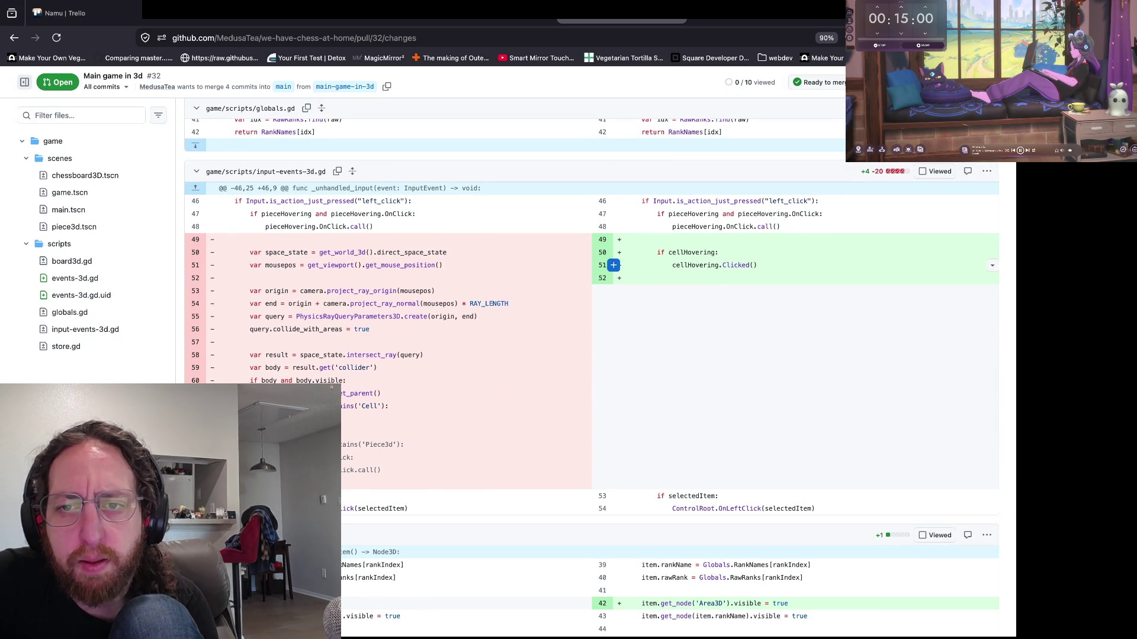
mouse_move(614, 265)
left_mouse_down()
mouse_move(616, 239)
mouse_move(799, 214)
left_mouse_up()
left_click_drag(684, 252, 719, 252)
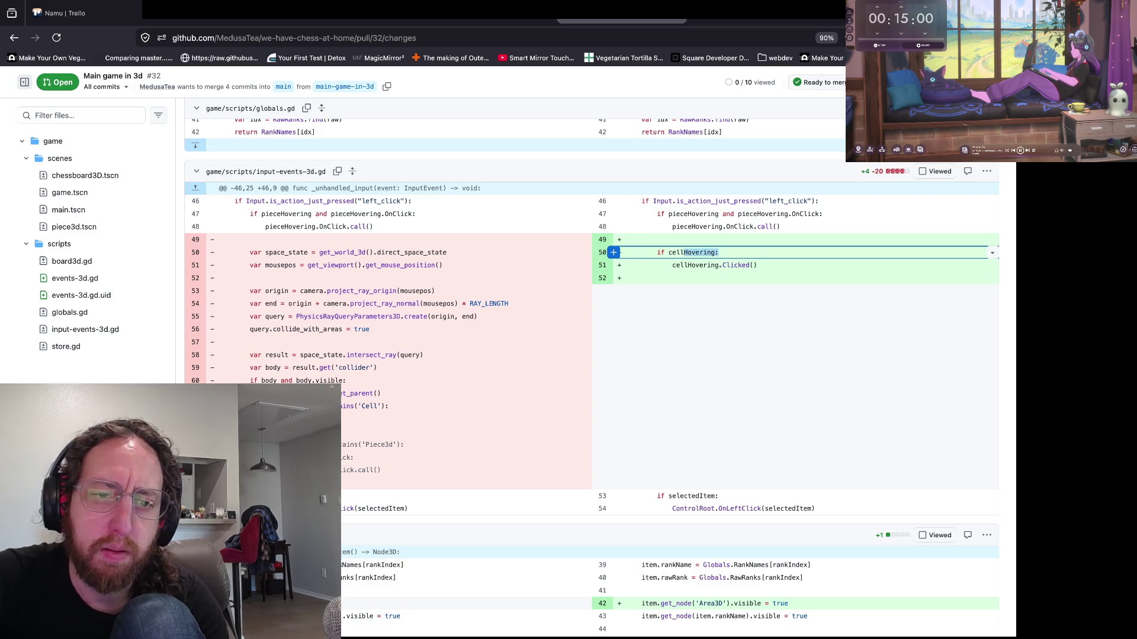
key("super+Tab")
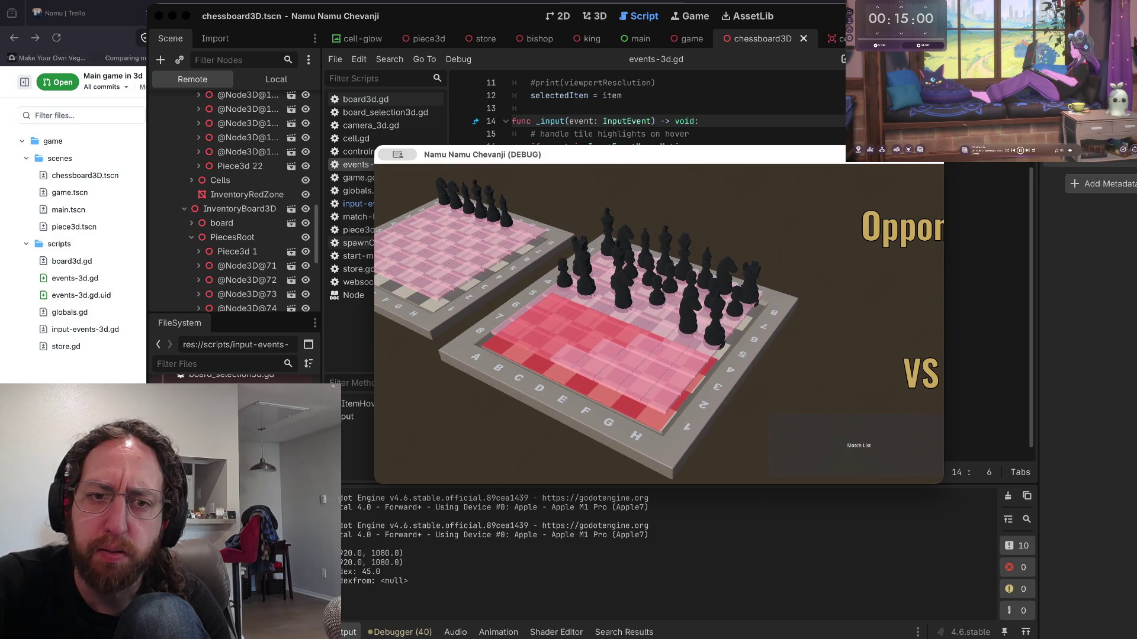
- Open and close the game's Store, check the cyan tile hover highlight, then stop the debug run
left_click(859, 445)
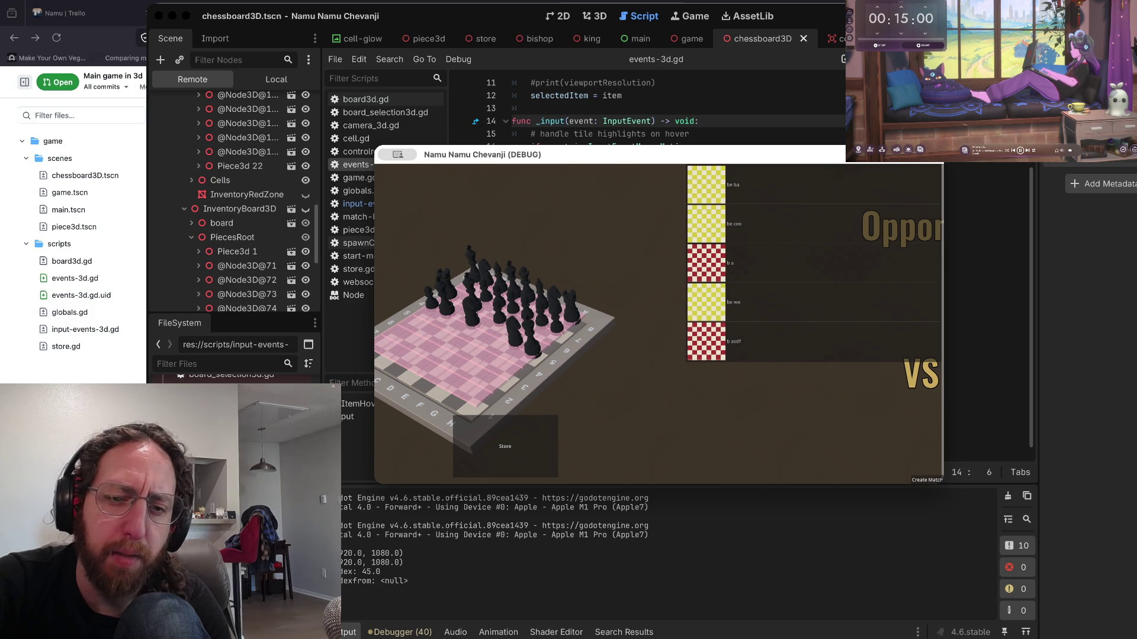
left_click(505, 447)
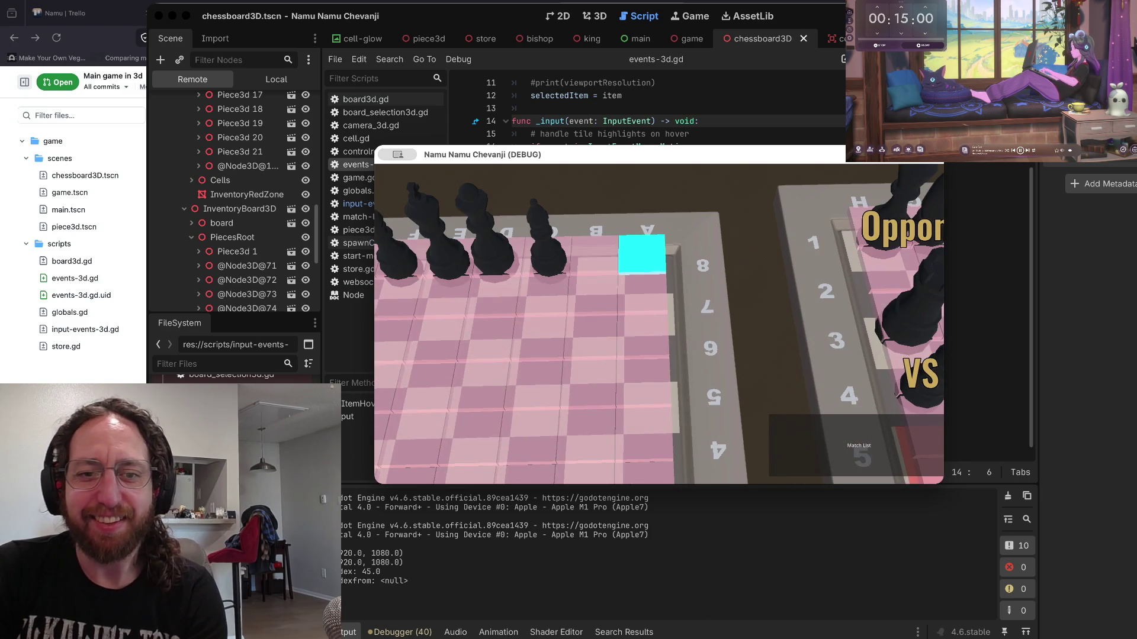
scroll(649, 243, "up", 3)
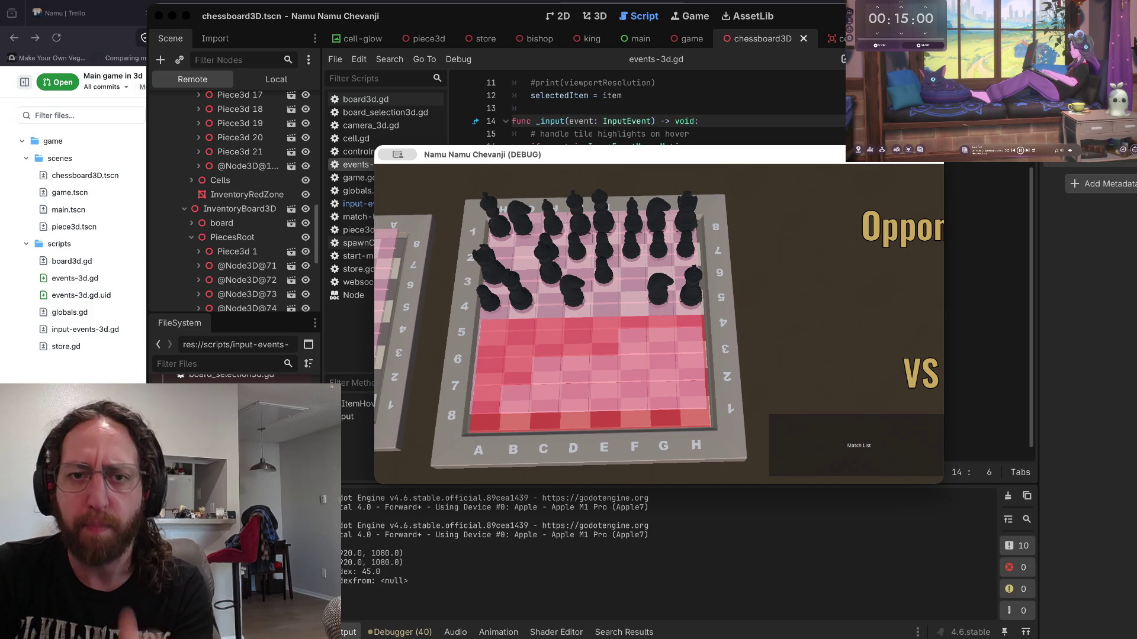
key("super+q")
- In events-3d.gd, inspect the OnItemHover declaration and the selectedItem variable
left_click(622, 95)
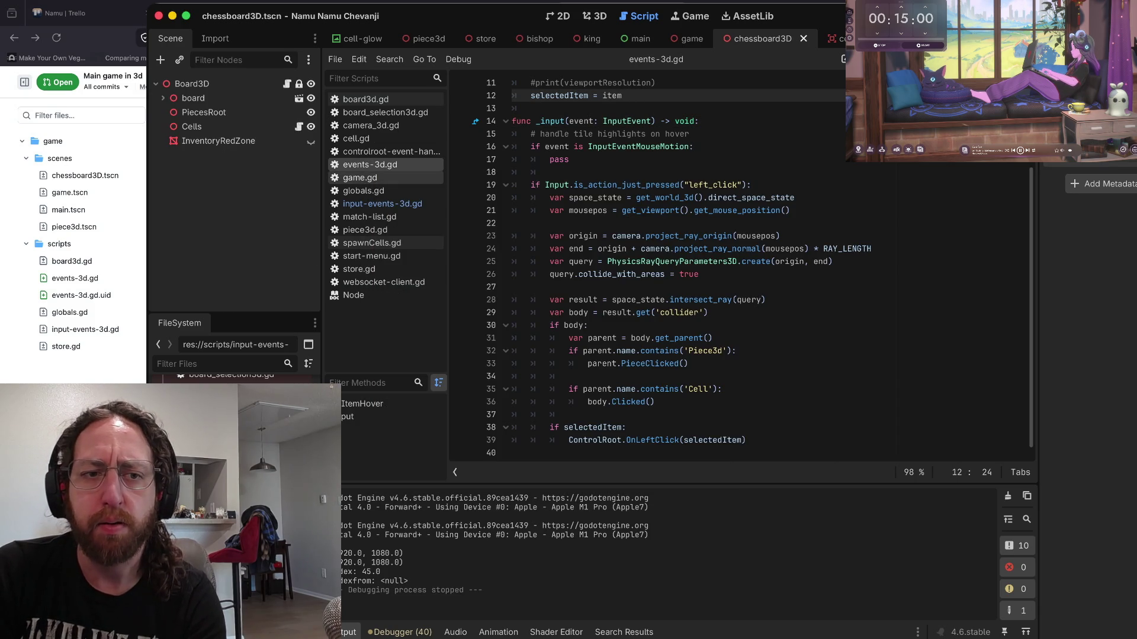
scroll(651, 267, "up", 3)
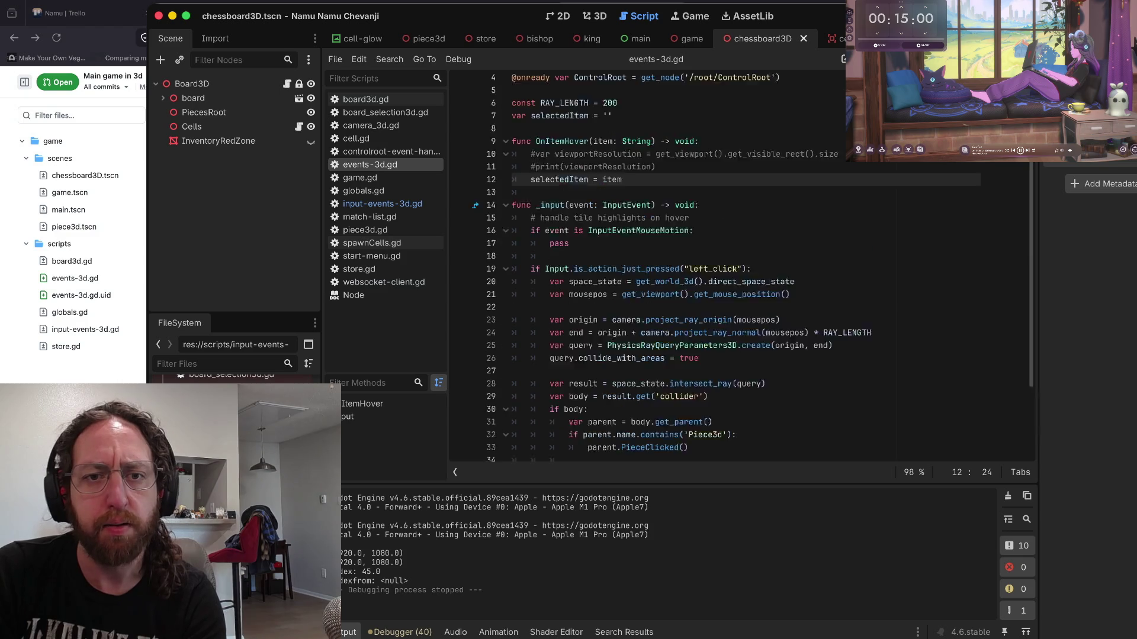
scroll(621, 177, "up", 1)
left_click(591, 185)
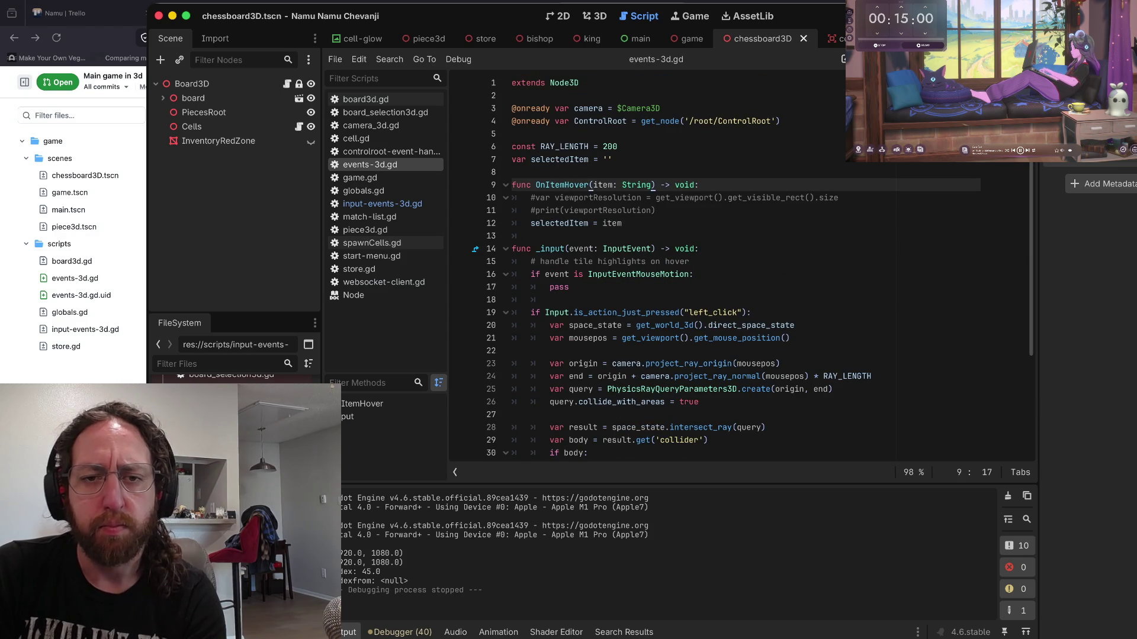
left_click(546, 185)
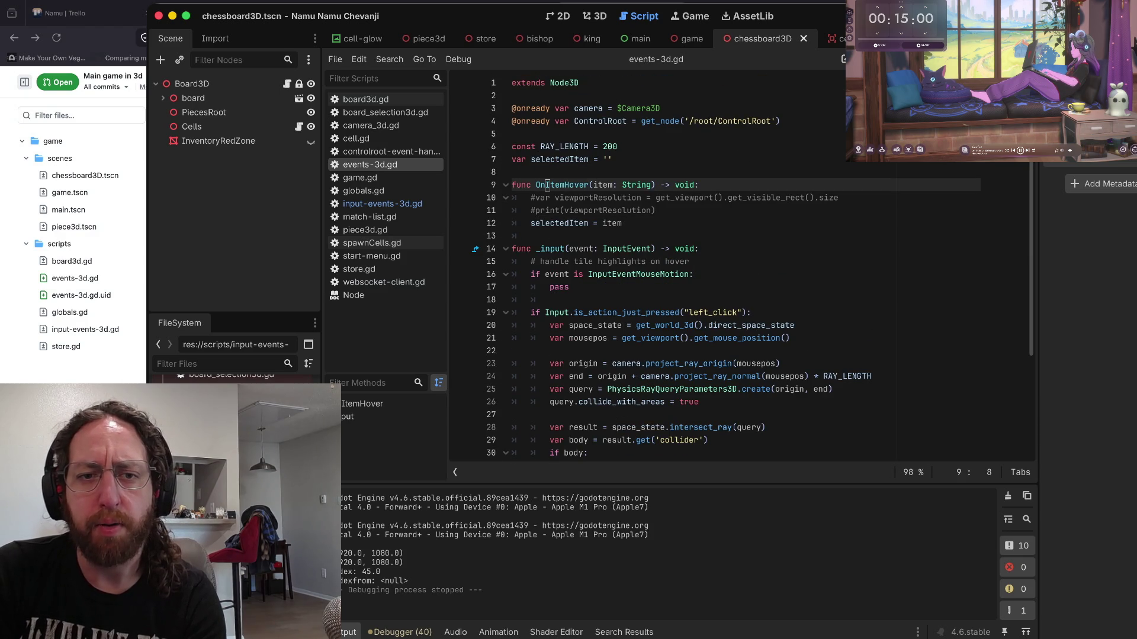
left_click(570, 223)
left_click(576, 159)
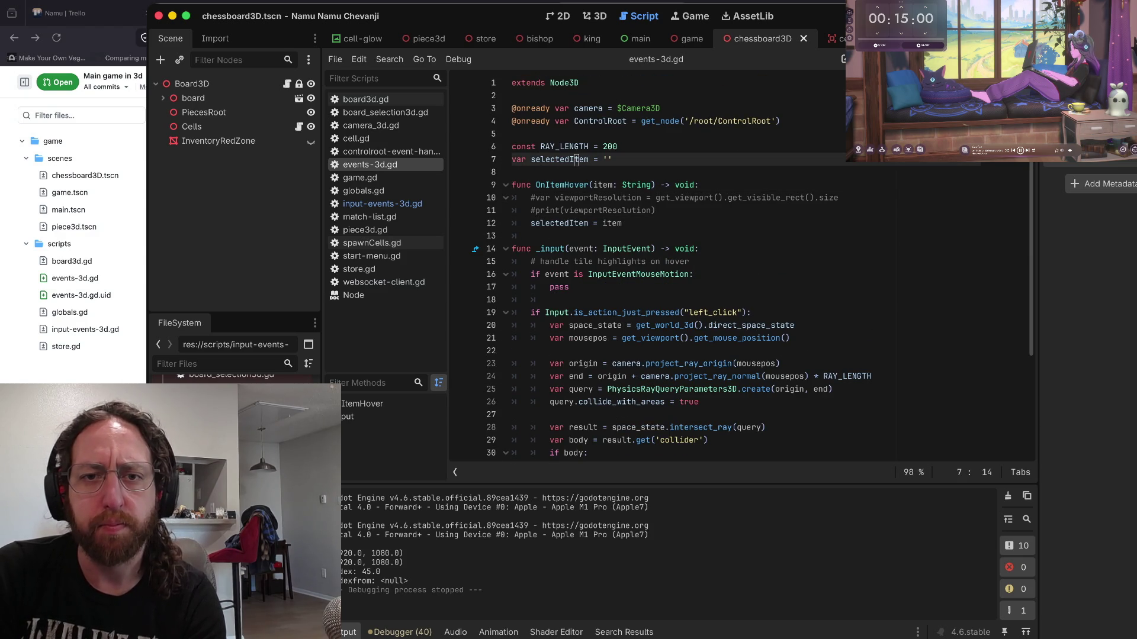
scroll(568, 157, "down", 5)
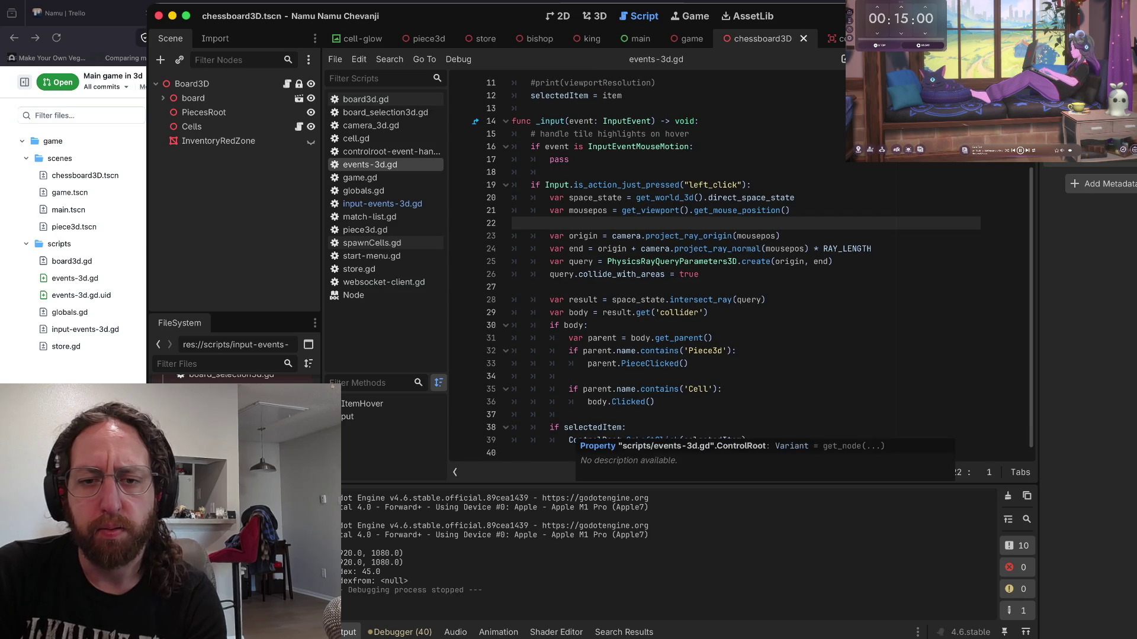
- Follow the PieceClicked and ControlRoot.OnLeftClick calls, comparing against input-events-3d.gd before returning to events-3d.gd
left_click(587, 363)
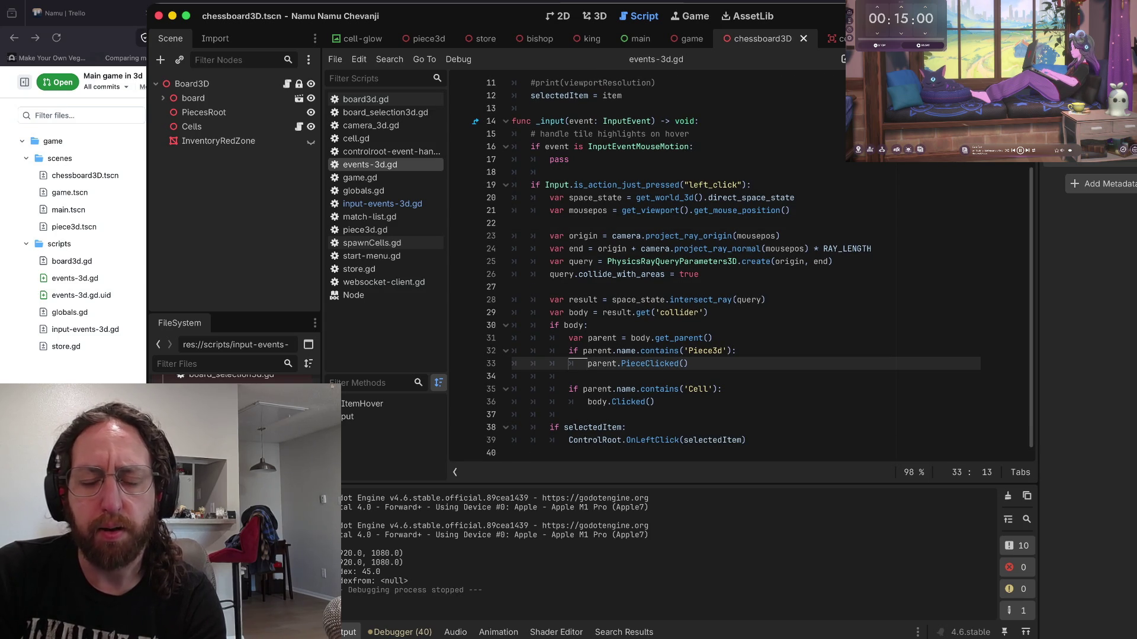
left_click(599, 440)
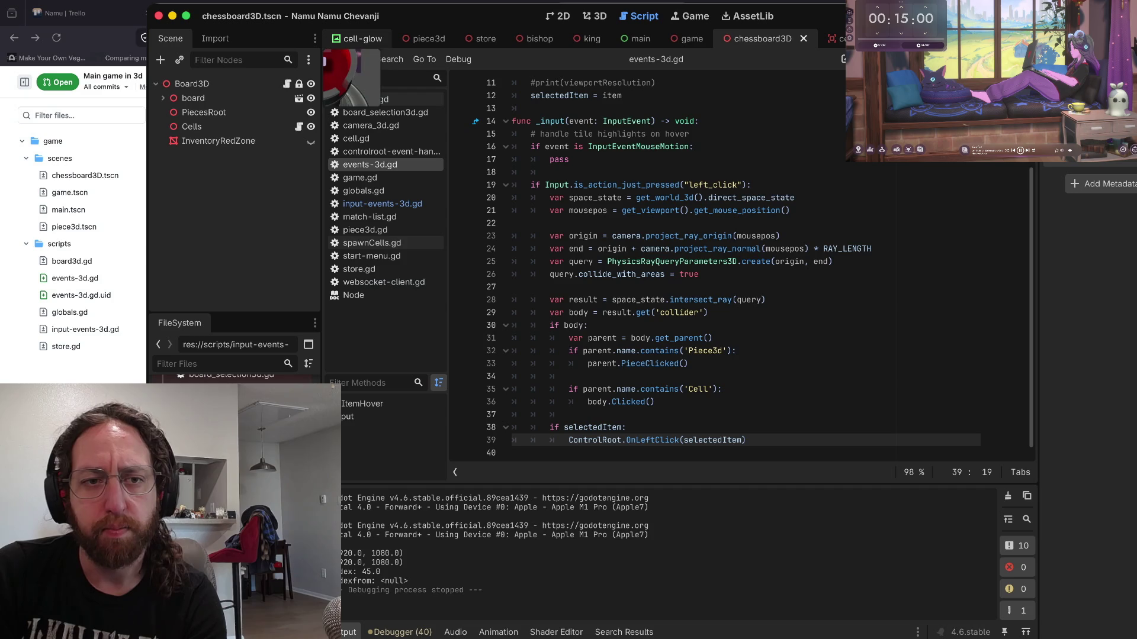
left_click(599, 440, "super")
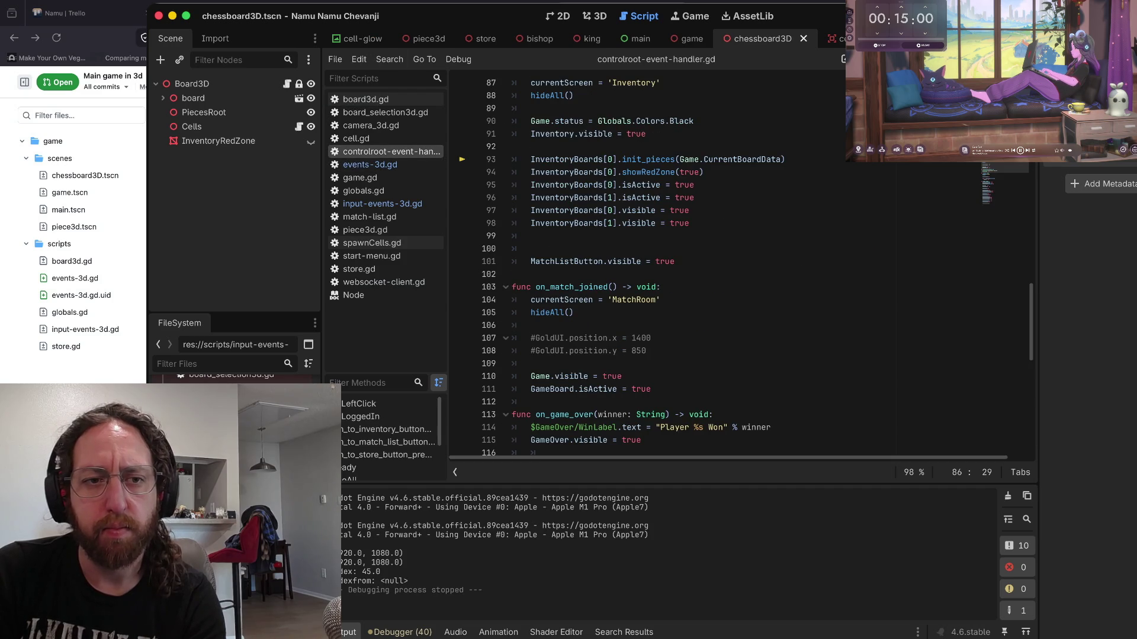
left_click(383, 203)
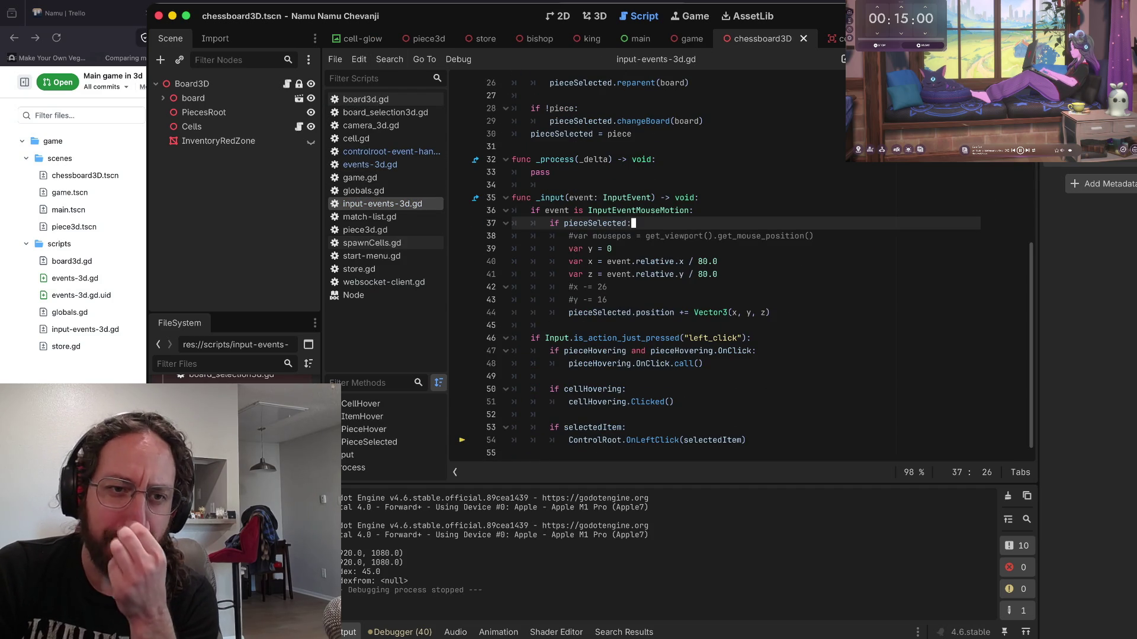
left_click(370, 165)
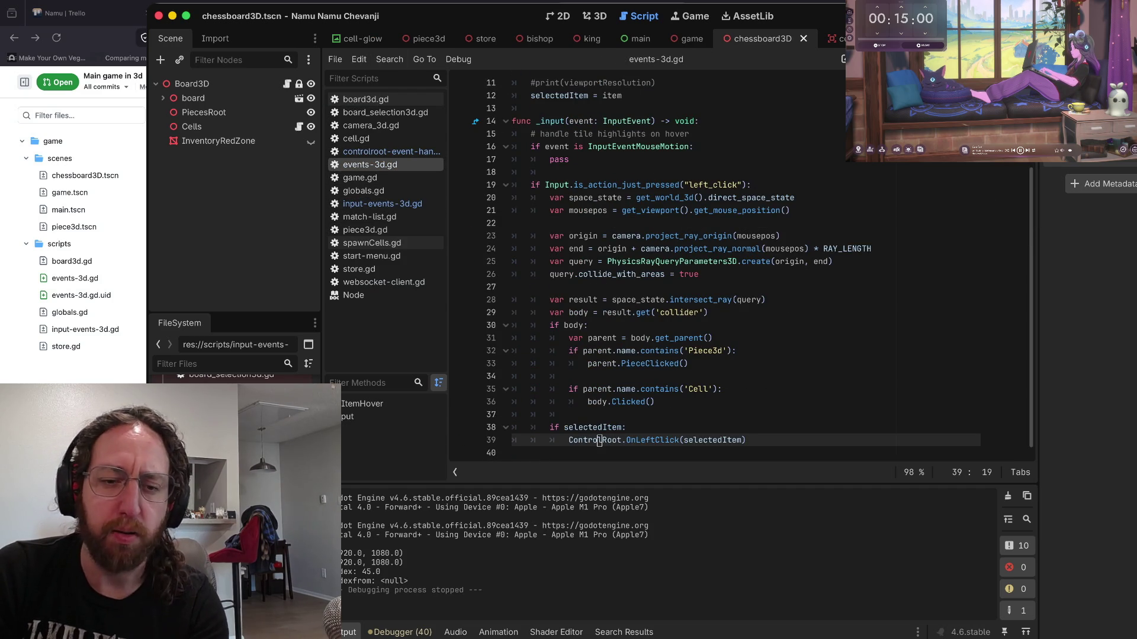
key("super+Left")
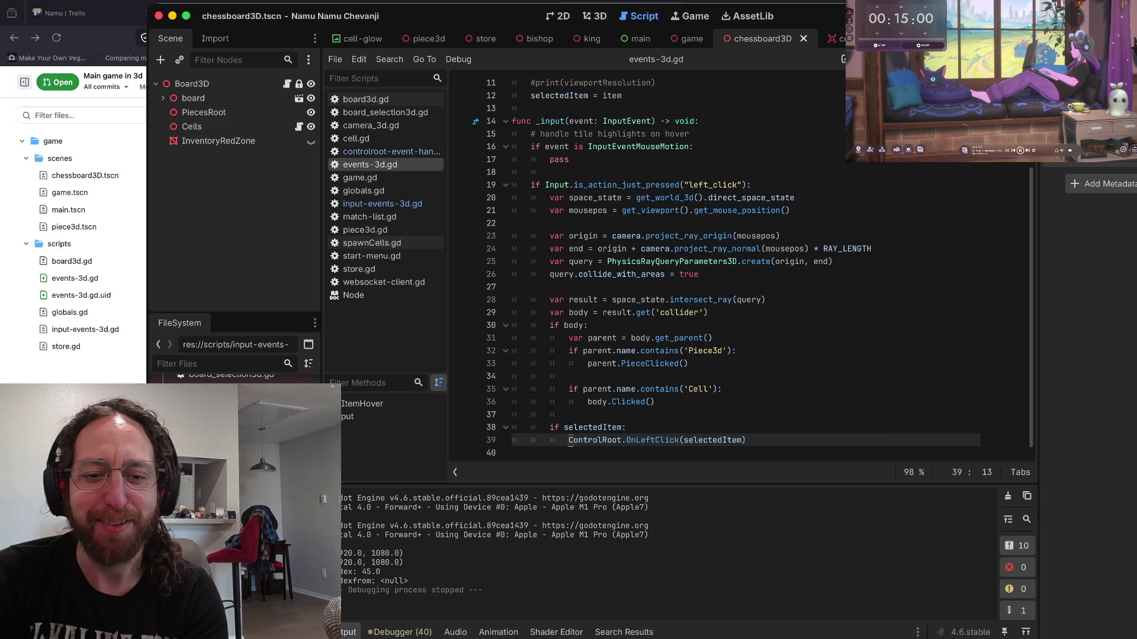
- Delete the whole _input function from line 14 to the end of events-3d.gd
key("Delete")
type("C")
key("Escape")
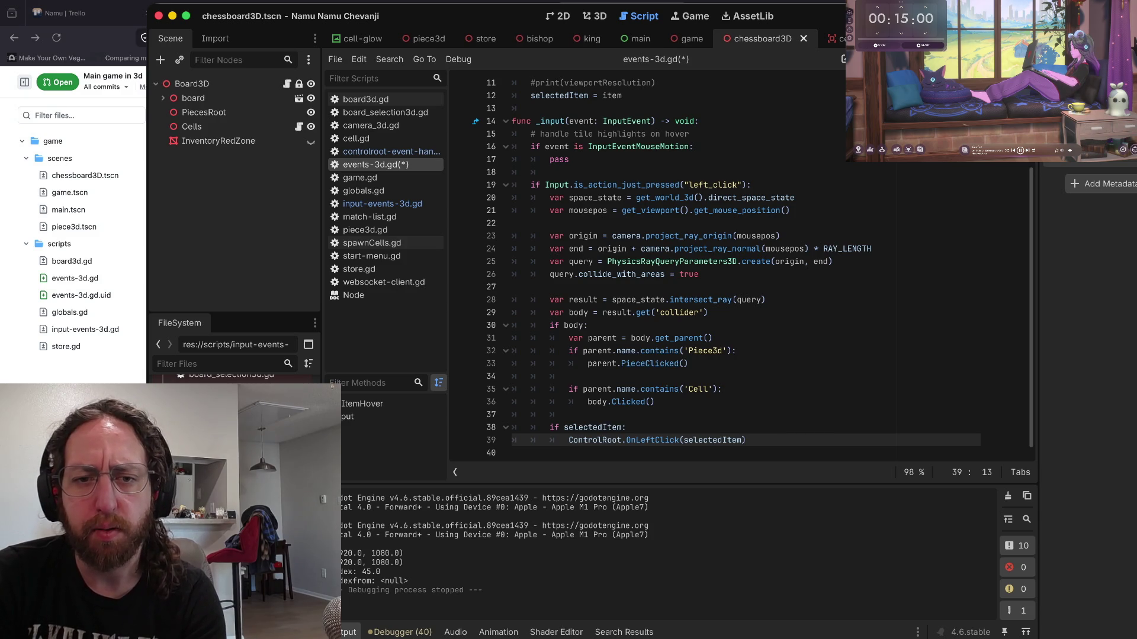
key("Up")
key("Up")
key("Up")
key("Down")
key("Down")
key("Down")
key("Up")
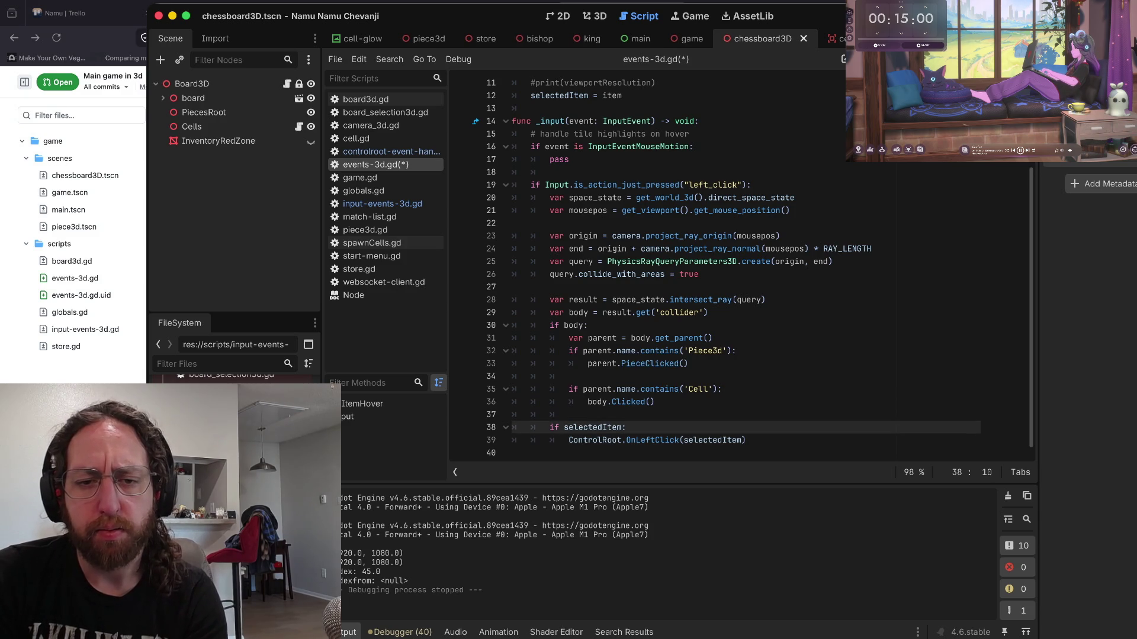
key("Up")
key("Up")
key("Up")
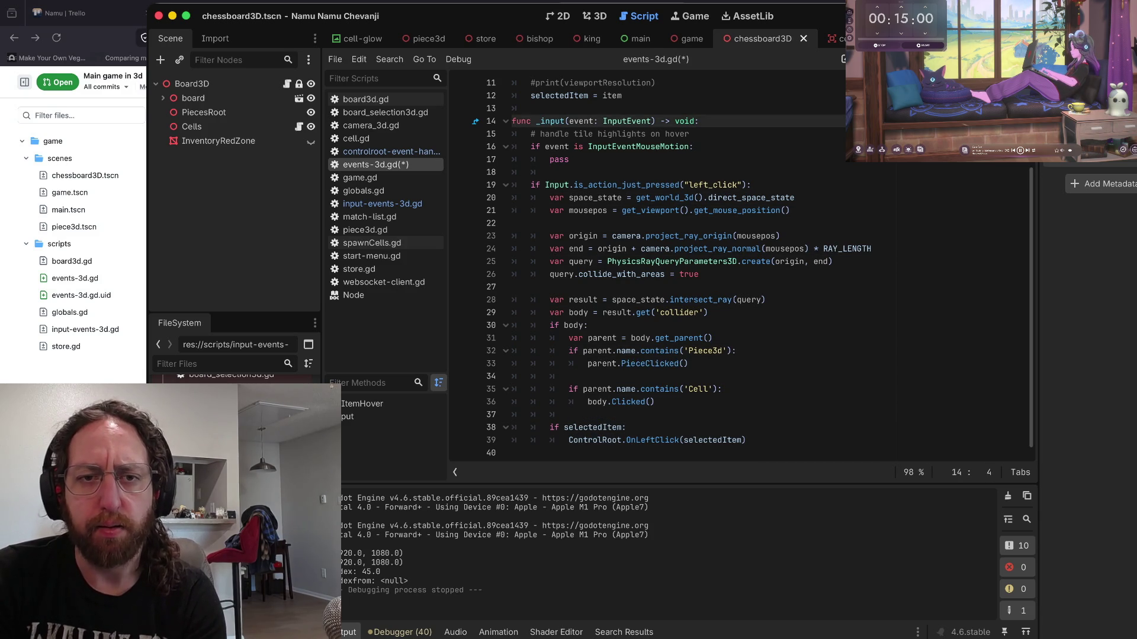
key("Up")
key("Down")
key("Home")
key("shift+Down")
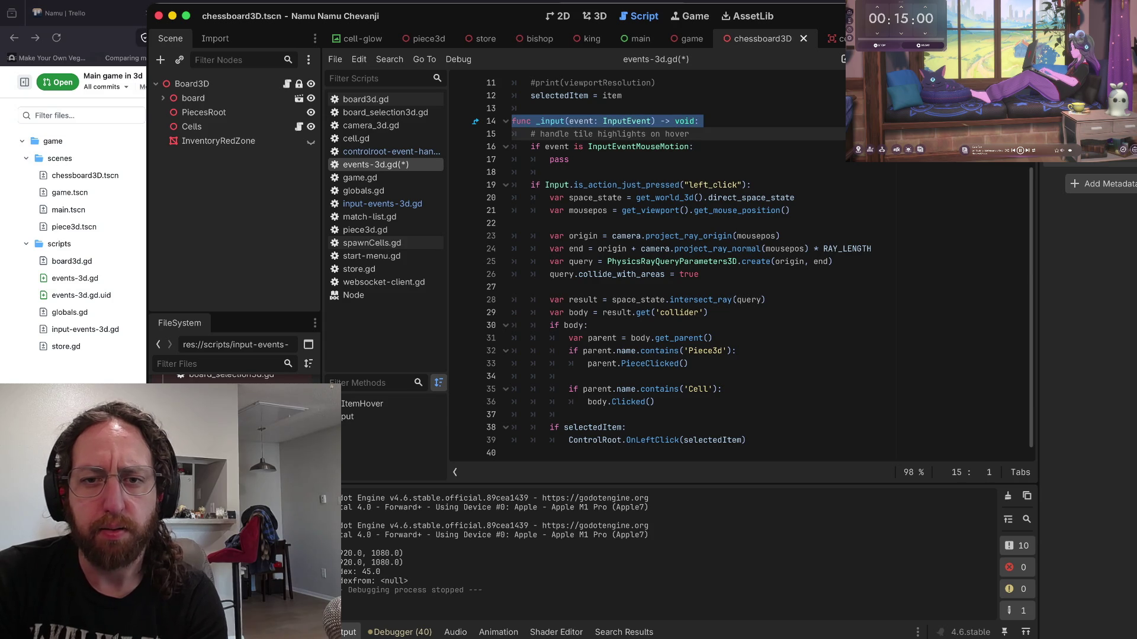
key("ctrl+shift+End")
key("BackSpace")
key("Up")
key("Up")
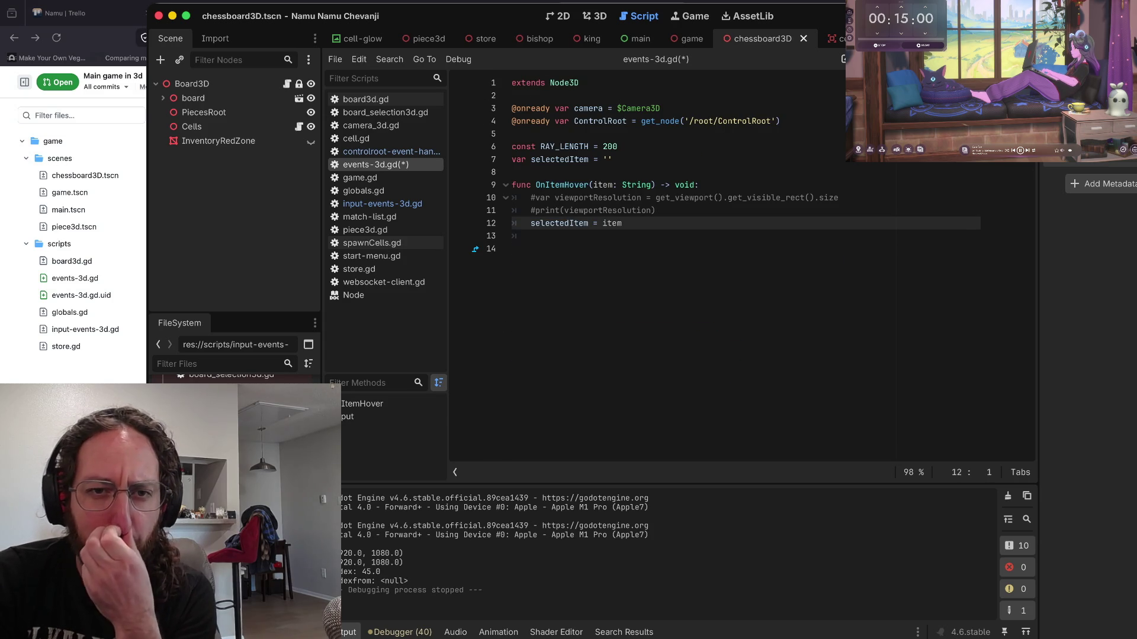
- Save events-3d.gd and run the game to test the change
key("Right")
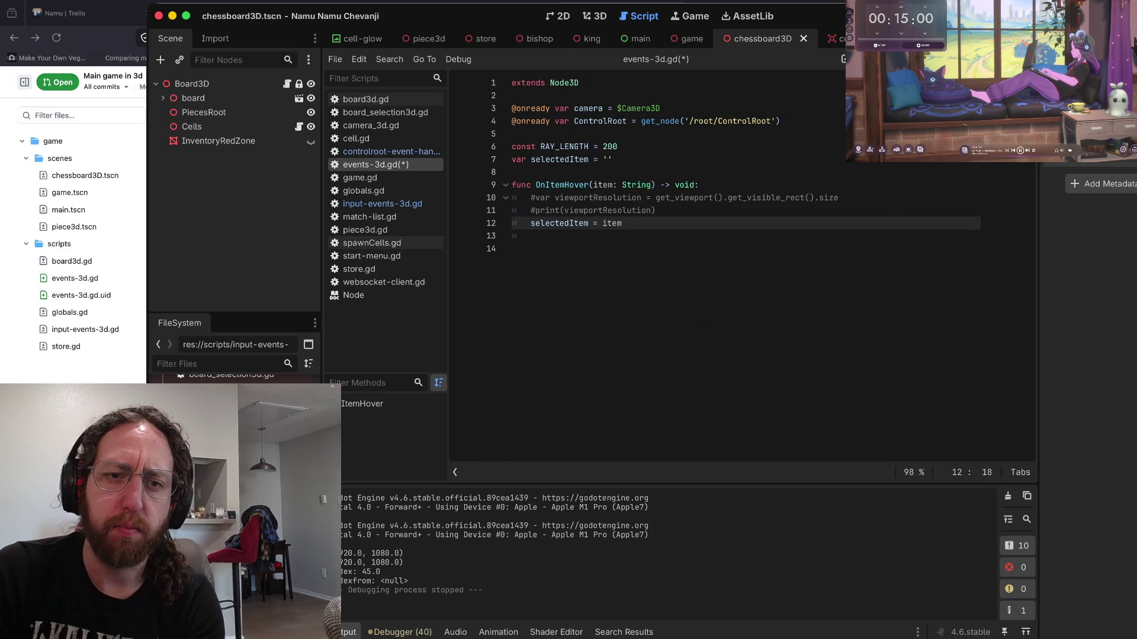
key("ctrl+s")
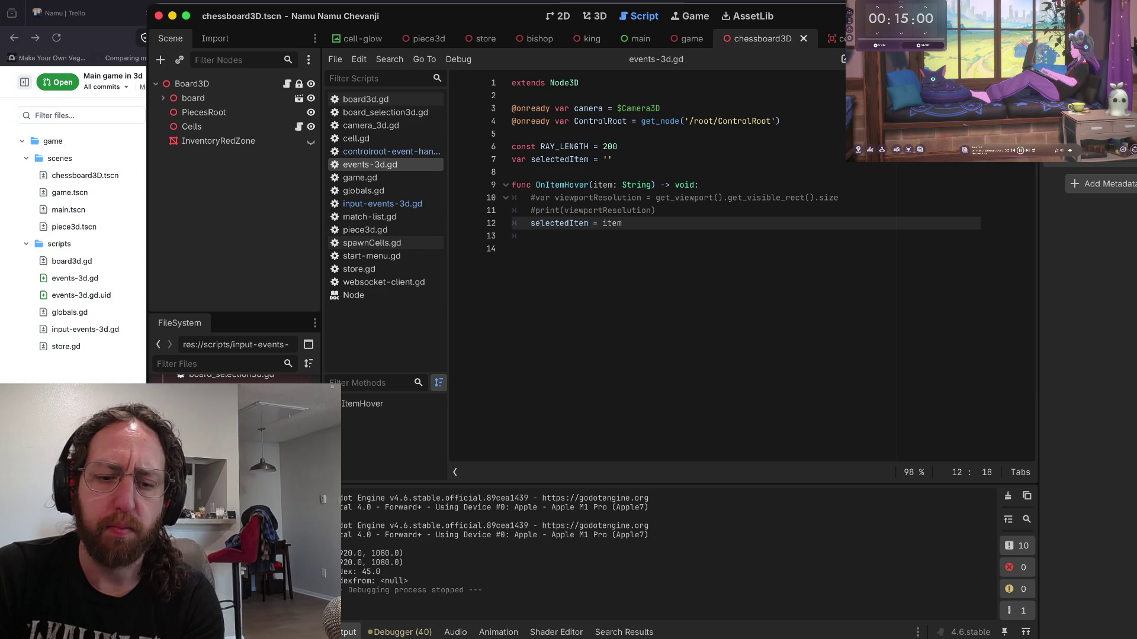
key("ctrl+b")
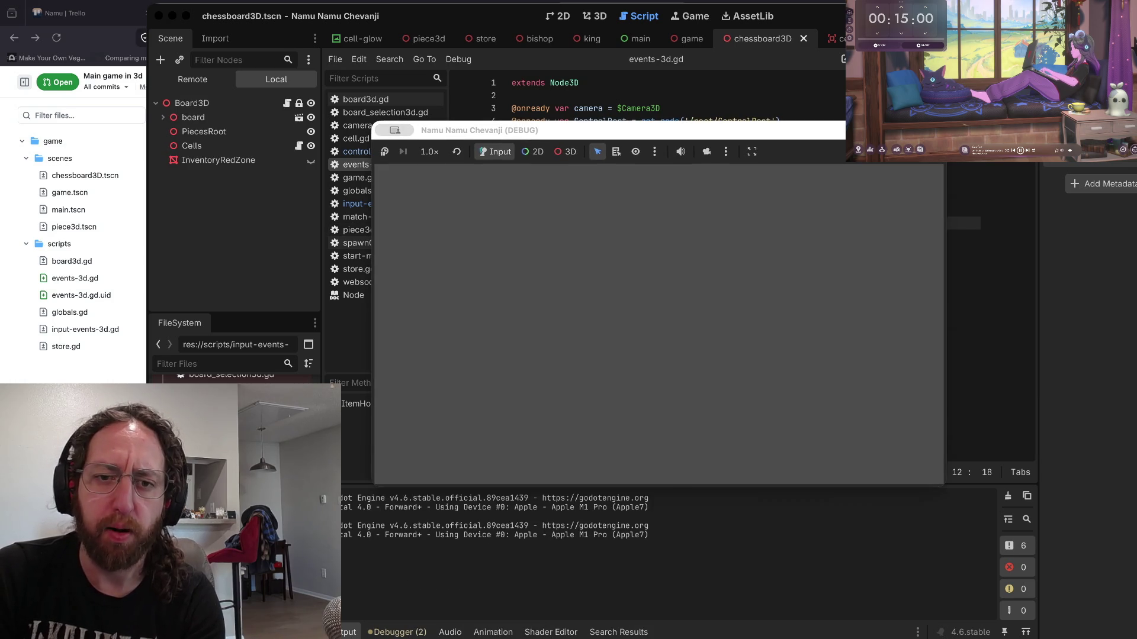
- Log in with a username, open the middle board, and take the black king from the store
left_click(665, 339)
type("bo")
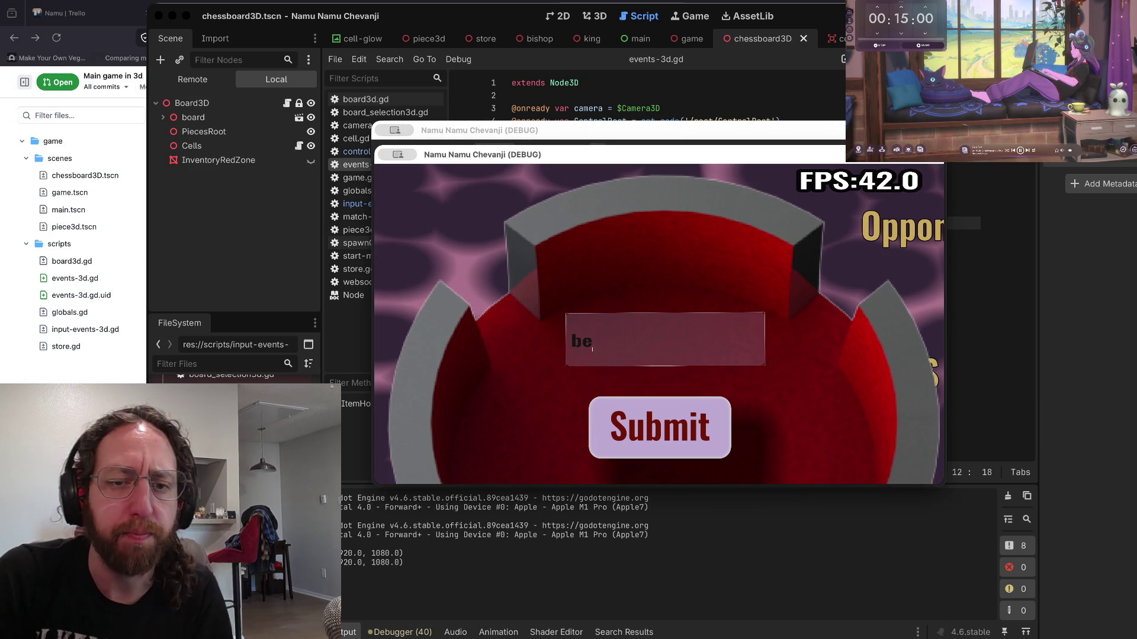
left_click(659, 428)
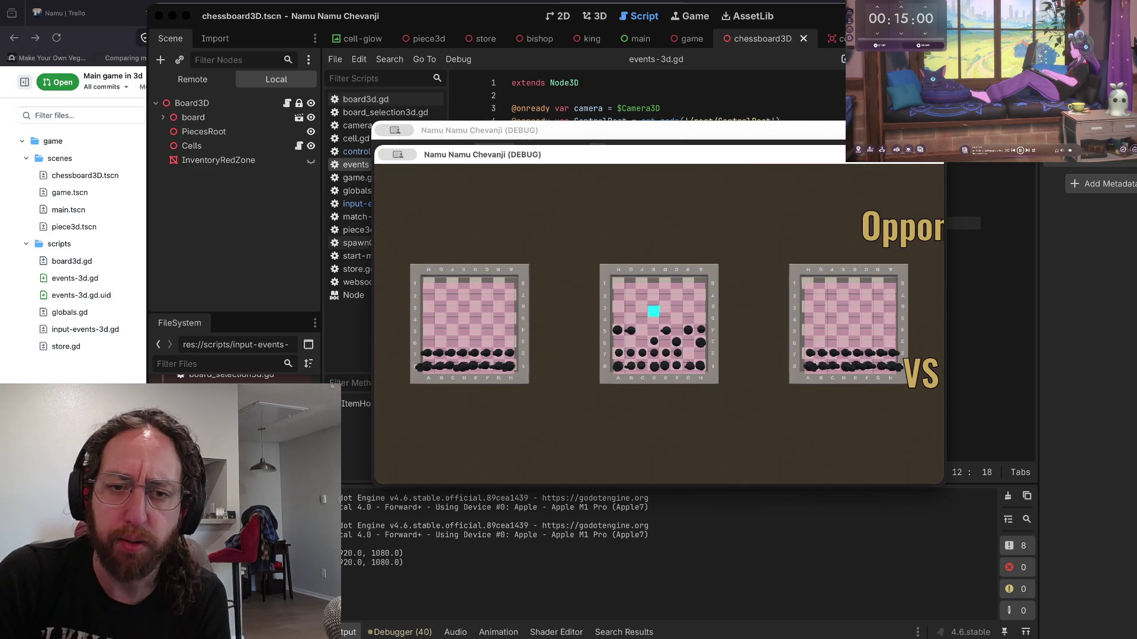
left_click(659, 331)
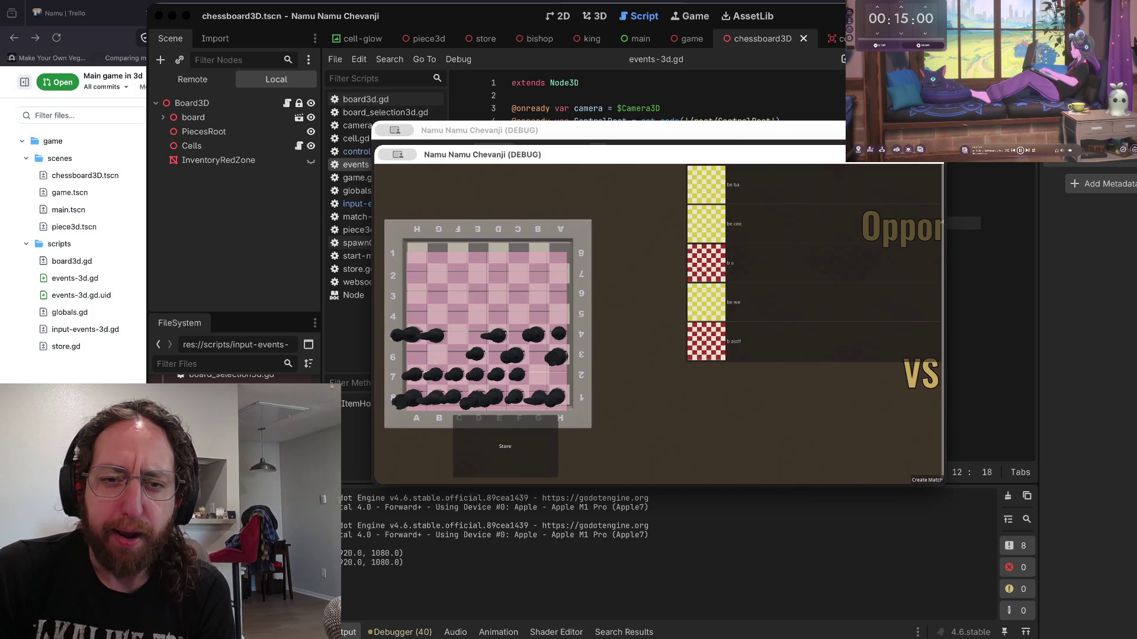
left_click(505, 447)
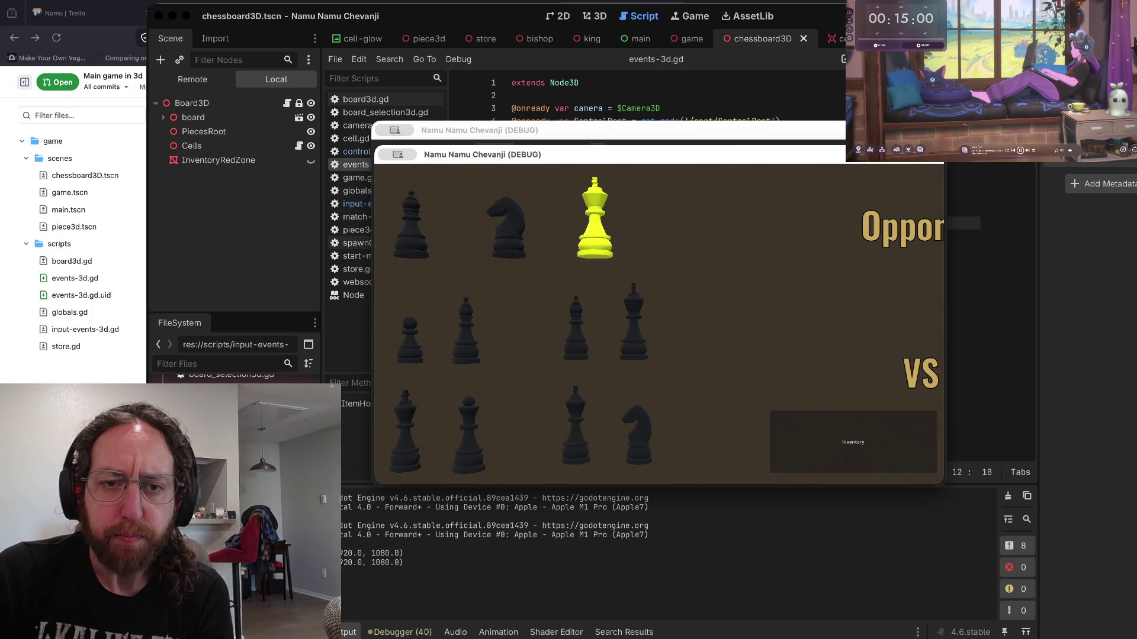
left_click(595, 219)
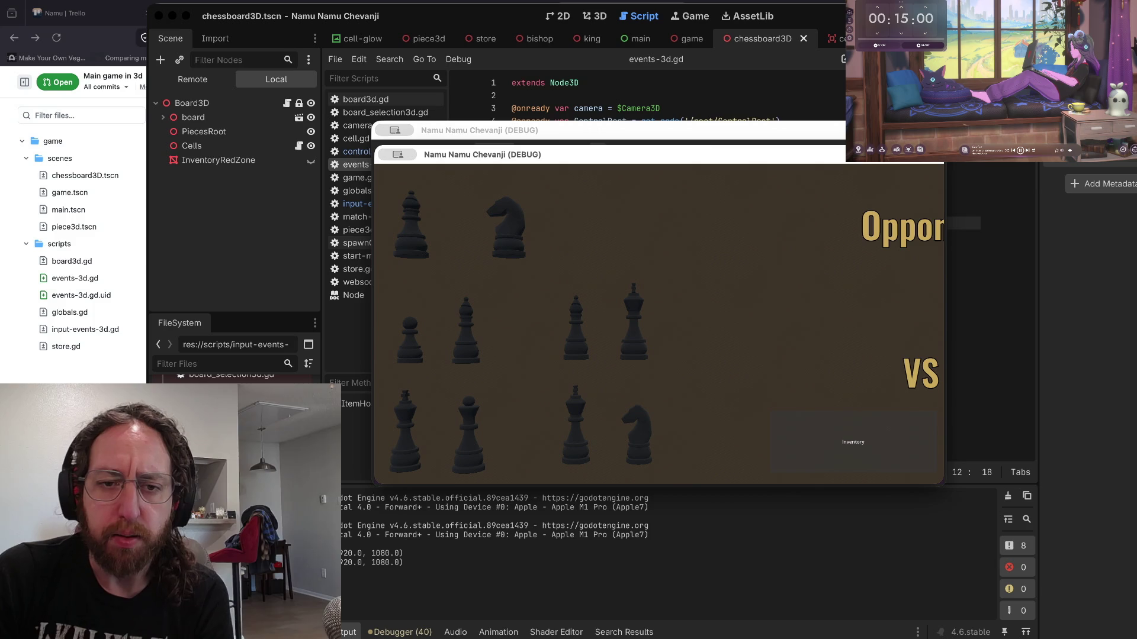
left_click(853, 442)
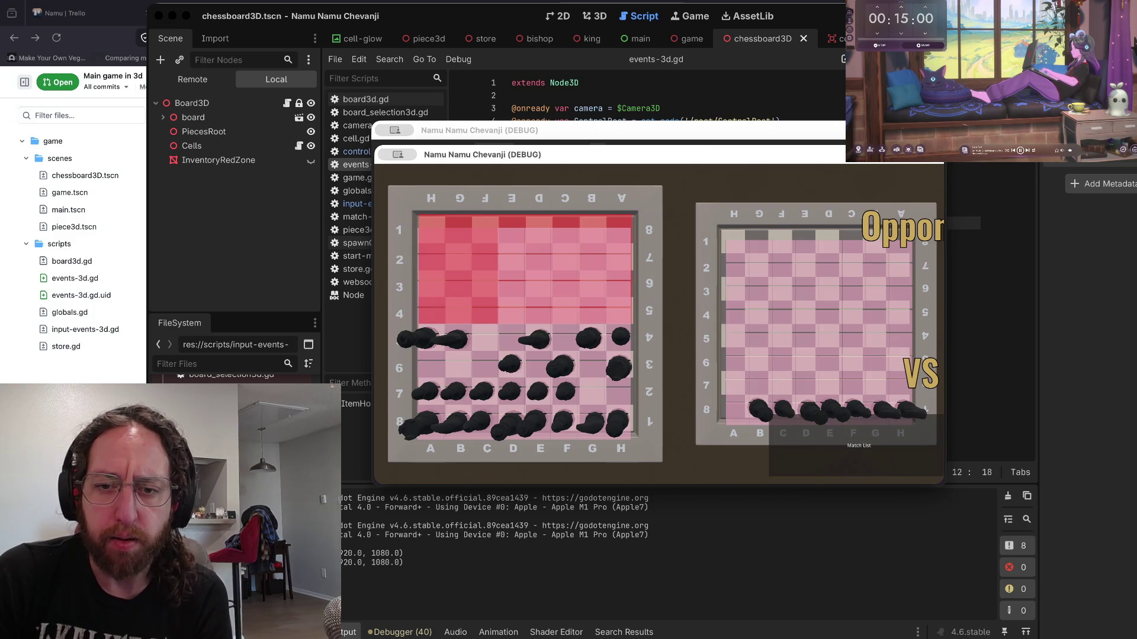
- Pick up the B8 piece and move pieces around the board, including D5, H4 and H6 to G7
left_click(760, 408)
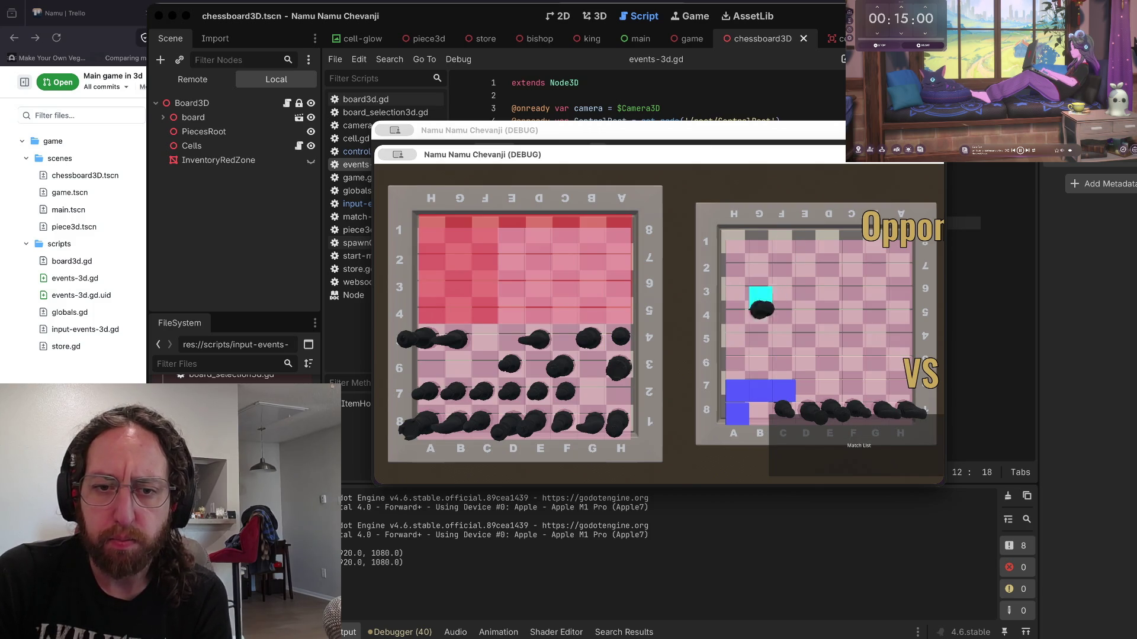
left_click(511, 347)
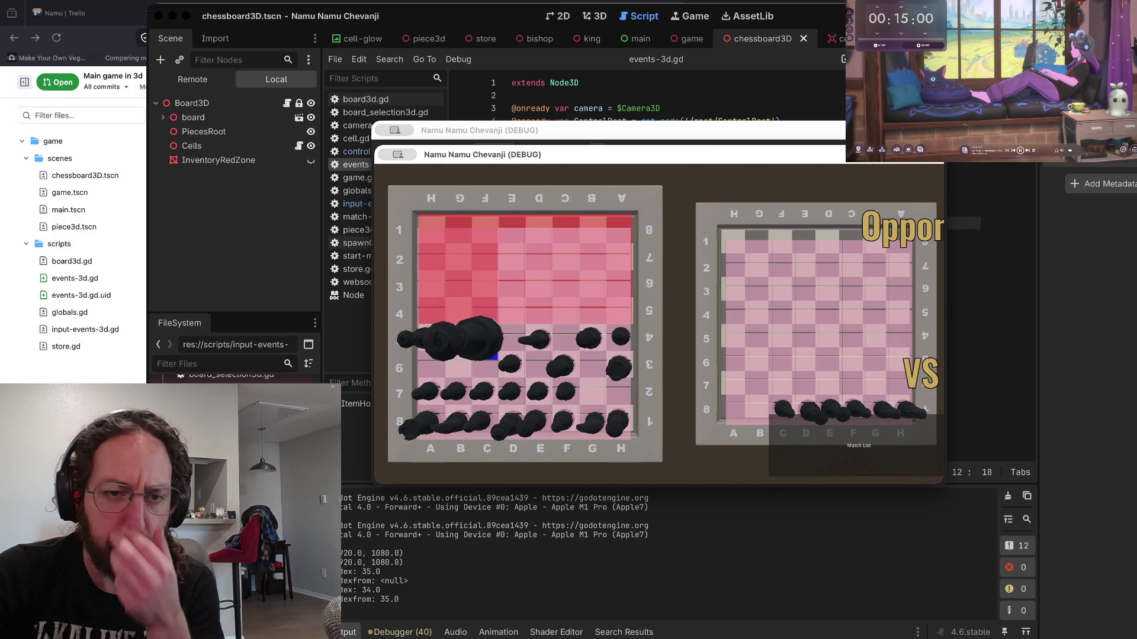
left_click(485, 341)
left_click(486, 364)
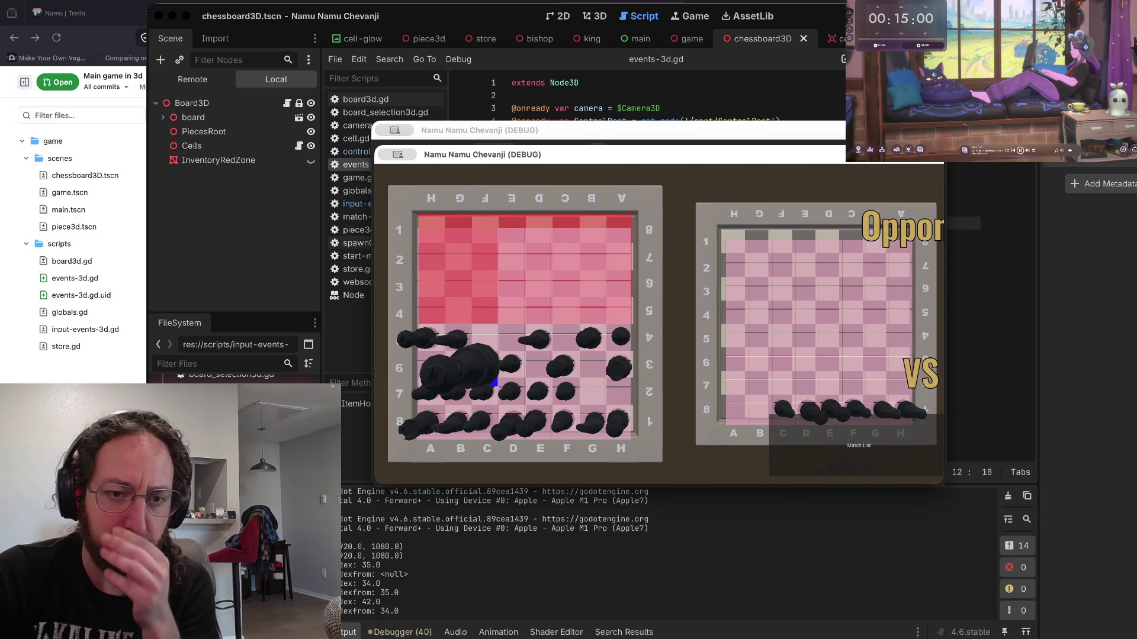
left_click(510, 347)
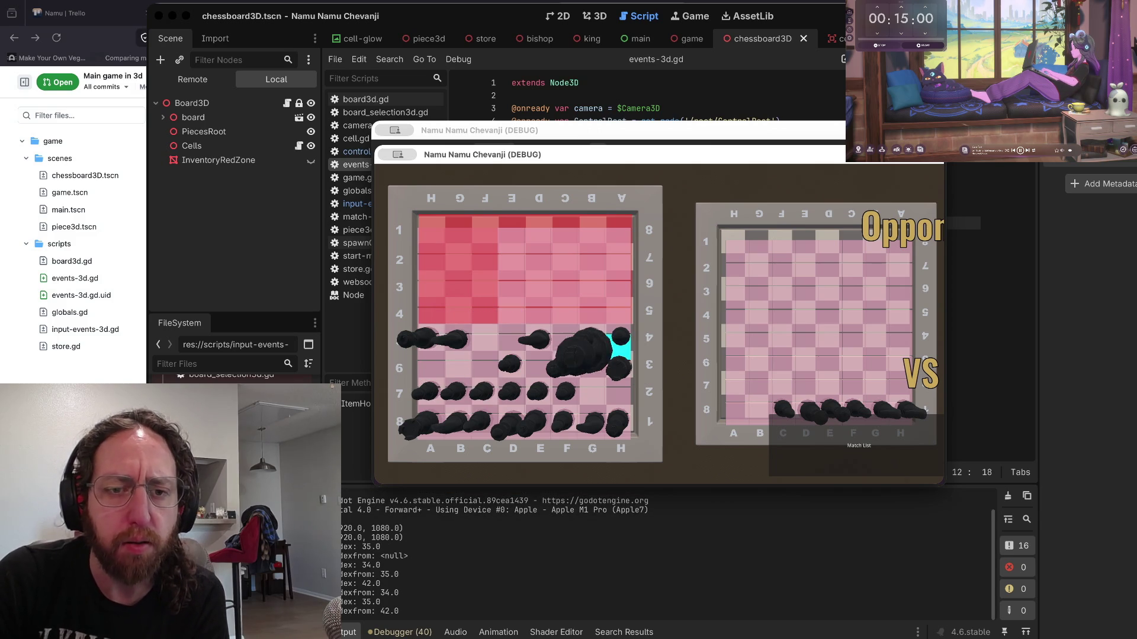
left_click(547, 383)
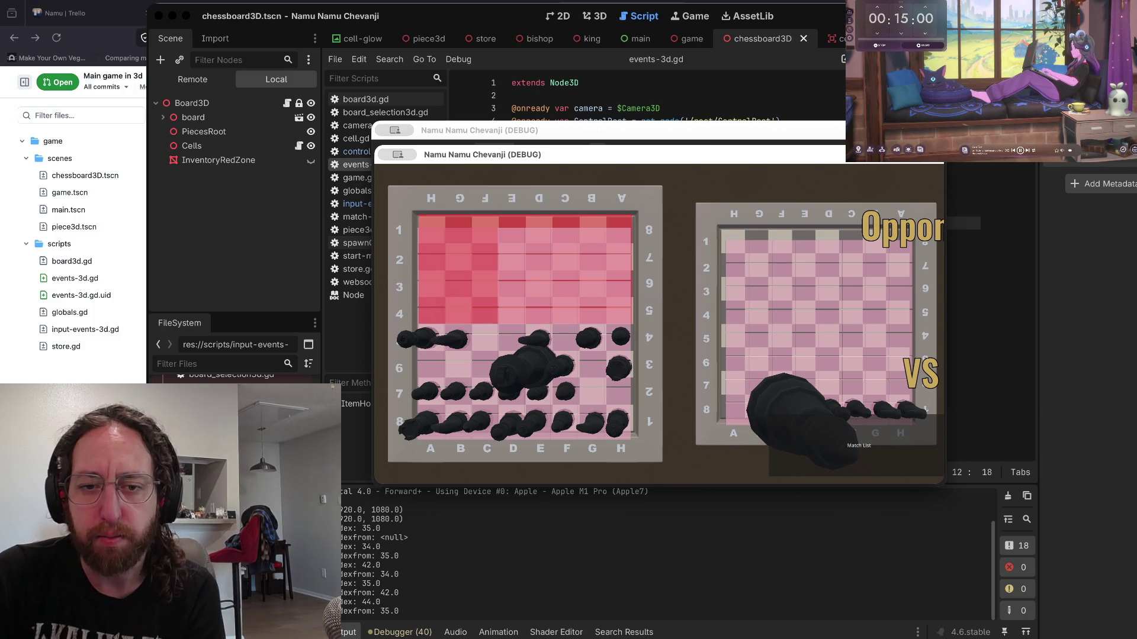
mouse_move(616, 372)
left_mouse_down()
mouse_move(590, 399)
mouse_move(590, 385)
left_mouse_up()
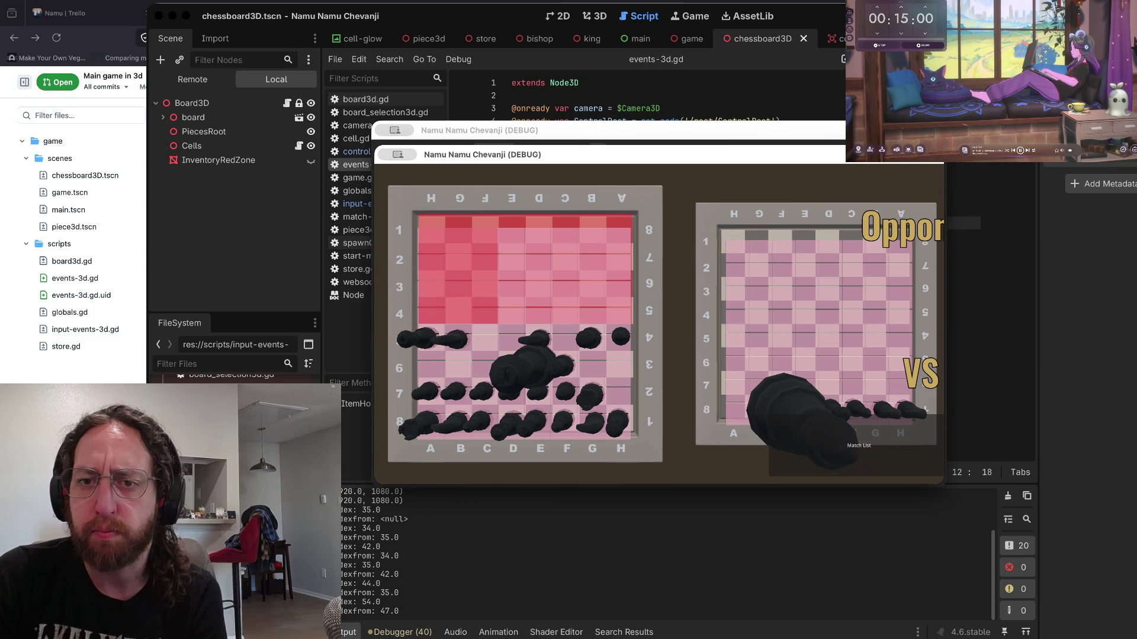
- Close the running game and glance over events-3d.gd and controlroot-event-handler.gd
left_click(701, 185)
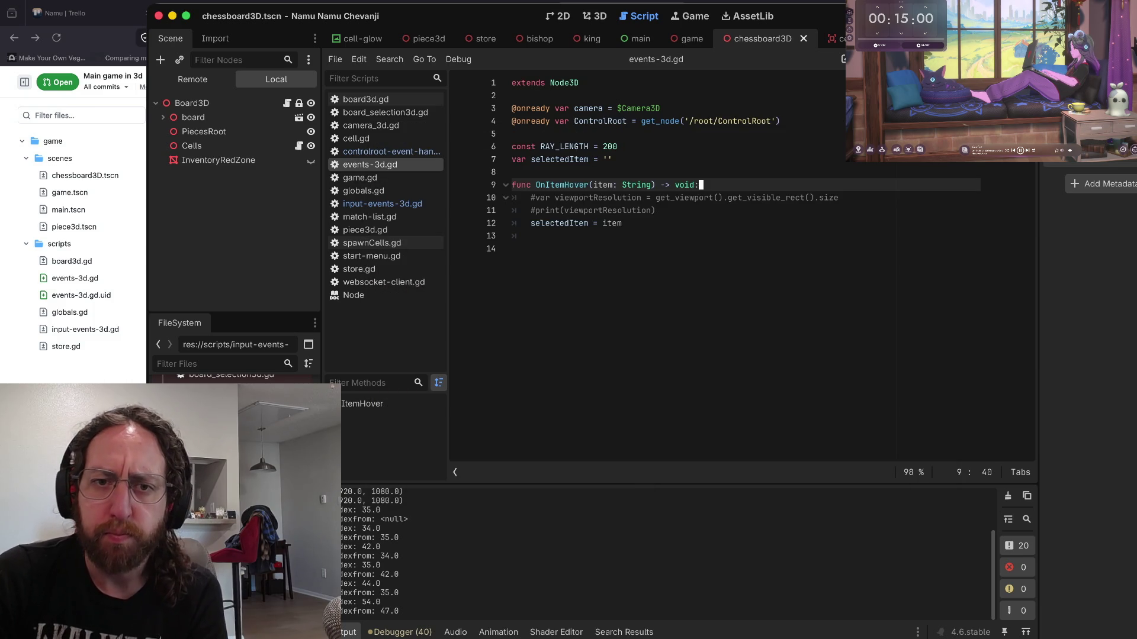
left_click(614, 159)
left_click(533, 236)
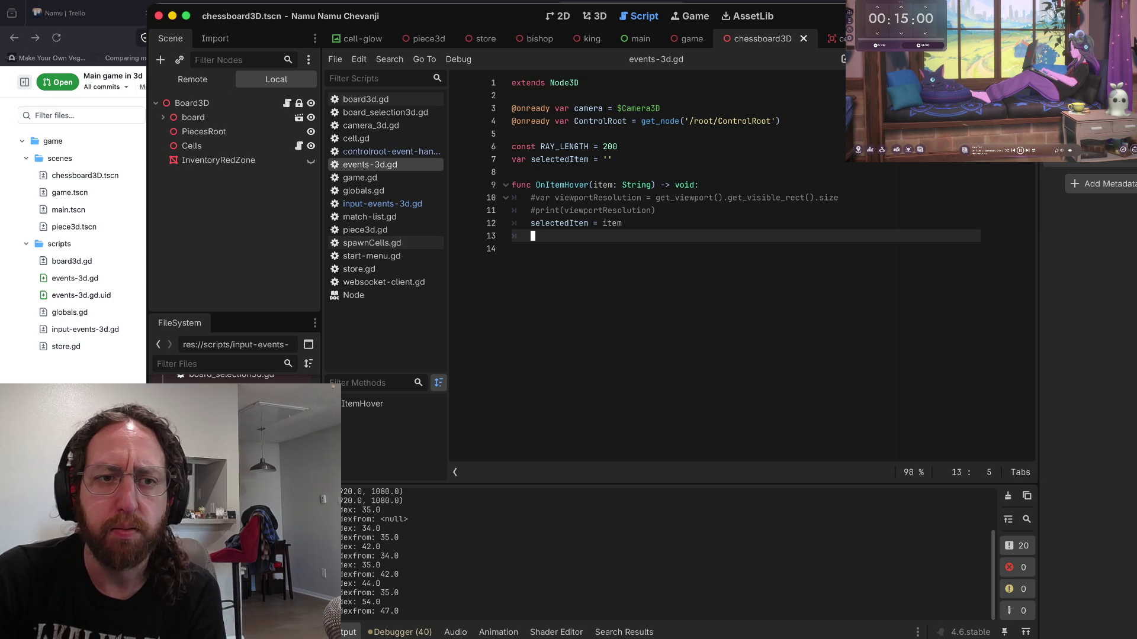
left_click(391, 151)
left_click(385, 165)
- Start deleting input-events-3d.gd by mistake and cancel the removal prompt
right_click(395, 163)
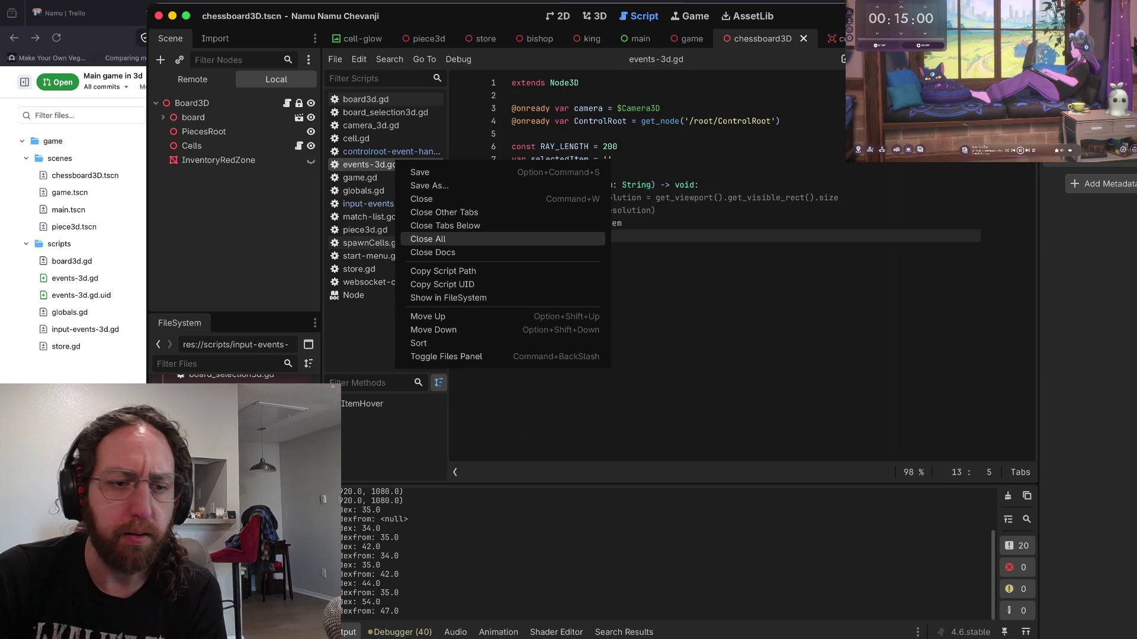
left_click(278, 405)
right_click(278, 405)
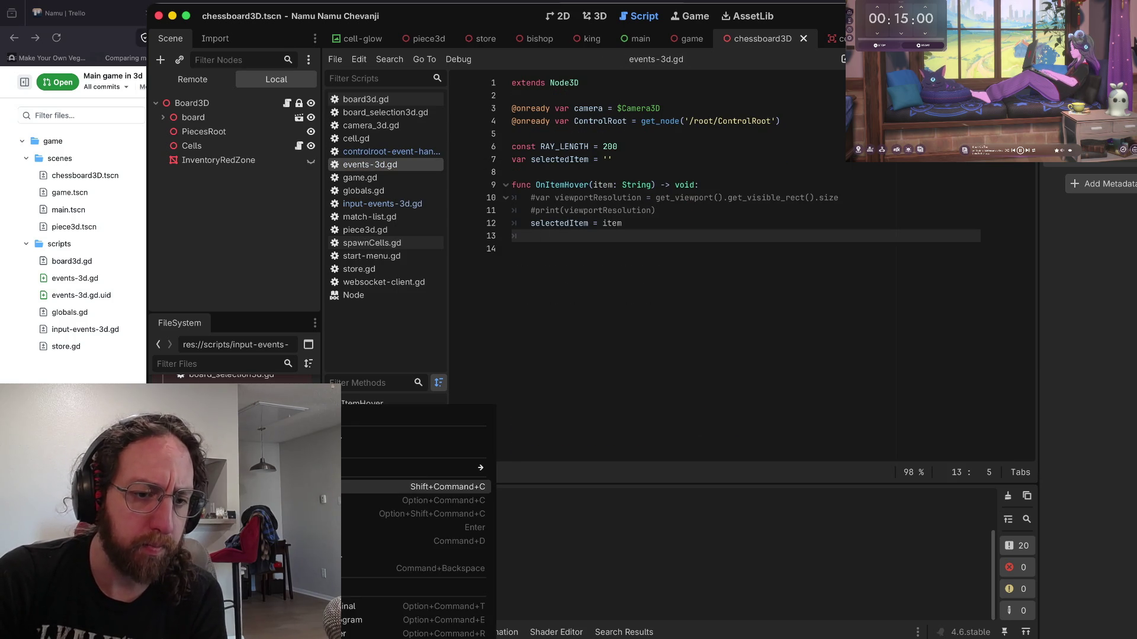
left_click(414, 568)
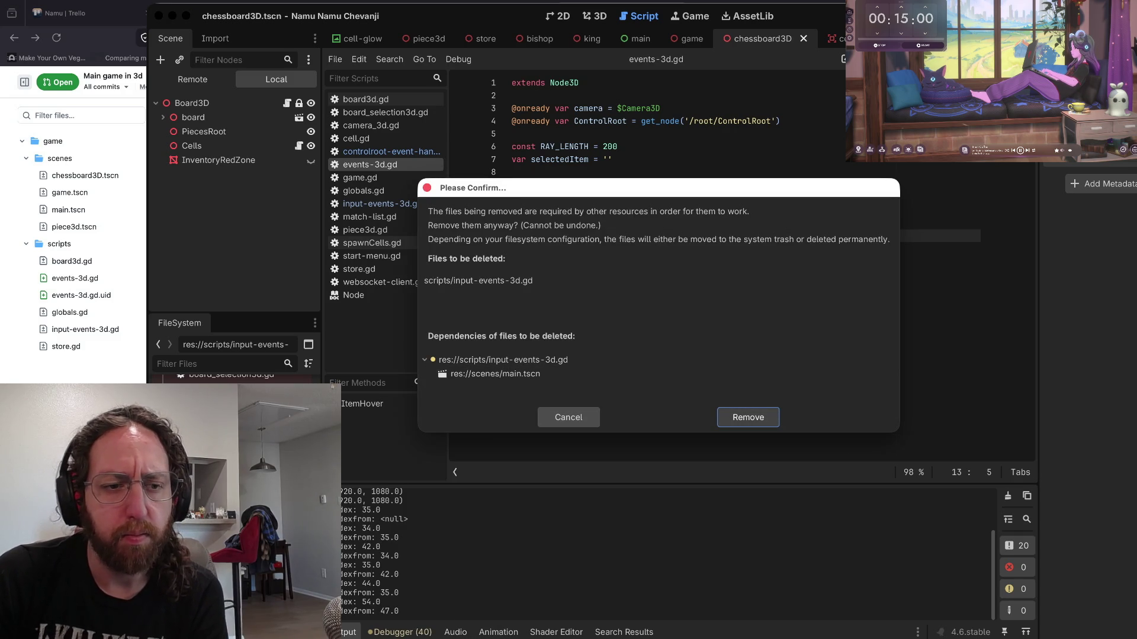
left_click(569, 417)
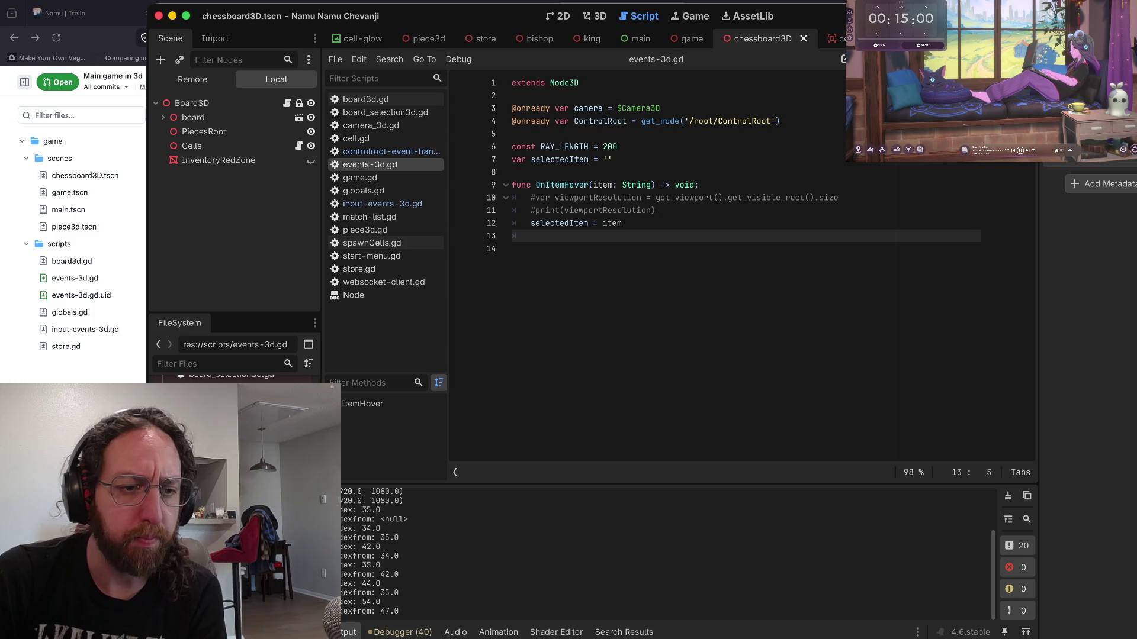
- Delete events-3d.gd from the project in FileSystem and save the changes
right_click(338, 403)
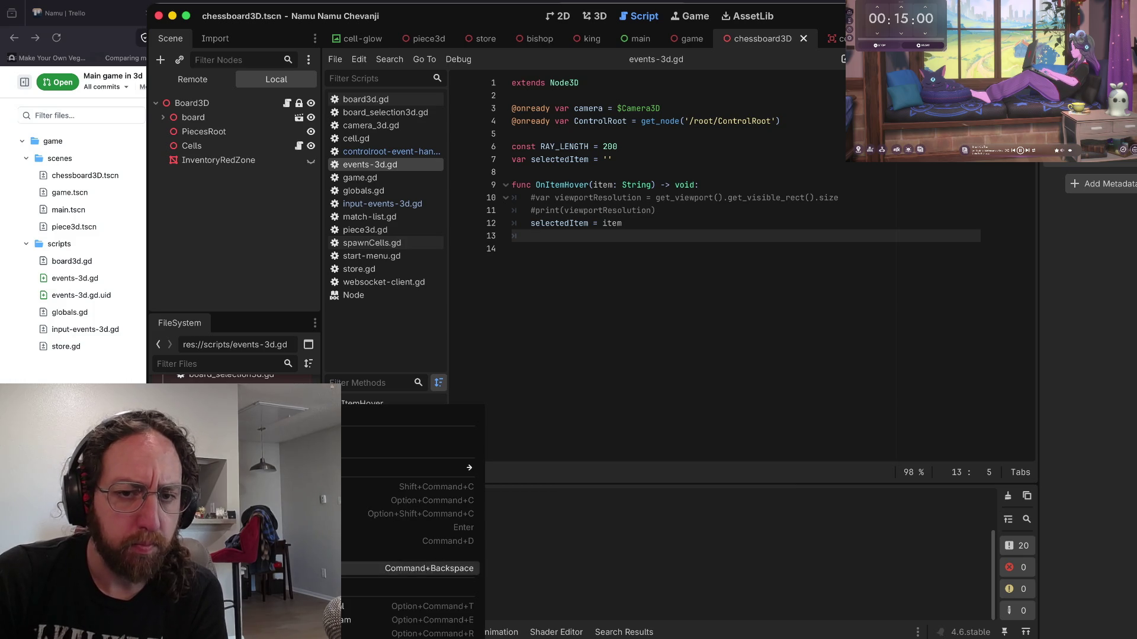
left_click(409, 568)
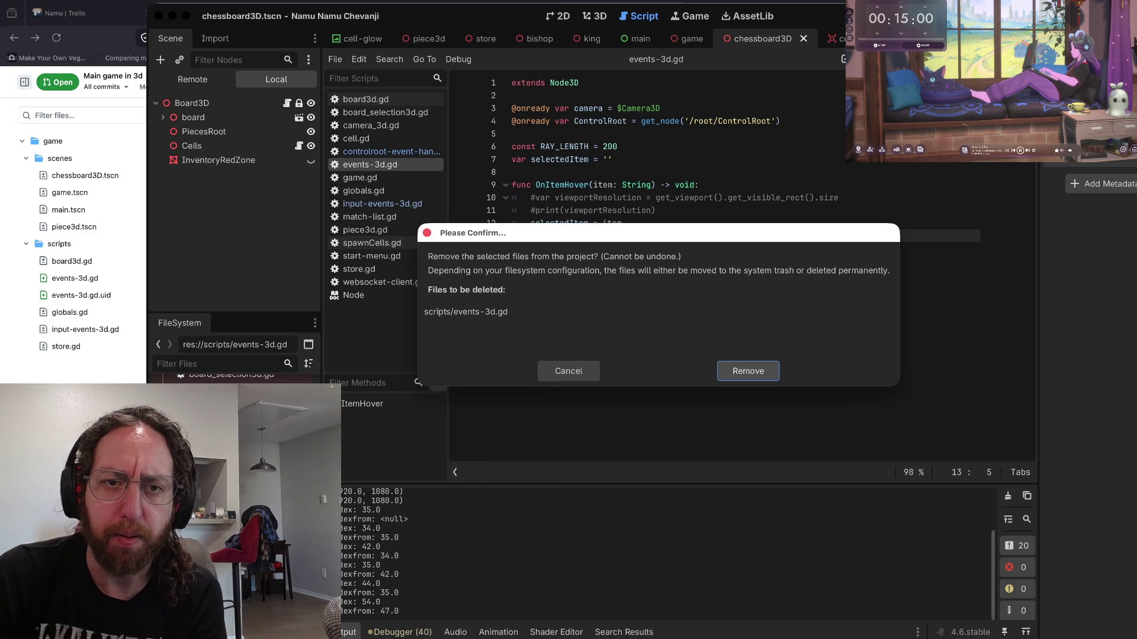
left_click(748, 370)
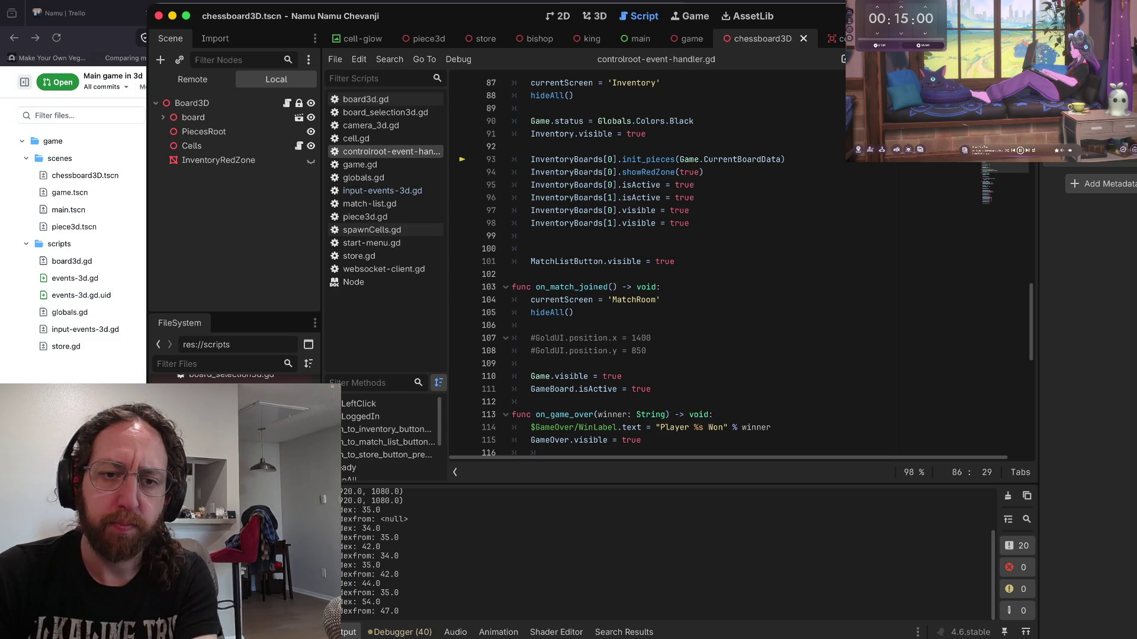
left_click(690, 223)
key("ctrl+s")
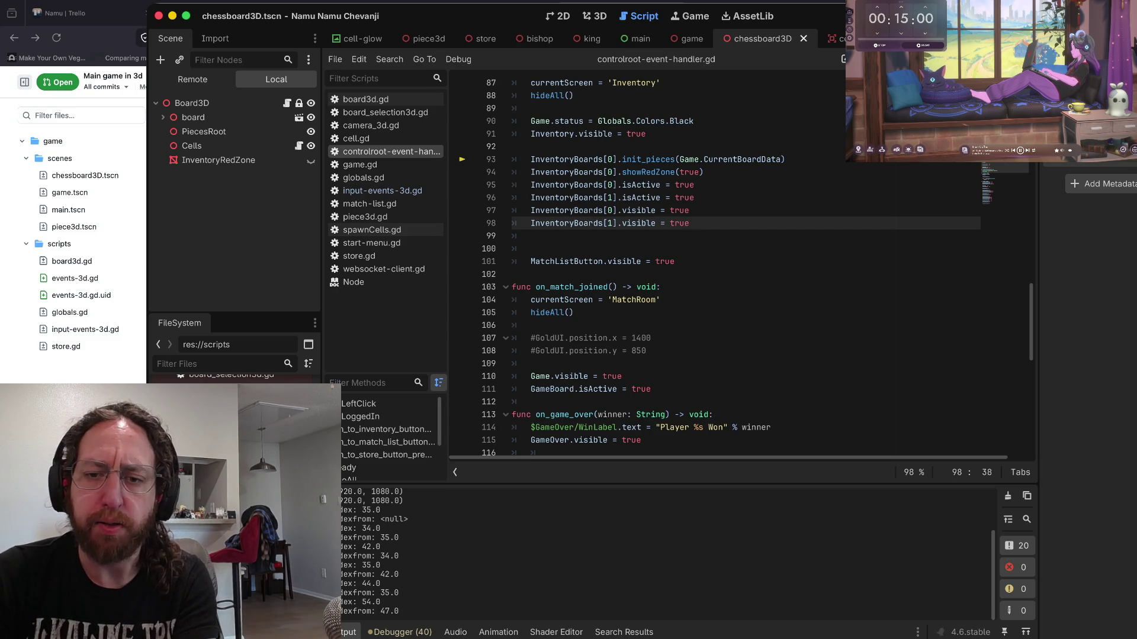
- In the terminal, run git status (alias s) to view the working tree
key("super+Tab")
type("s")
key("Return")
- Stage all changes, commit them as 'wip', git push, and clear the terminal
type("a")
key("Return")
type("s")
key("Return")
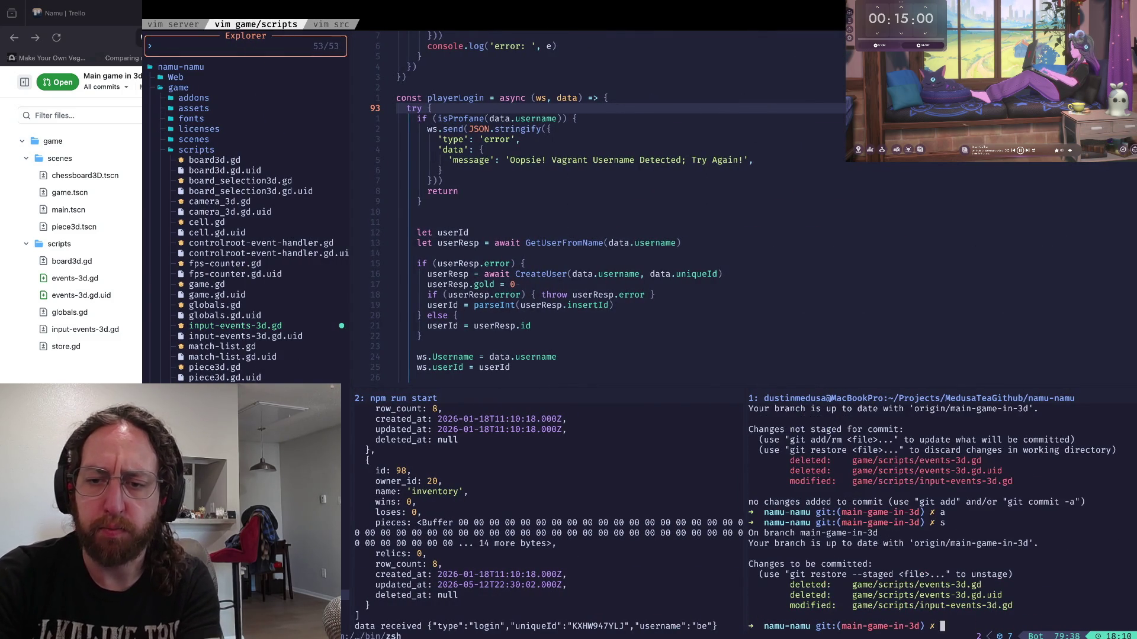
type("x git push")
key("Return")
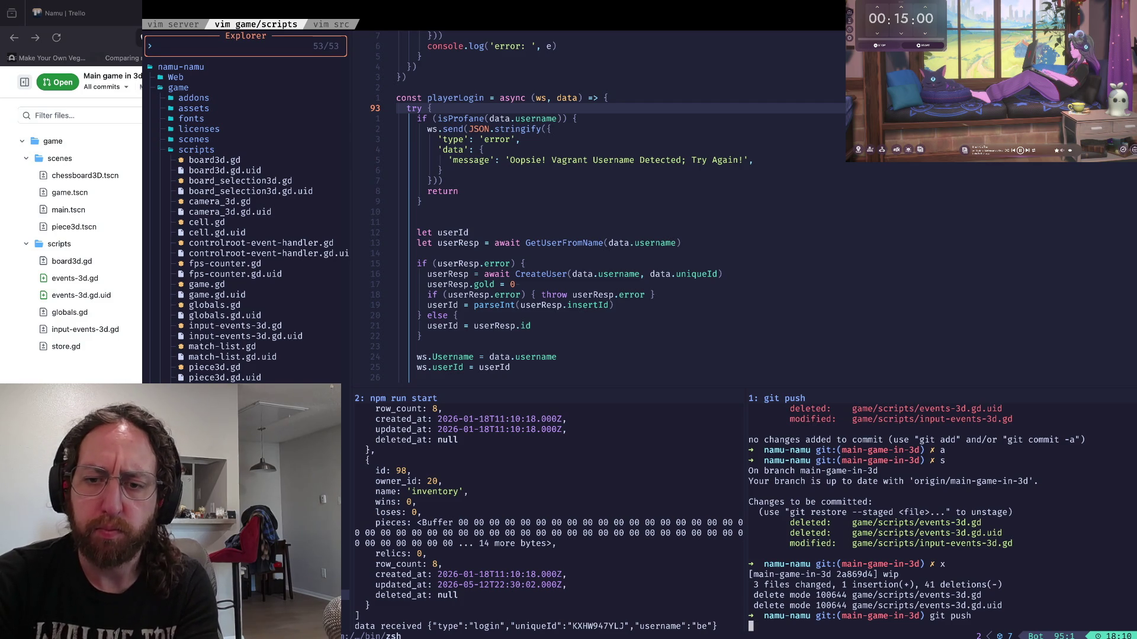
type("cl")
key("ctrl+l")
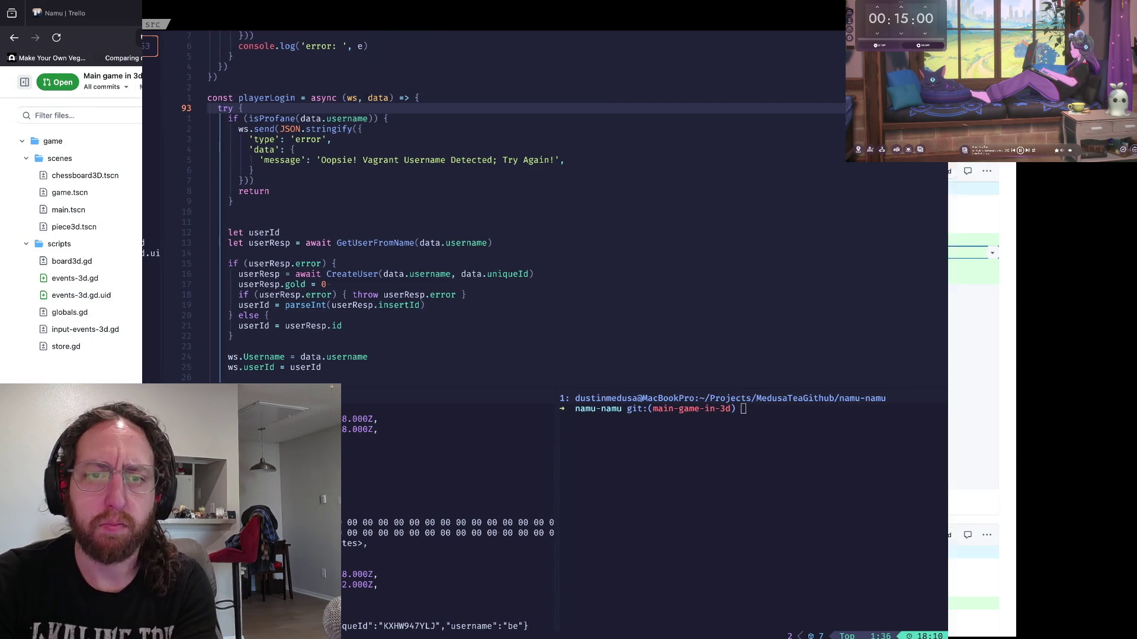
key("super+Tab")
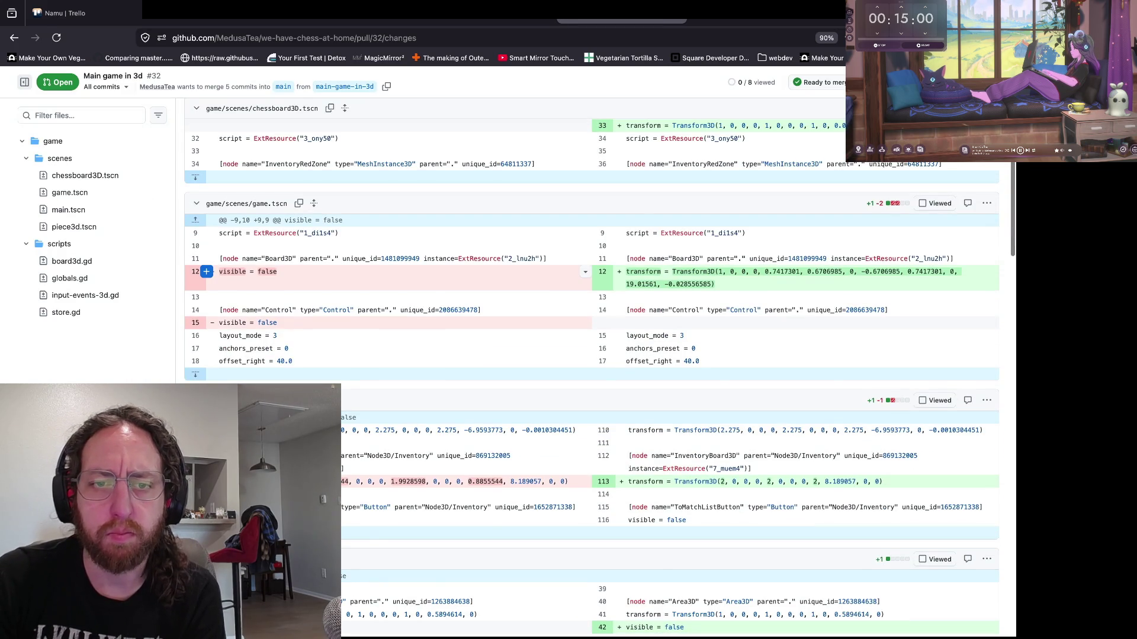
- Scroll to input-events-3d.gd in the diff and expand the hidden lines between and above its hunks
scroll(207, 271, "down", 10)
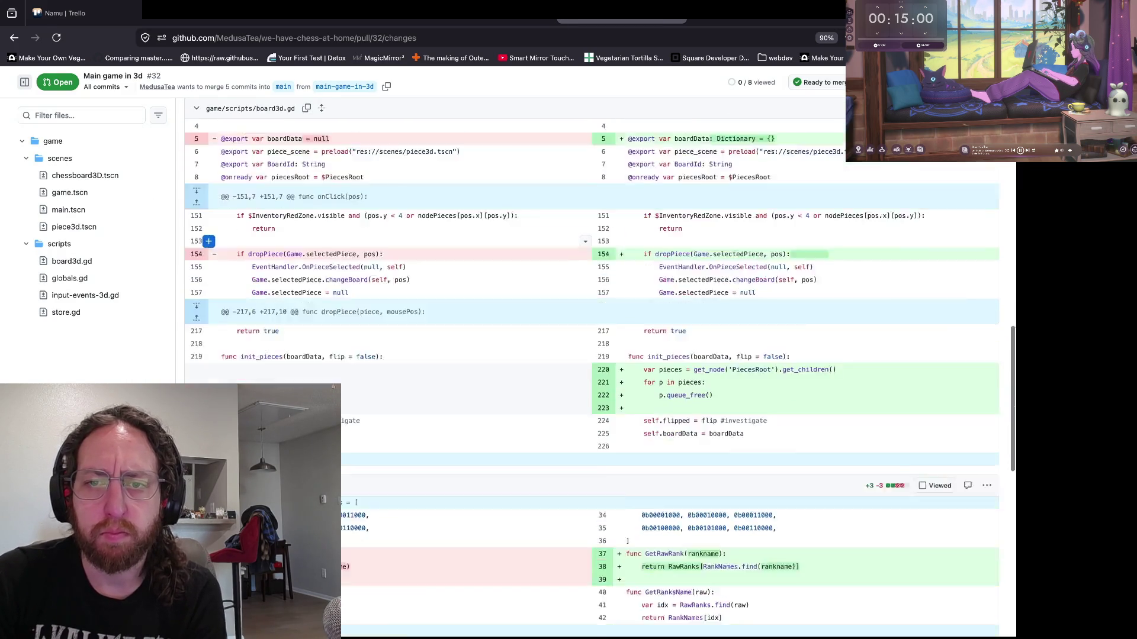
scroll(207, 246, "down", 10)
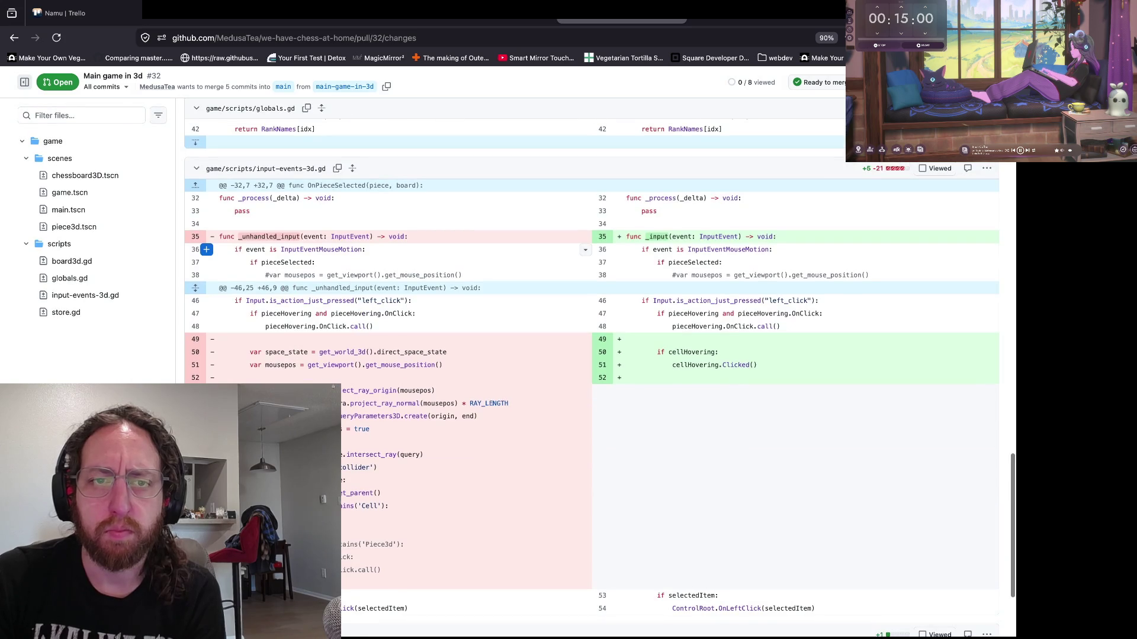
scroll(207, 250, "down", 1)
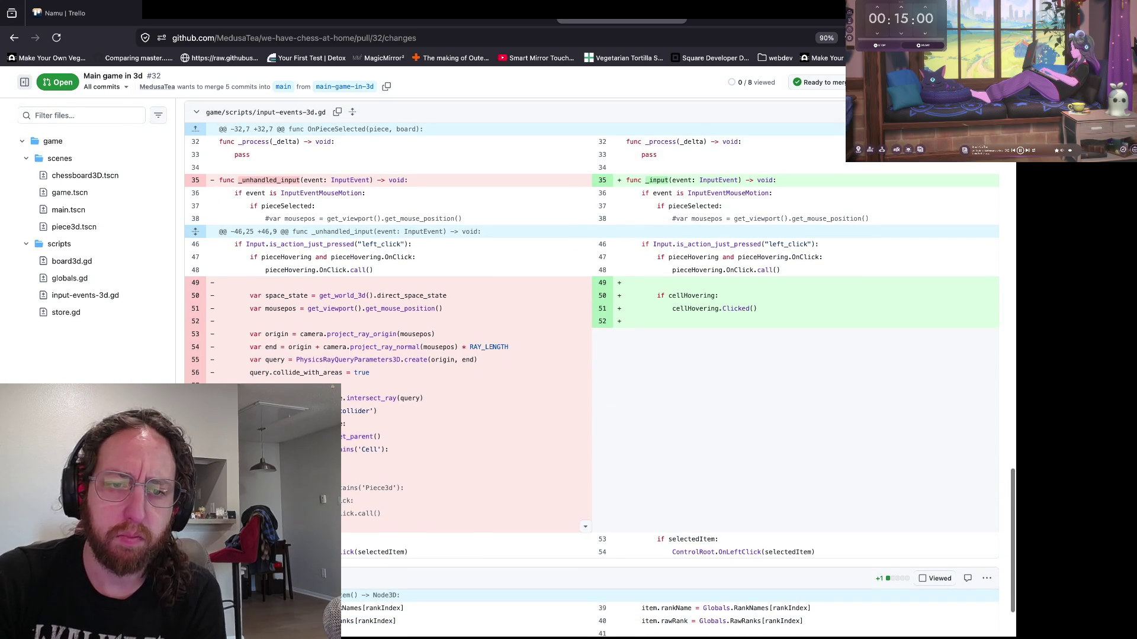
scroll(208, 249, "down", 1)
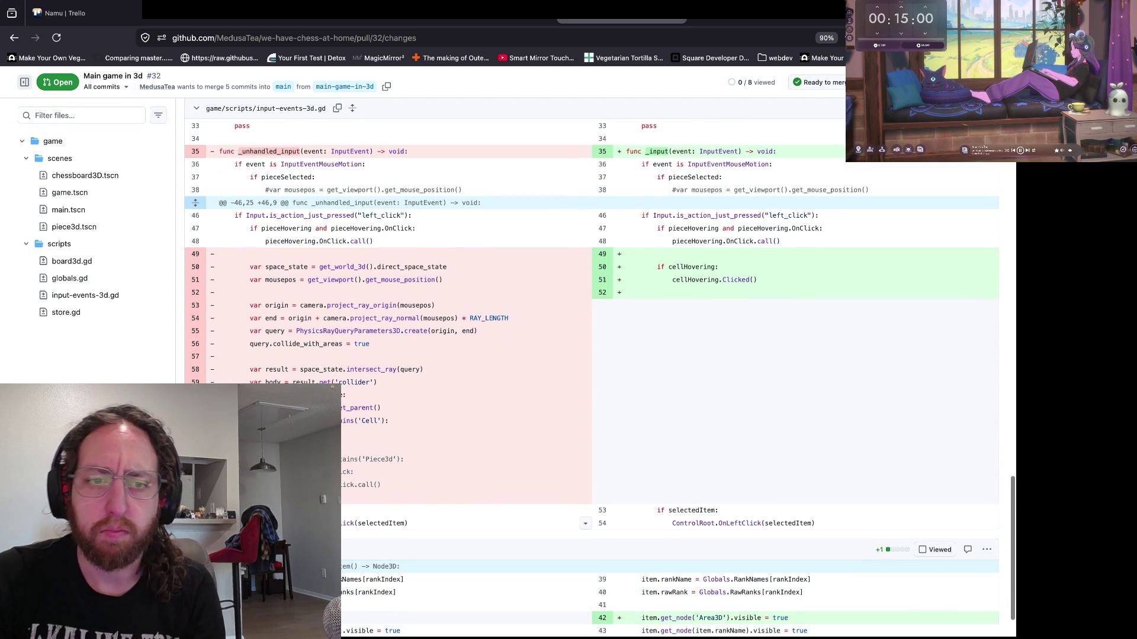
scroll(379, 468, "down", 1)
mouse_move(381, 466)
left_mouse_down()
mouse_move(355, 450)
mouse_move(219, 223)
left_mouse_up()
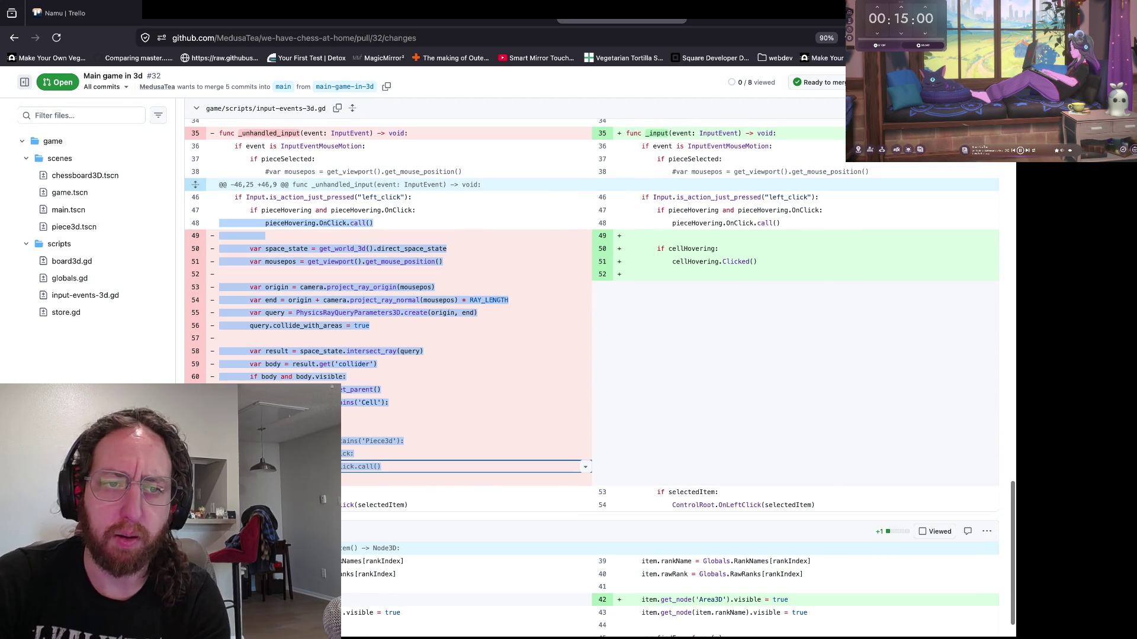
left_click(219, 262)
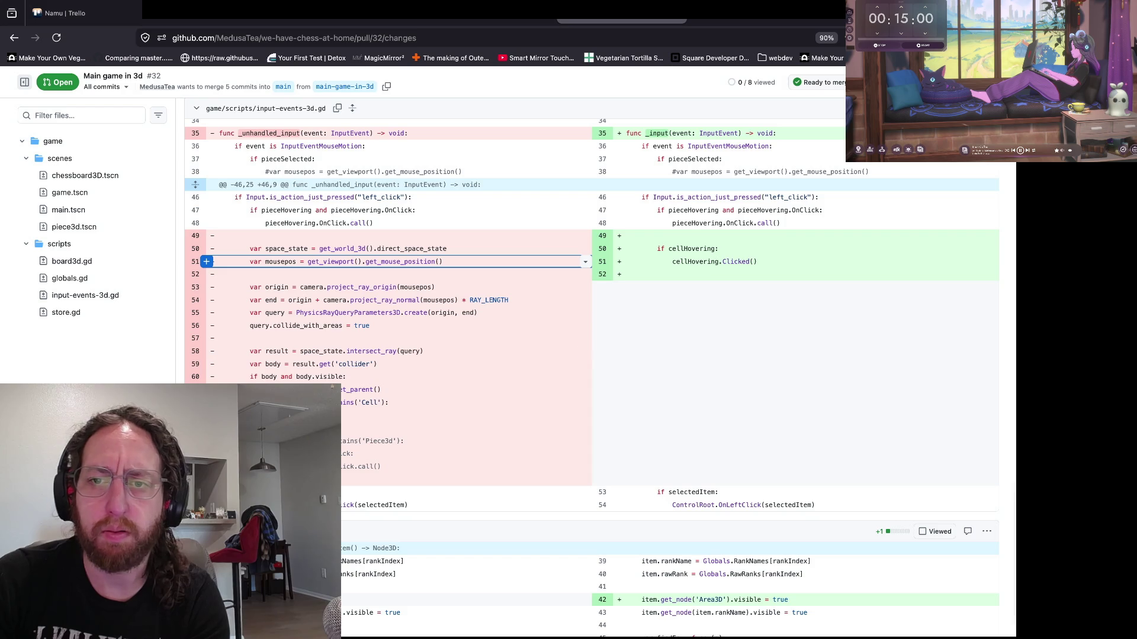
scroll(296, 296, "down", 2)
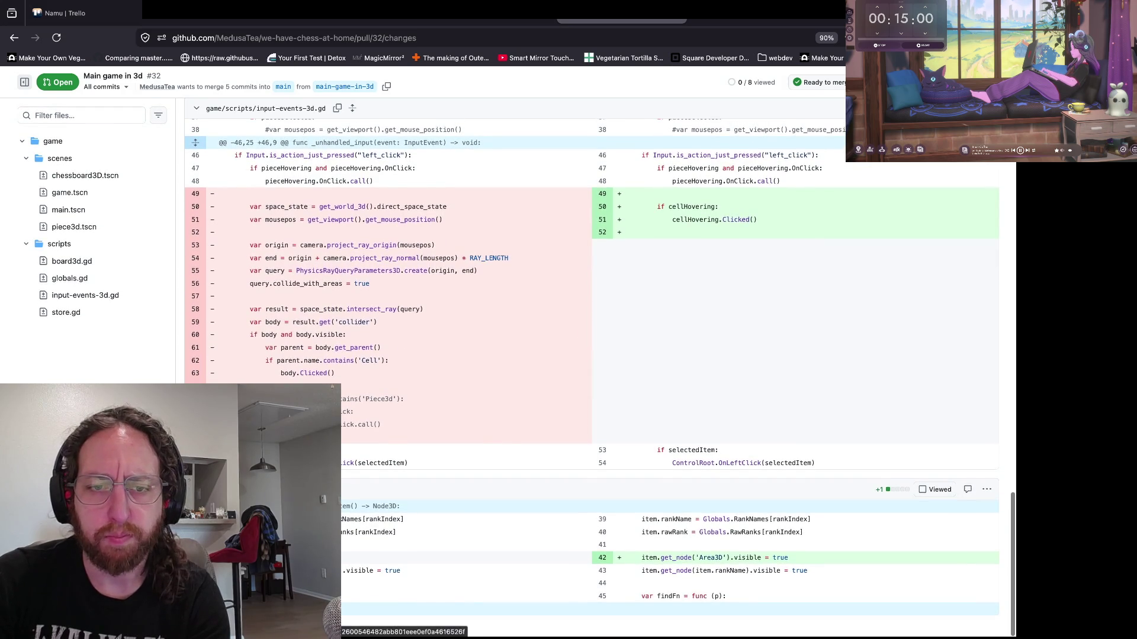
scroll(592, 355, "up", 5)
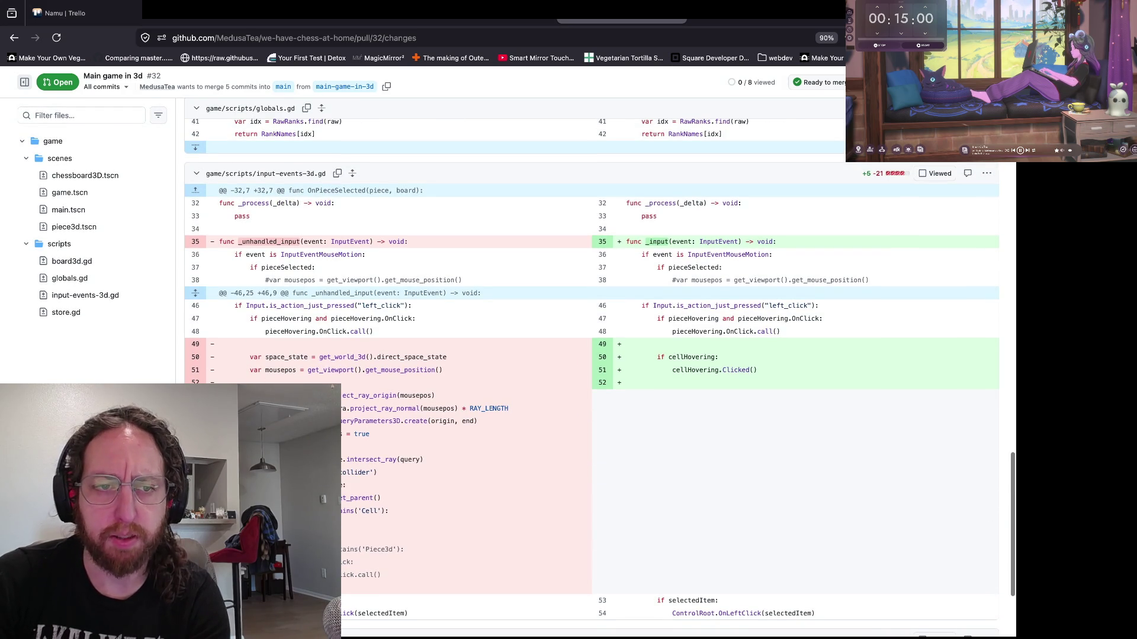
left_click(196, 293)
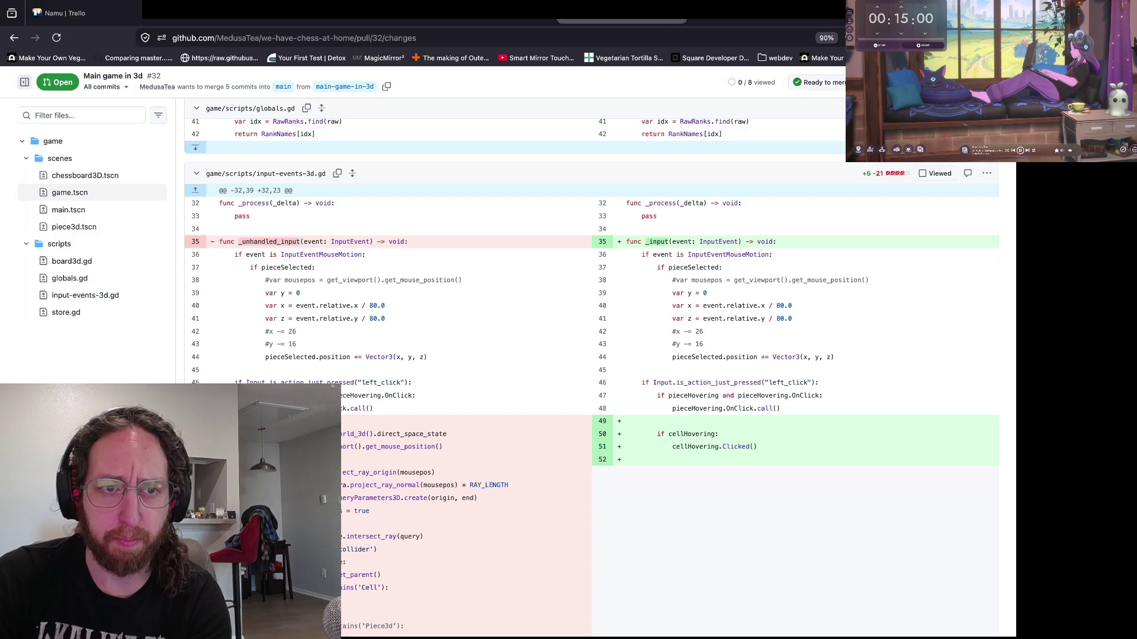
left_click(195, 190)
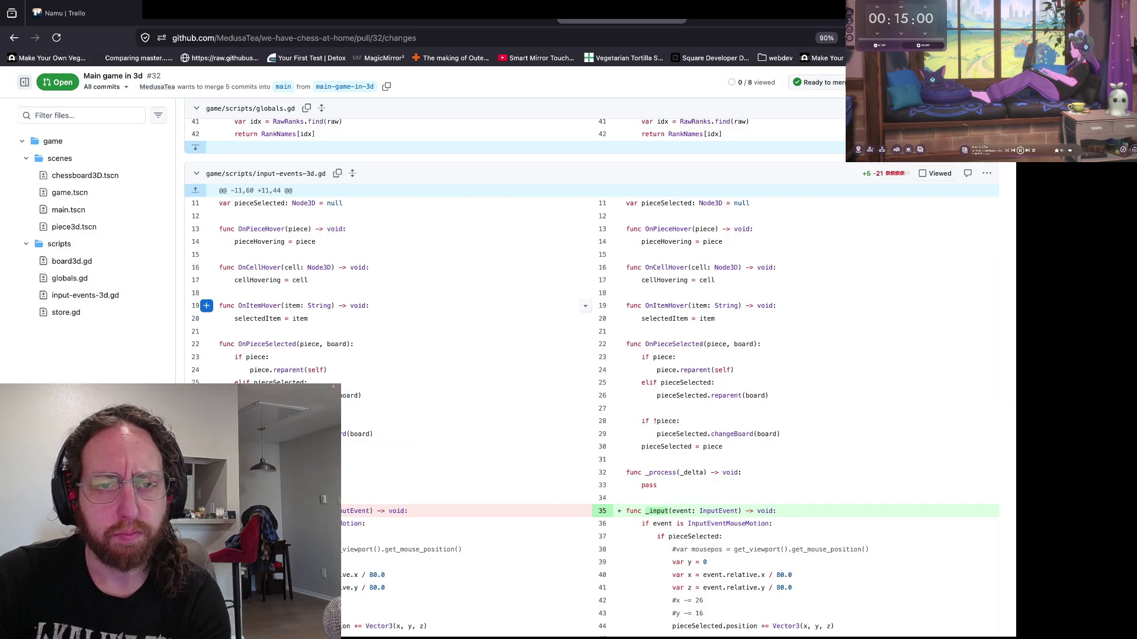
- Switch from iTerm2 back to the Godot editor showing controlroot-event-handler.gd
key("super+Tab")
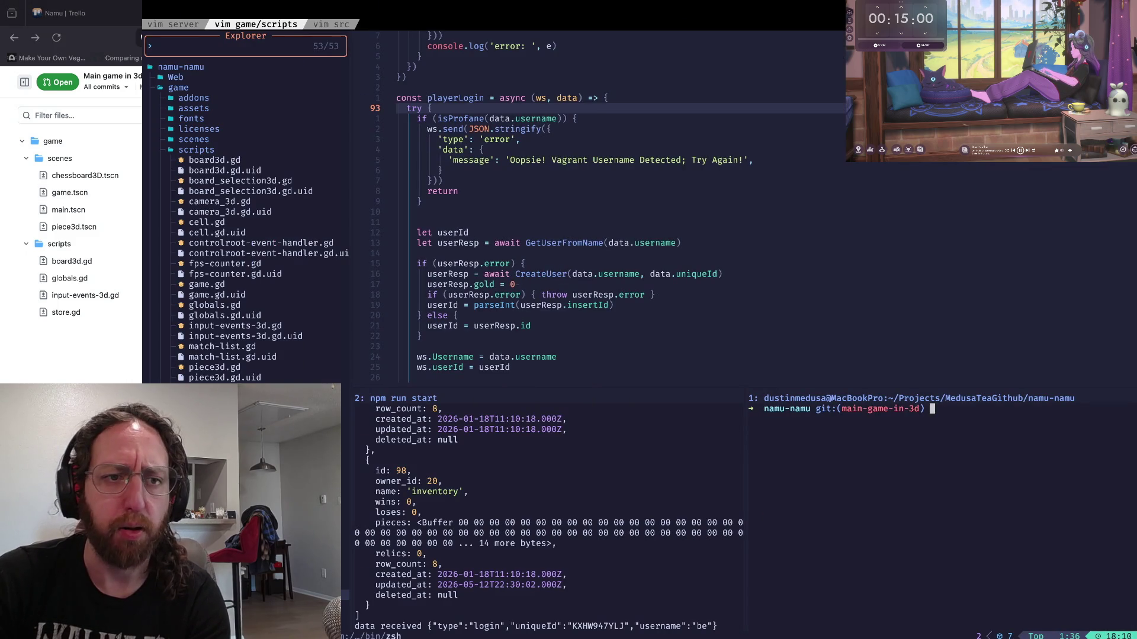
key("super+Tab")
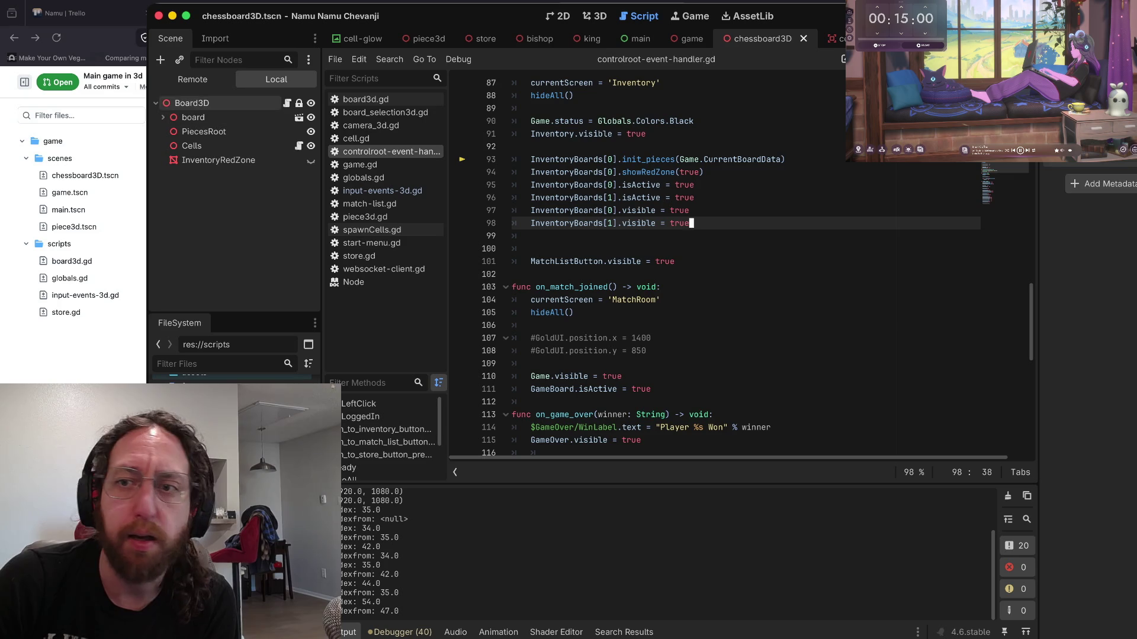
- Show Board3D's signals in the Node dock, then expand board and select its Cells node
left_click(192, 103)
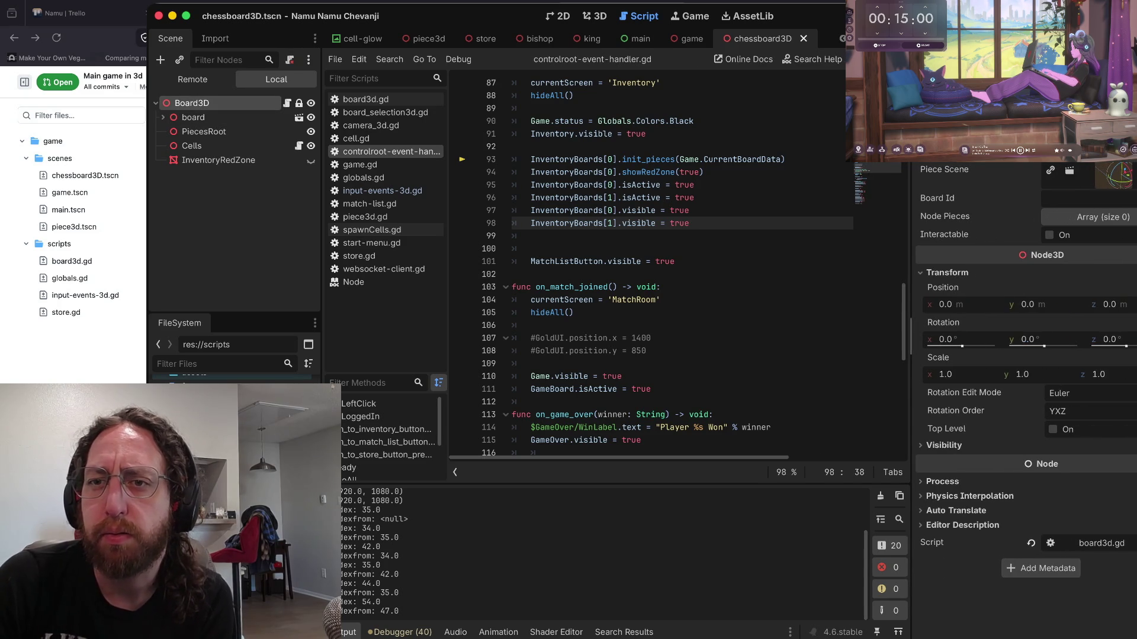
left_click(977, 38)
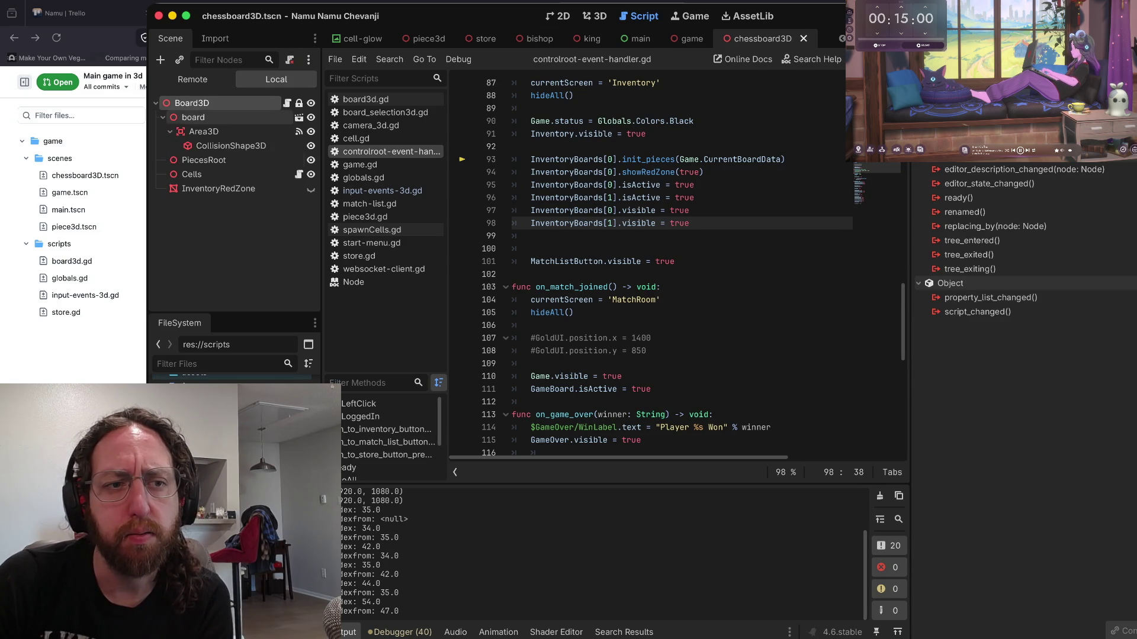
left_click(162, 117)
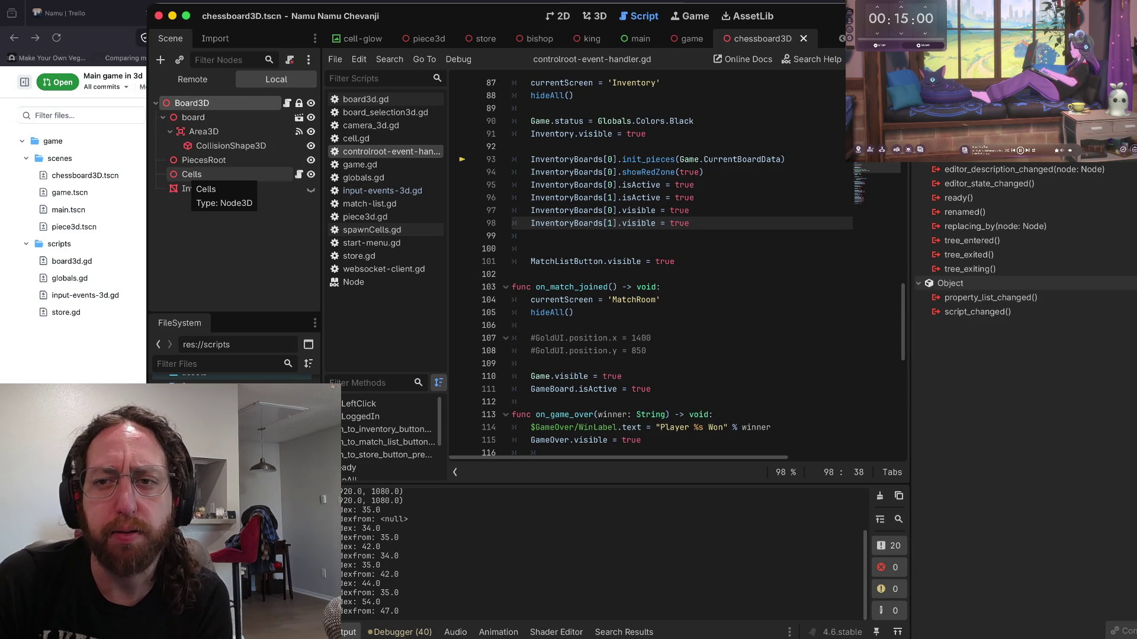
left_click(192, 174)
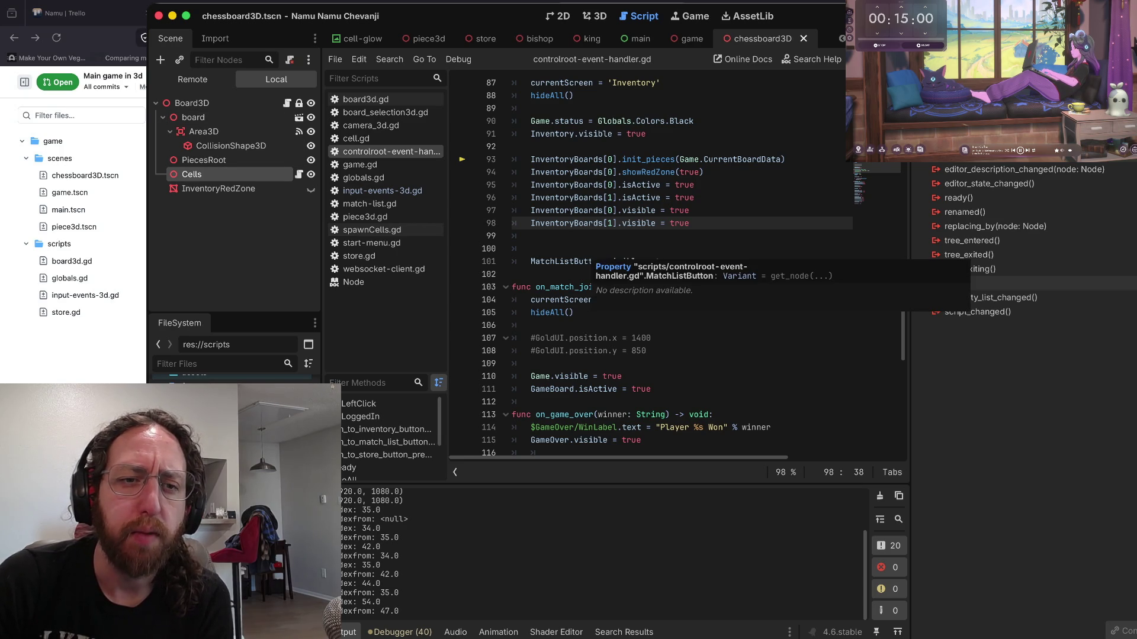
- Open the instanced cell.tscn scene from Cells in its own editor tab
scroll(562, 261, "down", 2)
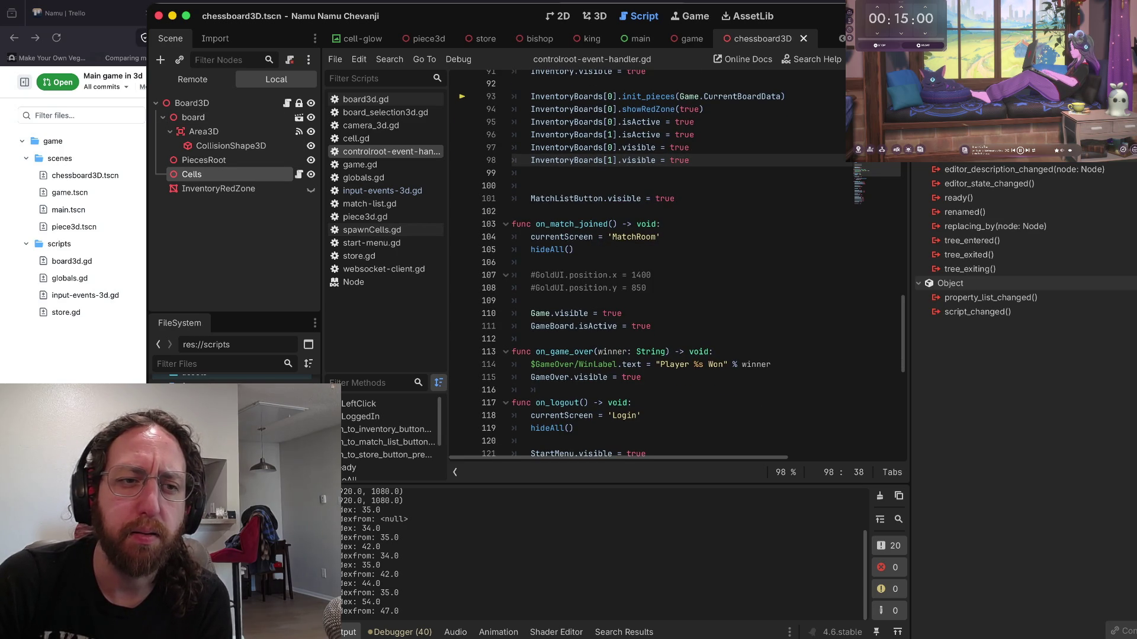
left_click(532, 185)
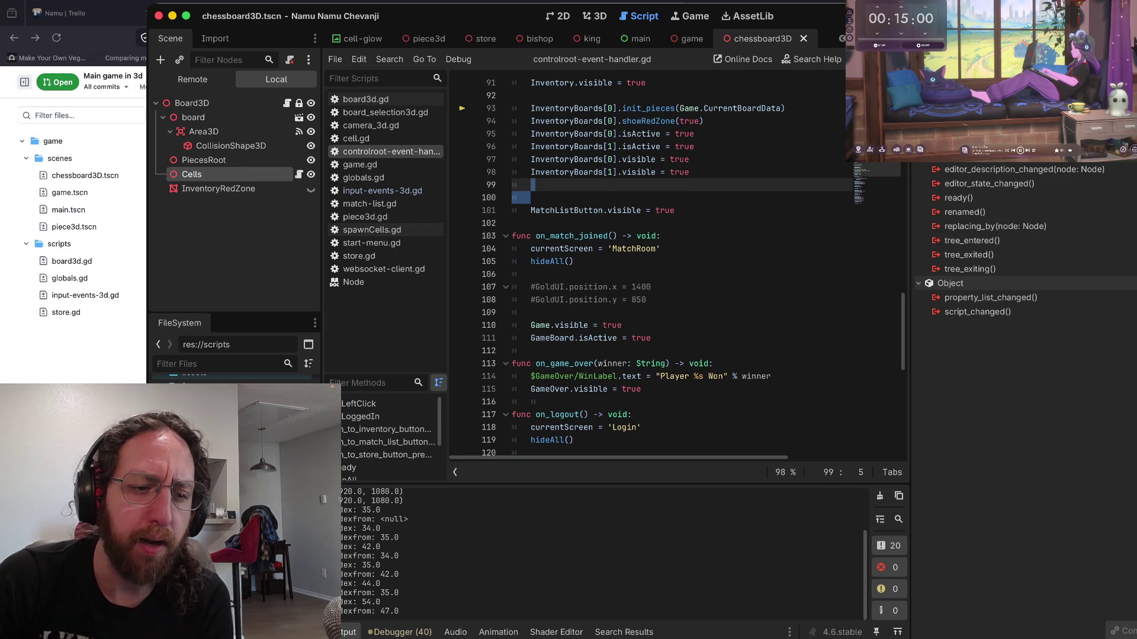
left_click(299, 174)
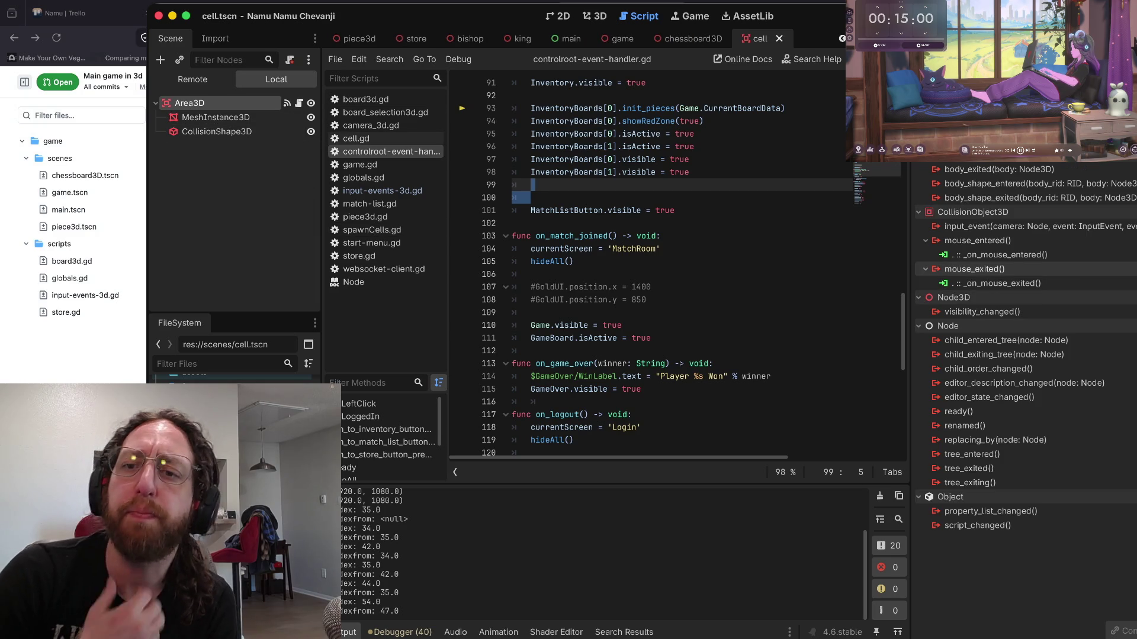
mouse_move(977, 269)
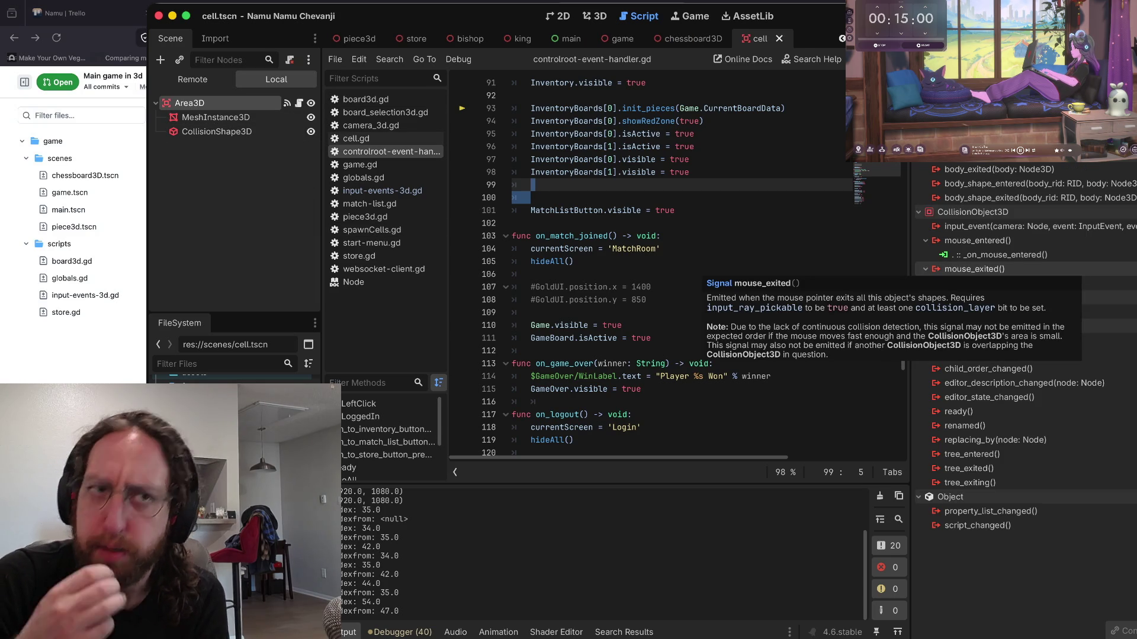
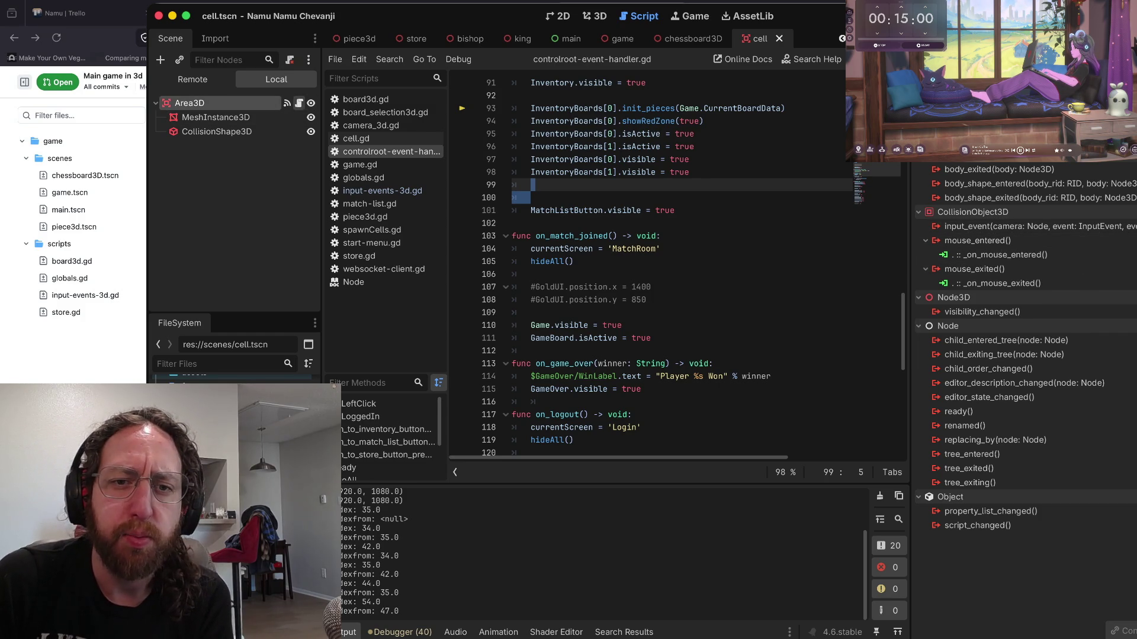
- Open cell.gd and read its mouse-enter handler's EventHandler.OnCellHover call on line 31
left_click(299, 103)
scroll(681, 260, "up", 2)
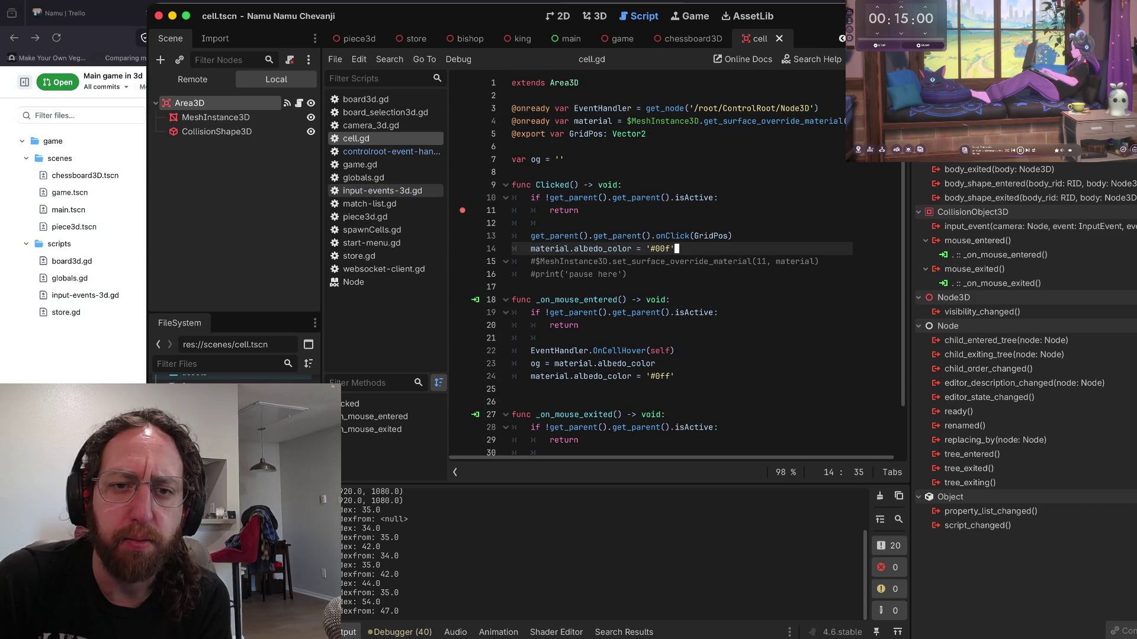
scroll(495, 202, "down", 2)
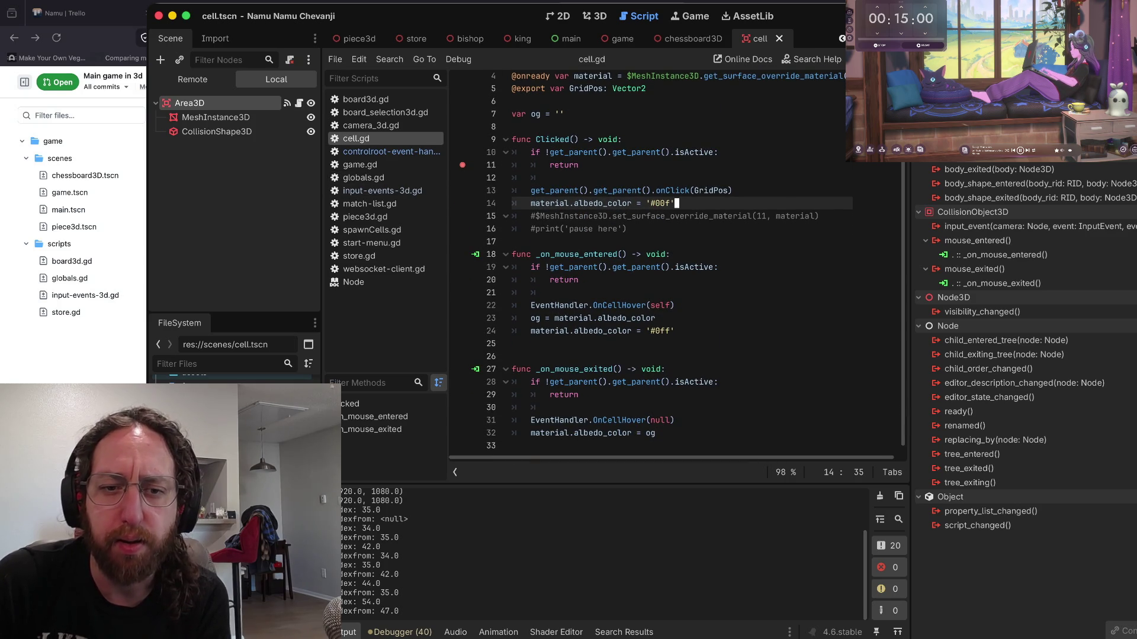
scroll(681, 260, "down", 1)
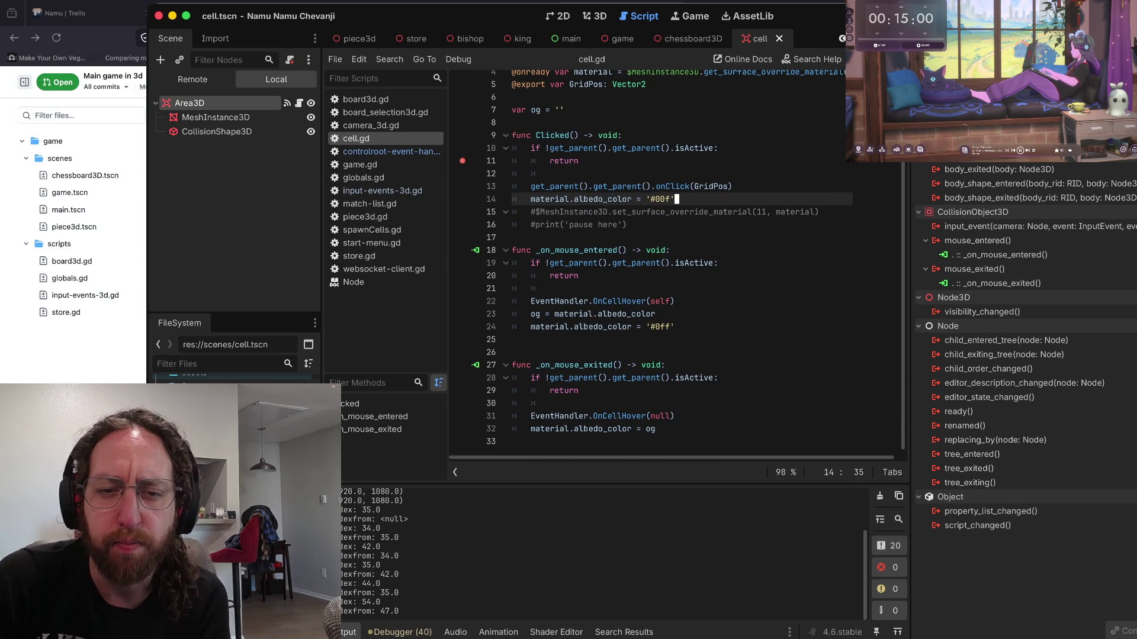
left_click_drag(611, 427, 551, 414)
left_click(558, 427)
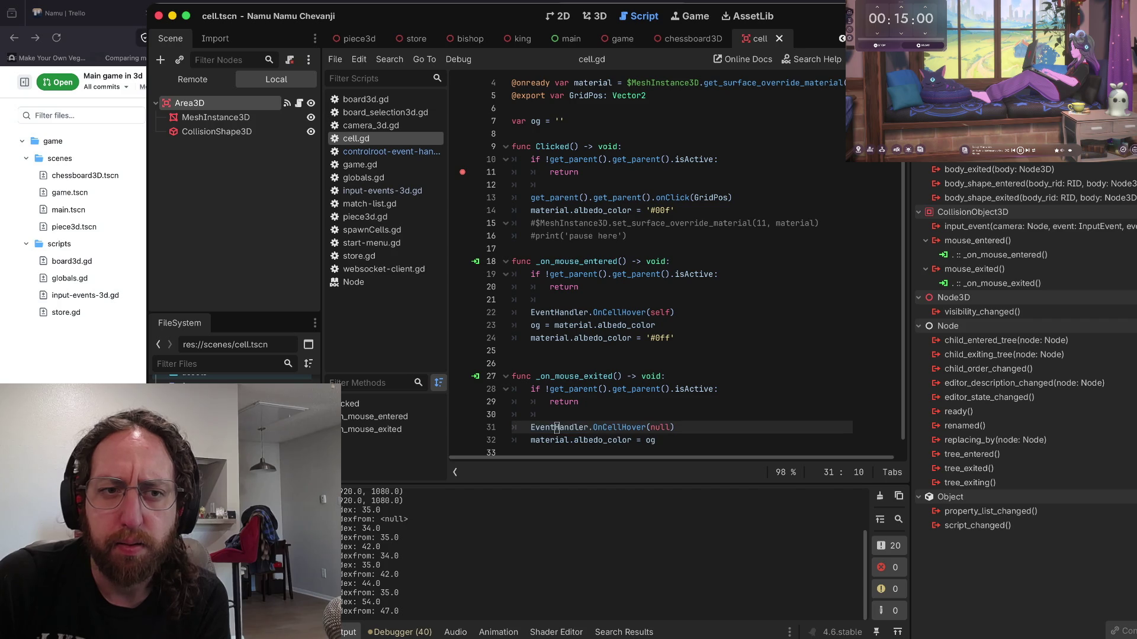
scroll(559, 421, "down", 1)
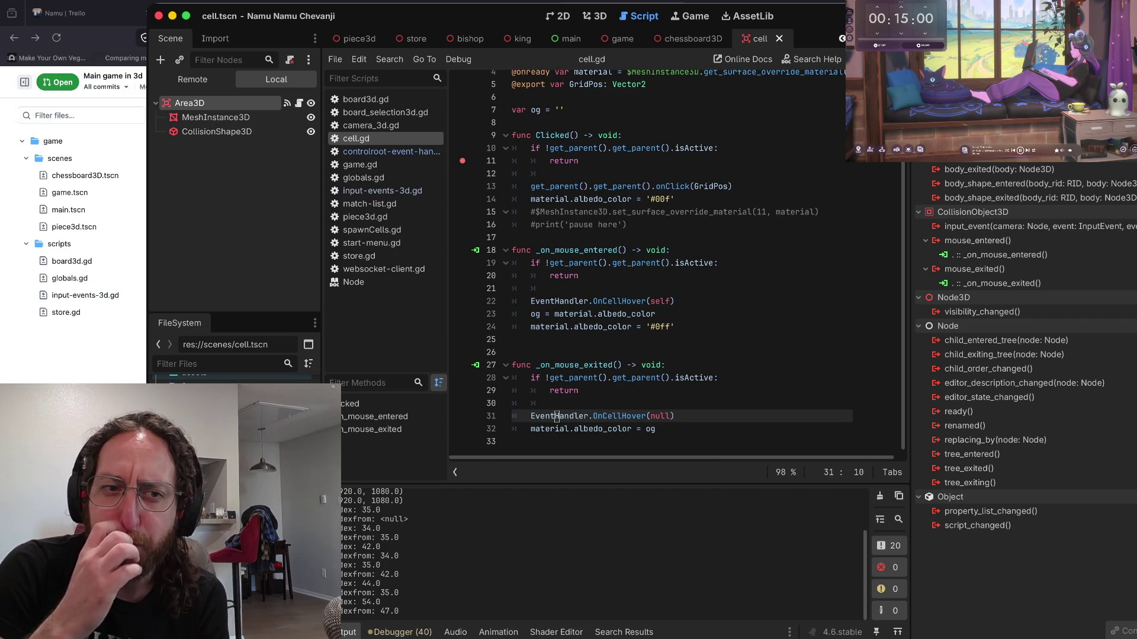
- Glance at controlroot-event-handler.gd and input-events-3d.gd, then return to cell.gd
left_click(385, 151)
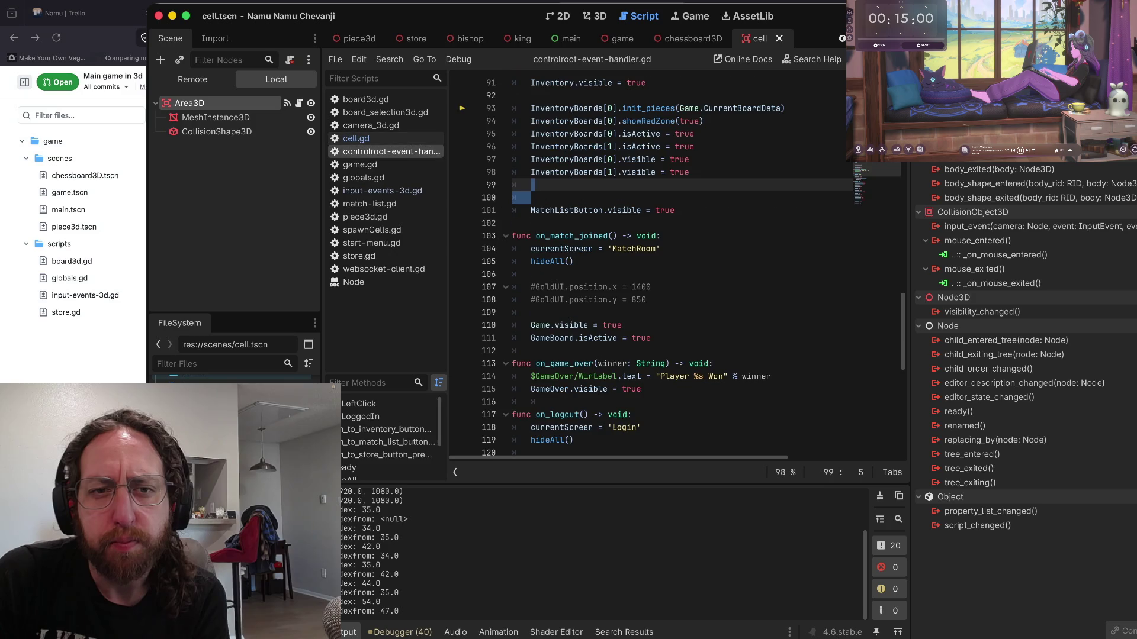
left_click(382, 190)
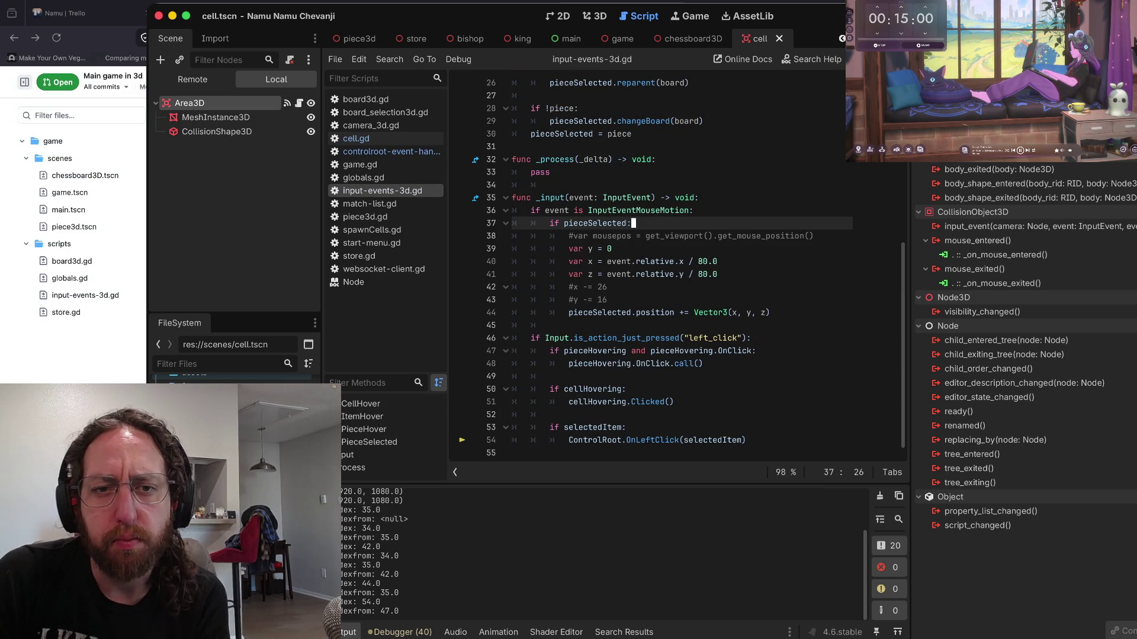
scroll(592, 201, "up", 2)
left_click(385, 151)
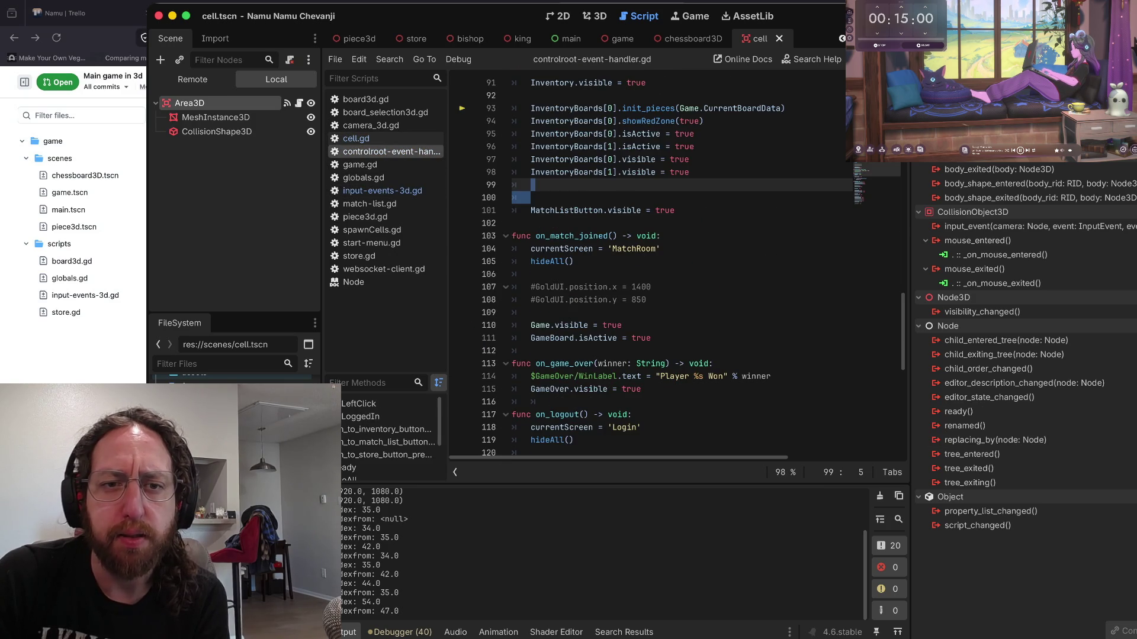
left_click(363, 139)
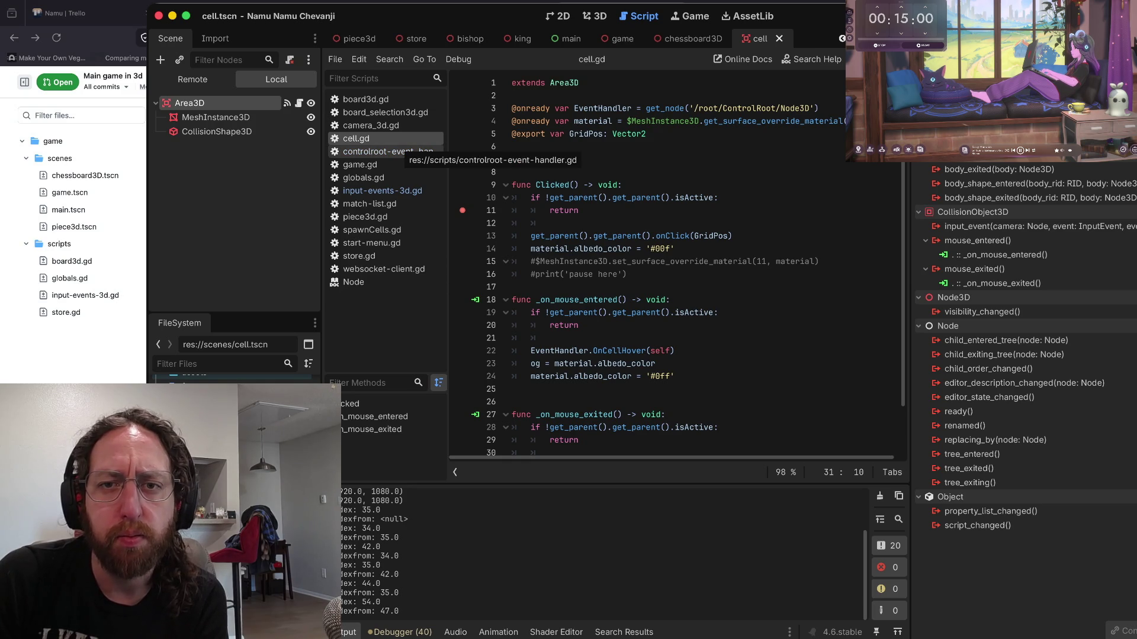
left_click(403, 152)
scroll(592, 266, "up", 15)
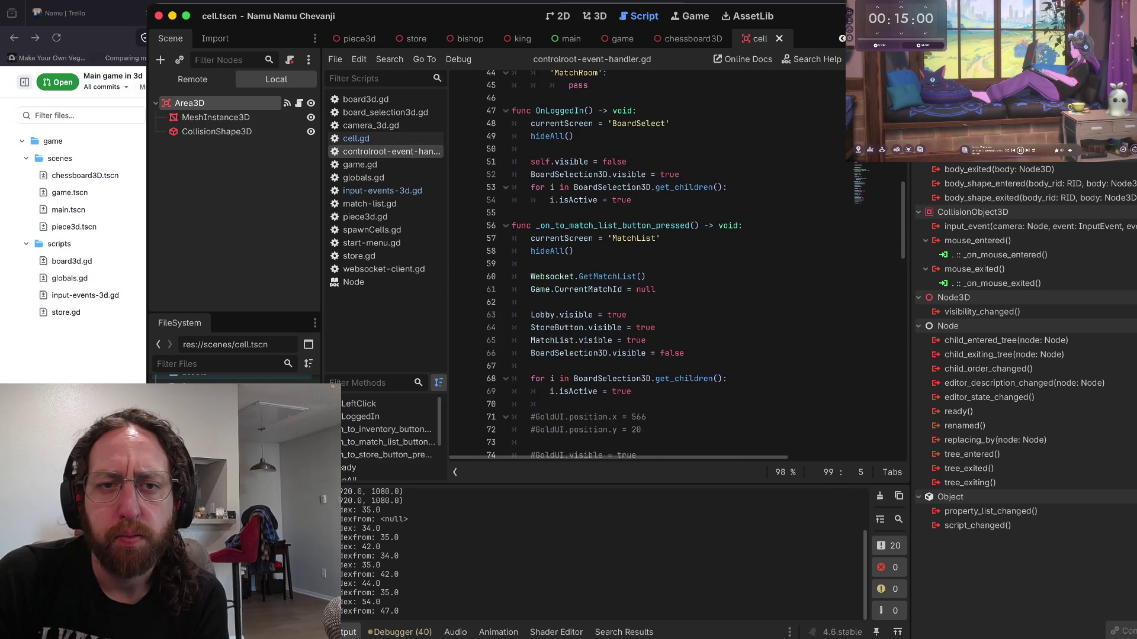
scroll(652, 266, "up", 9)
scroll(651, 266, "down", 5)
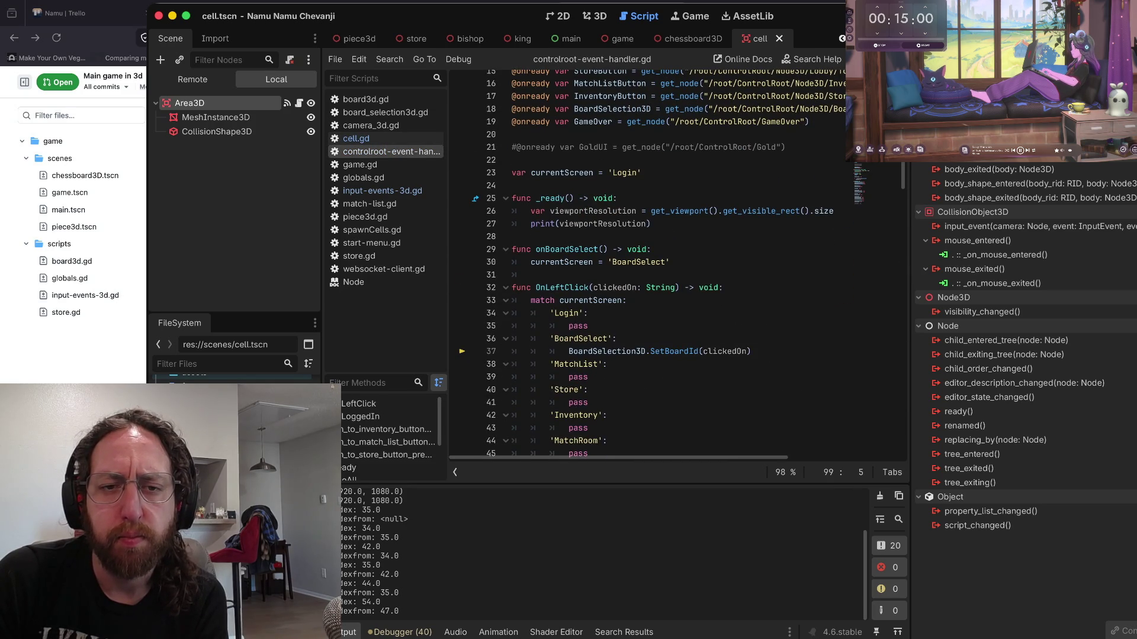
mouse_move(675, 211)
scroll(675, 211, "up", 5)
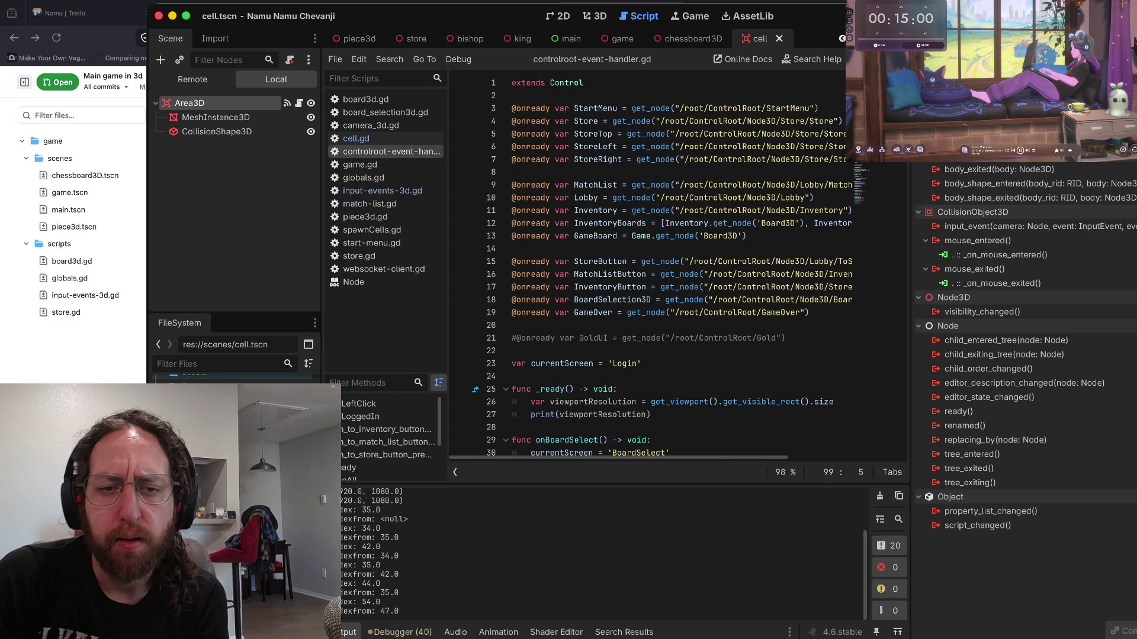
scroll(752, 210, "down", 12)
mouse_move(752, 210)
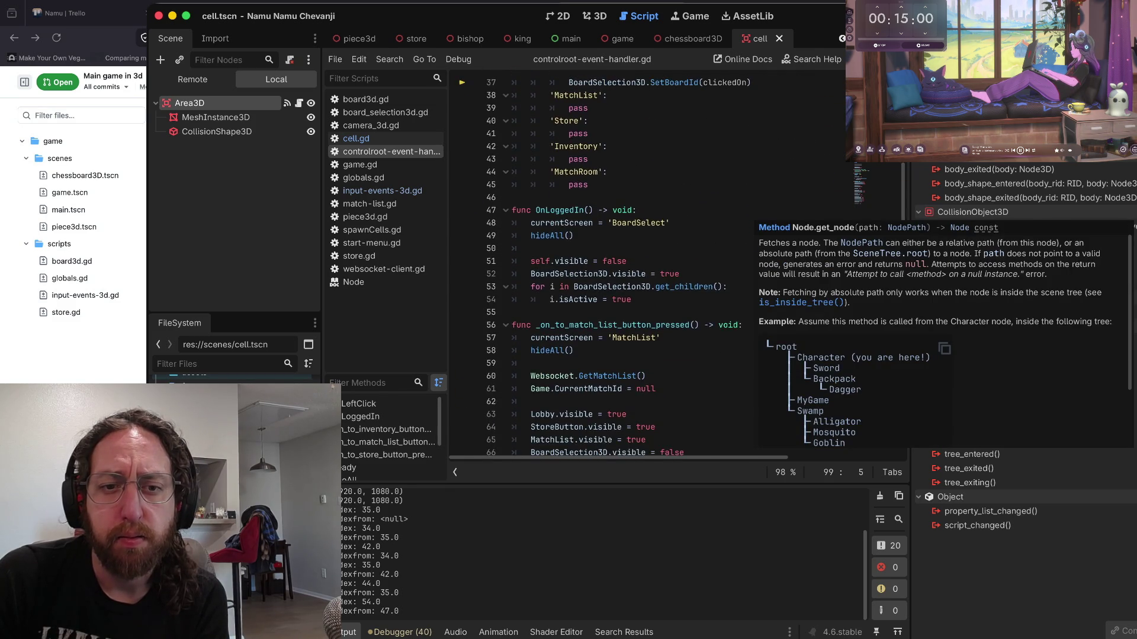
scroll(651, 266, "down", 11)
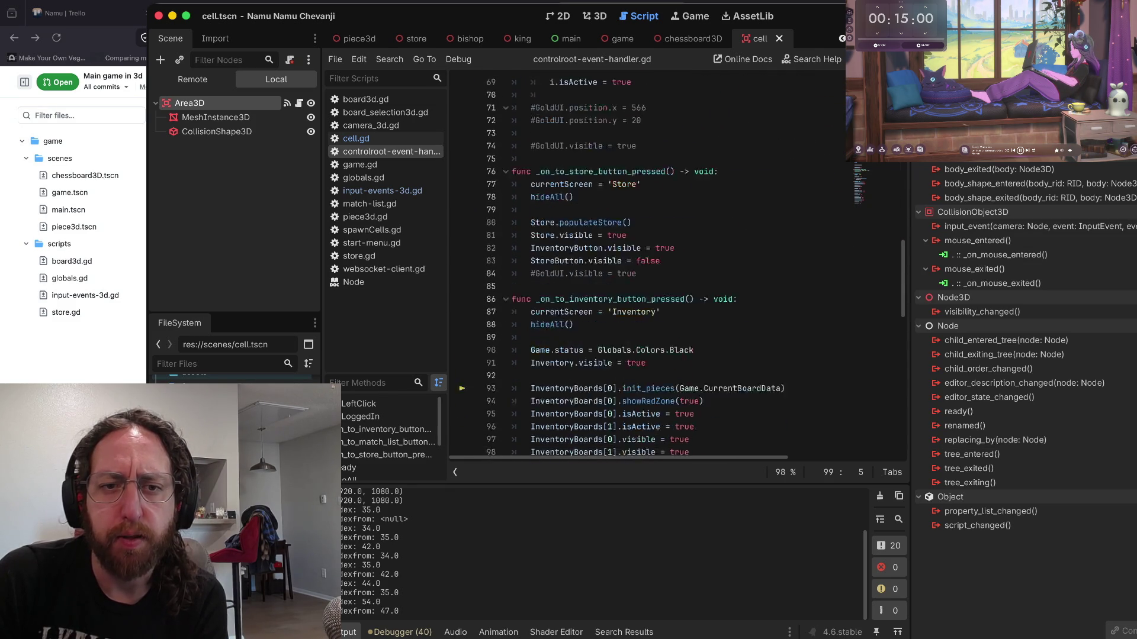
scroll(651, 266, "down", 15)
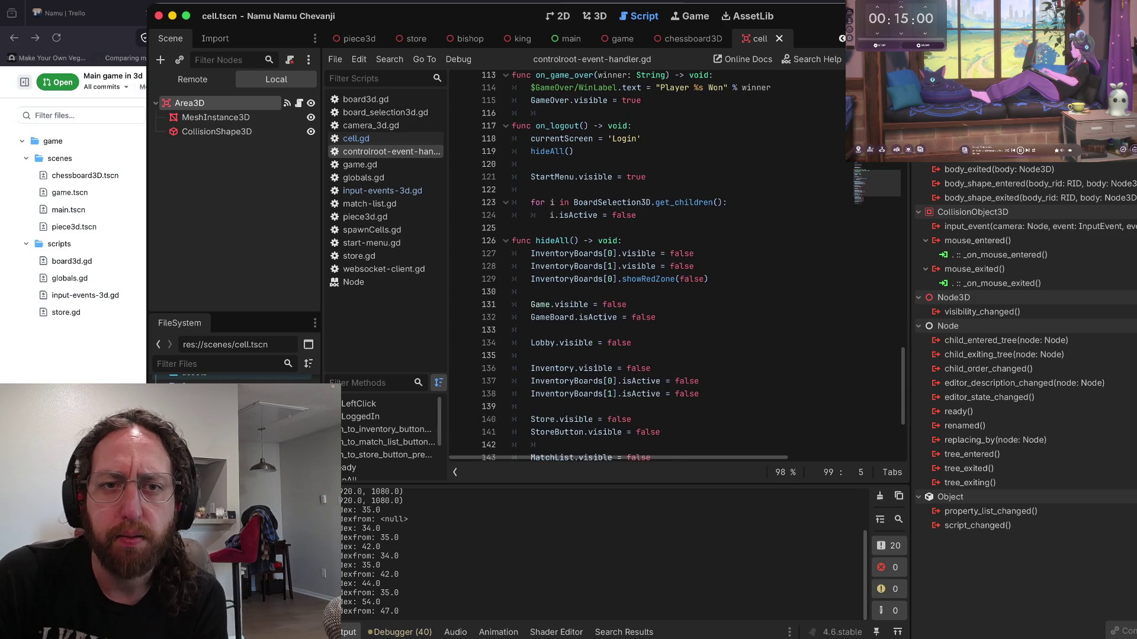
scroll(651, 267, "down", 4)
scroll(652, 267, "up", 20)
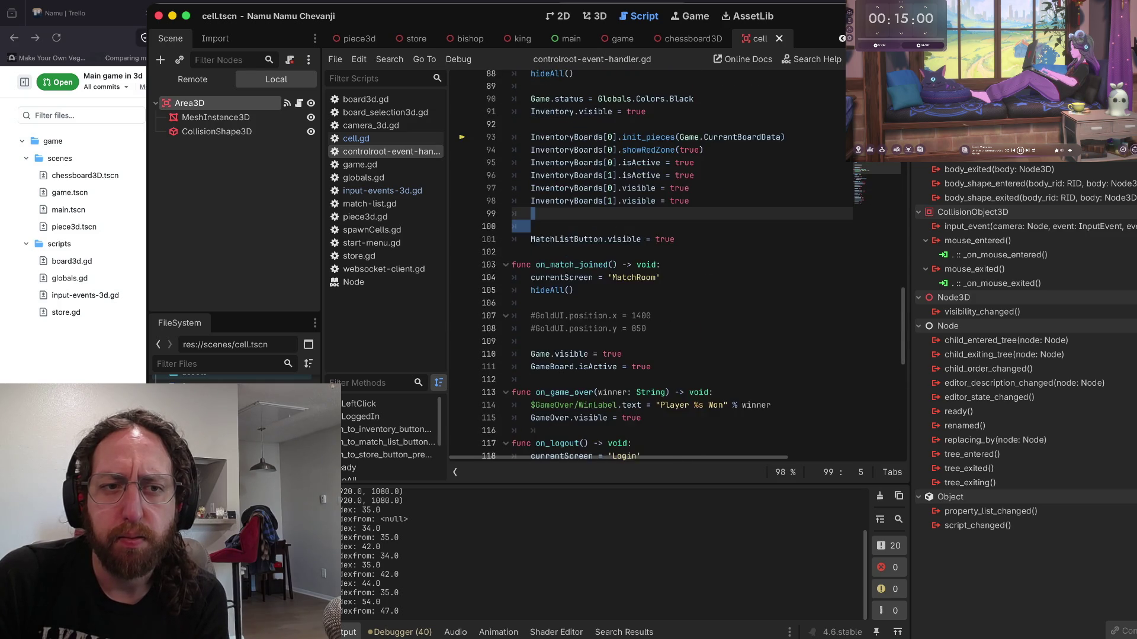
scroll(651, 266, "up", 3)
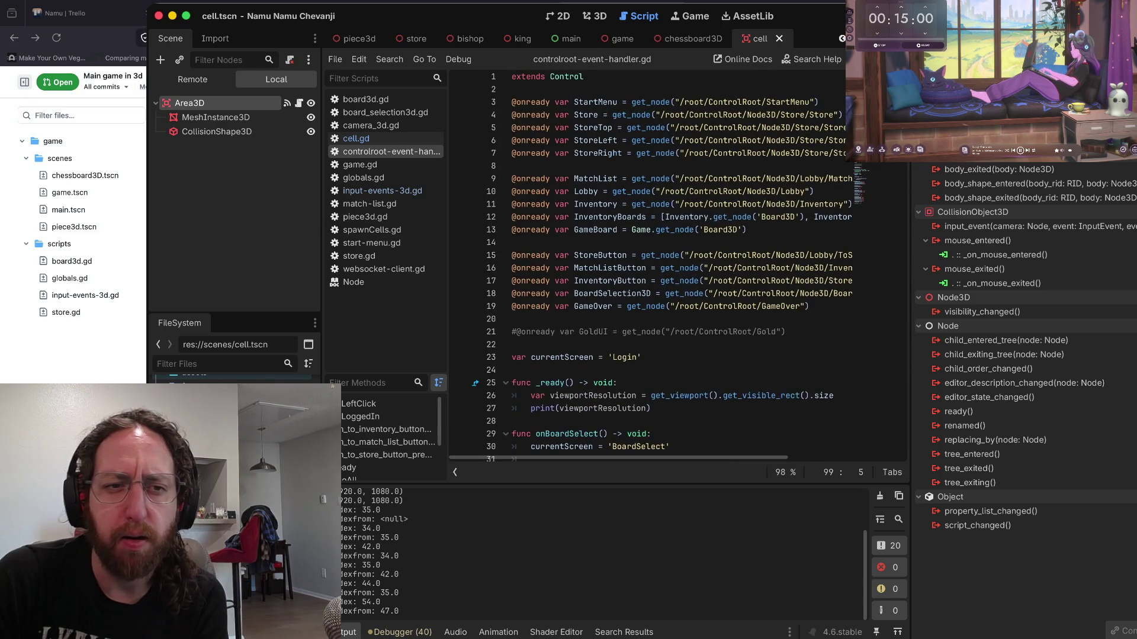
left_click(383, 190)
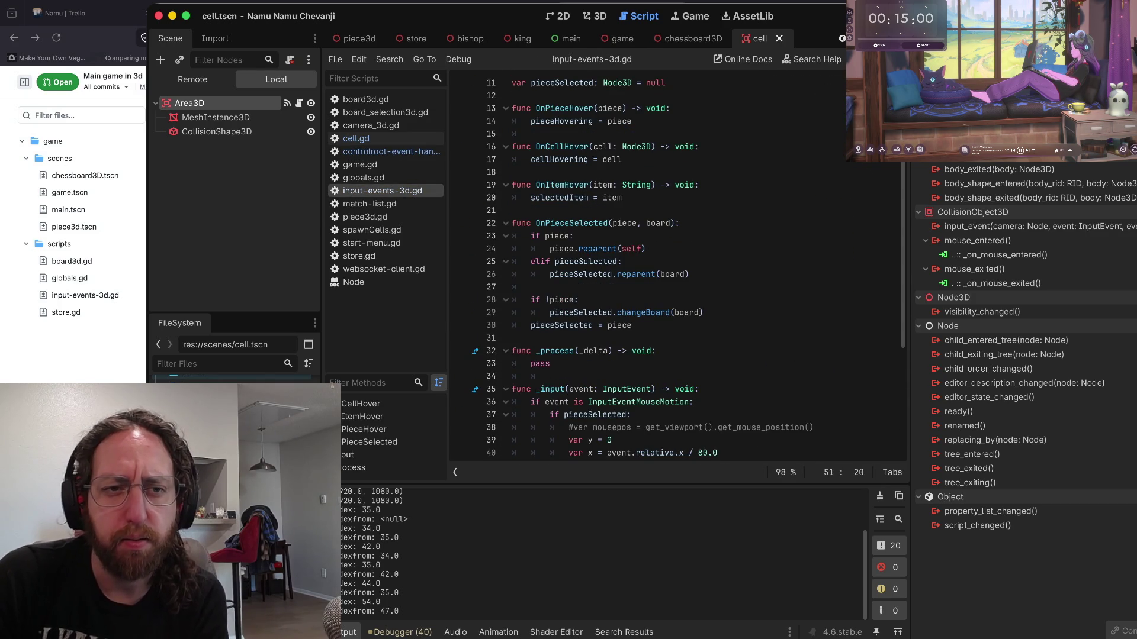
left_click(356, 138)
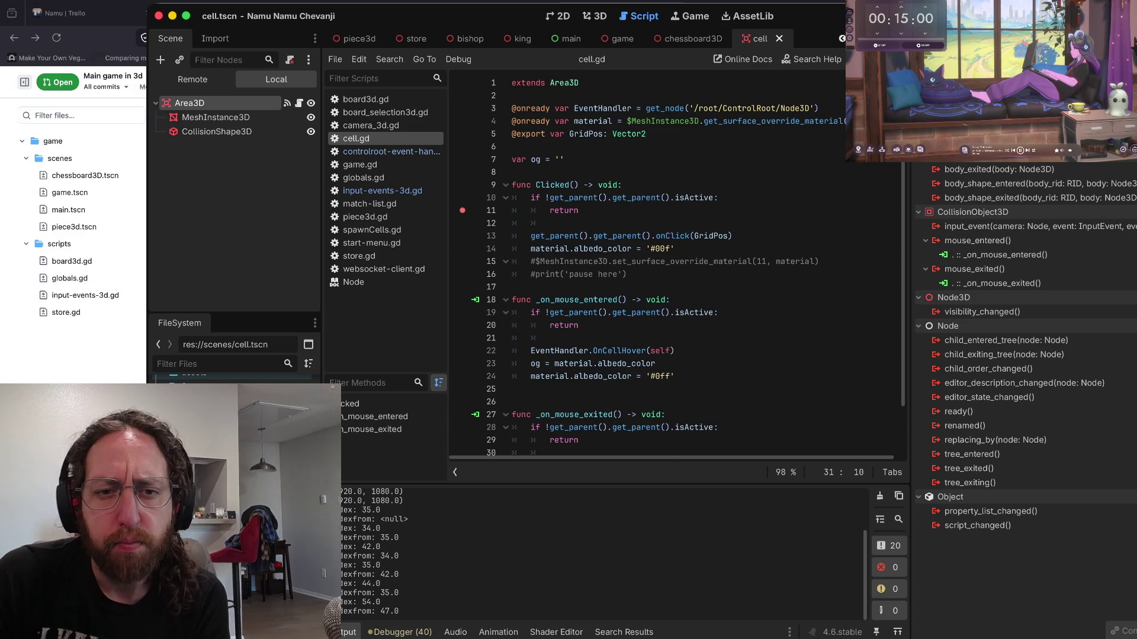
scroll(652, 267, "down", 1)
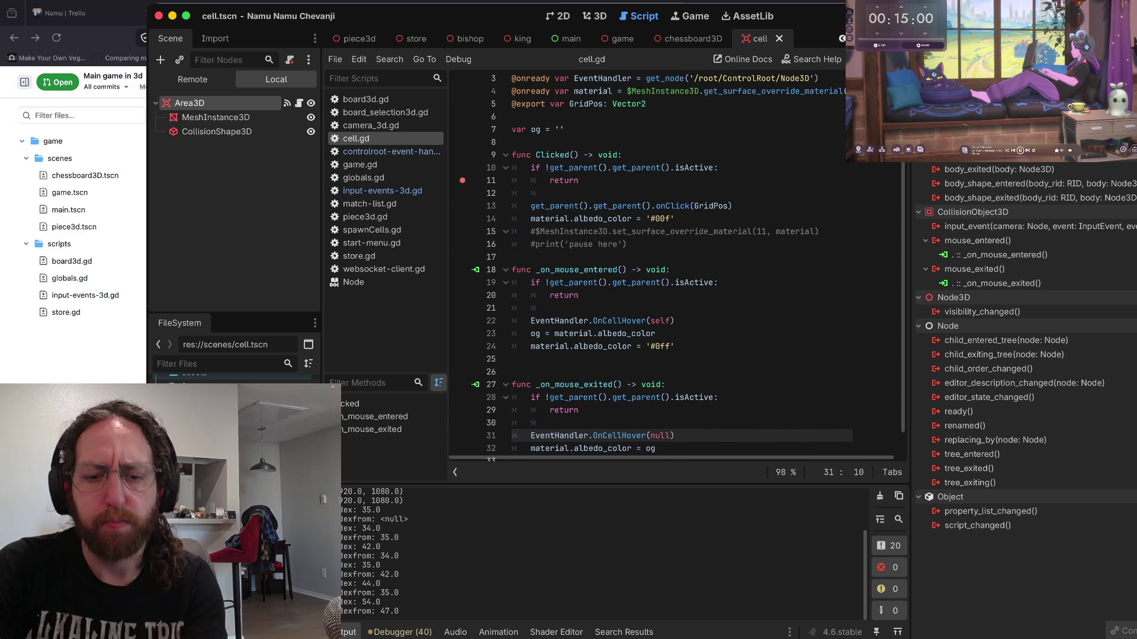
- Search all project scripts for 'oncellhover' and inspect the EventHandler get_node path to Node3D
key("ctrl+shift+f")
type("oncell")
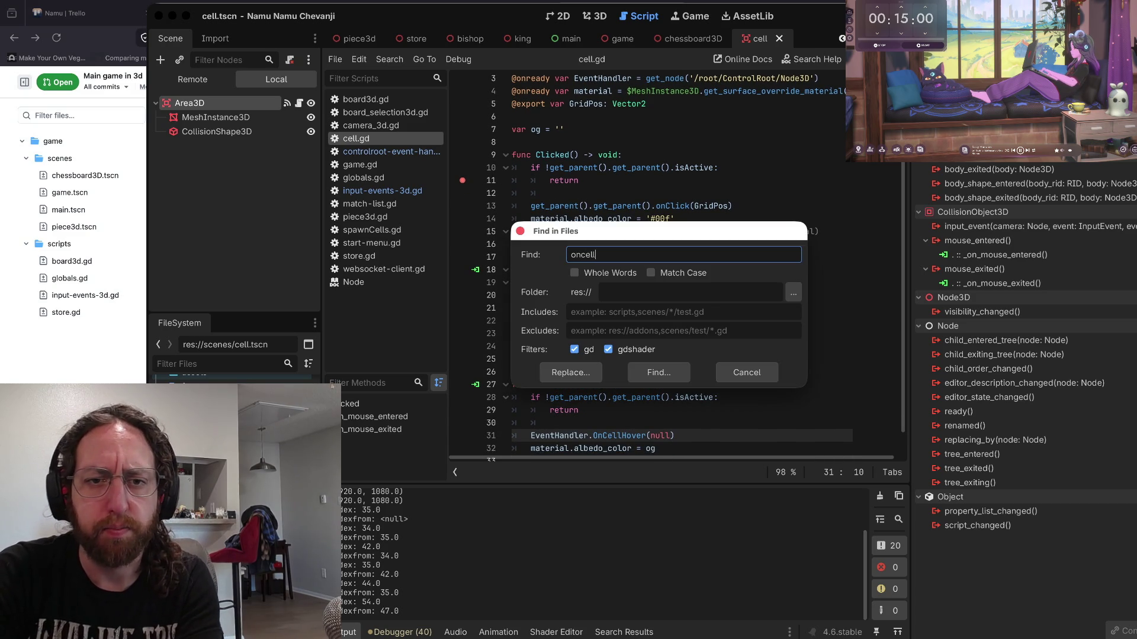
type("hover")
key("Return")
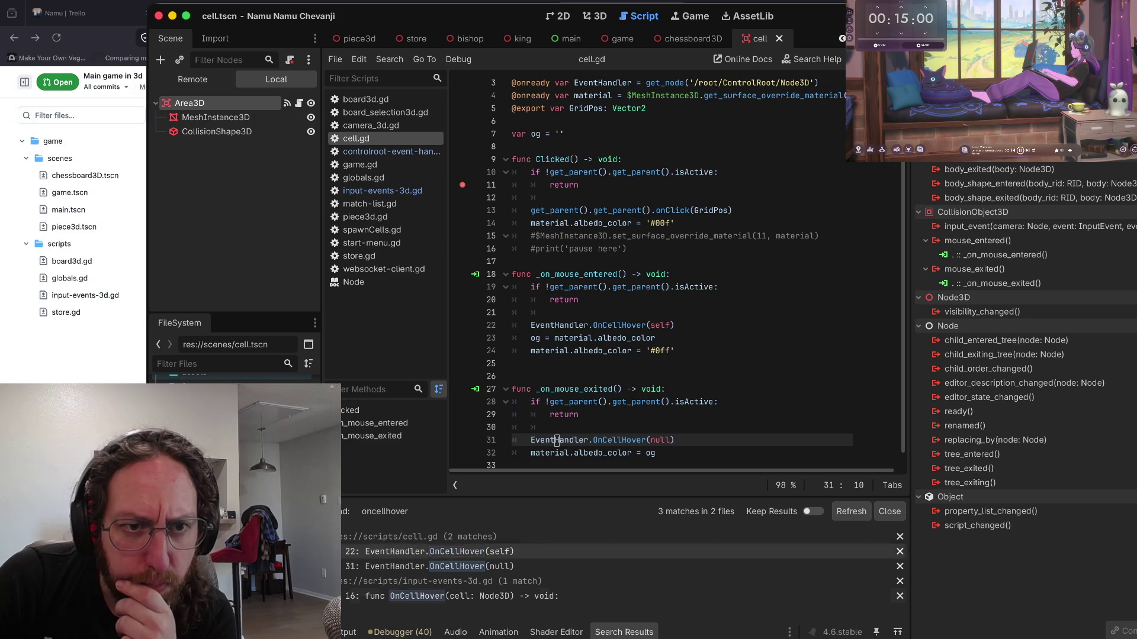
scroll(681, 276, "up", 1)
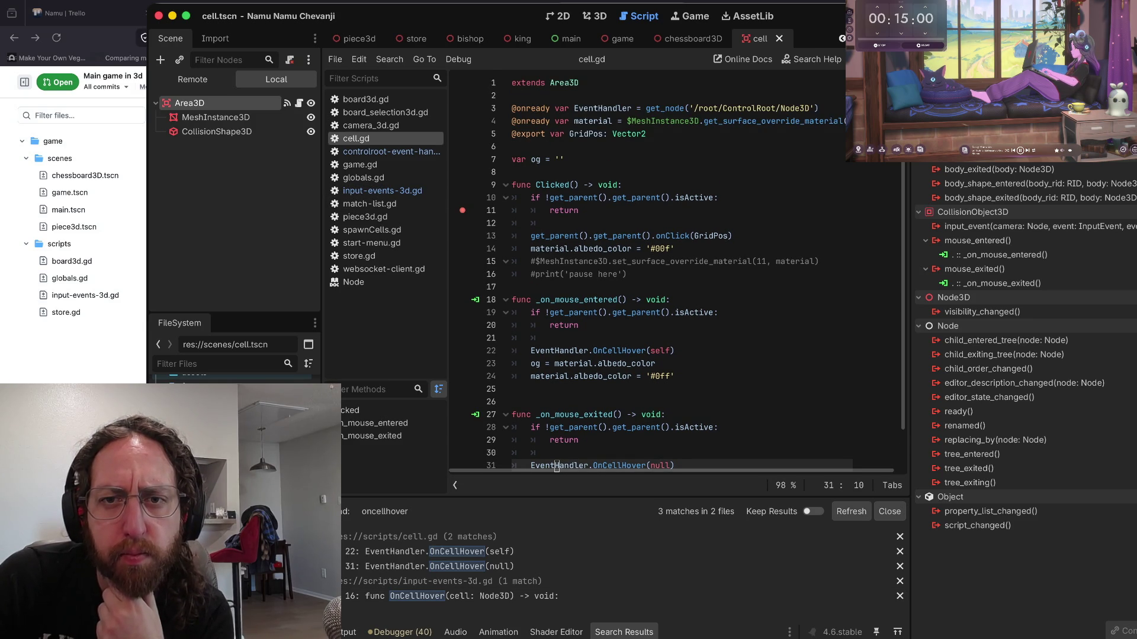
left_click_drag(811, 108, 777, 108)
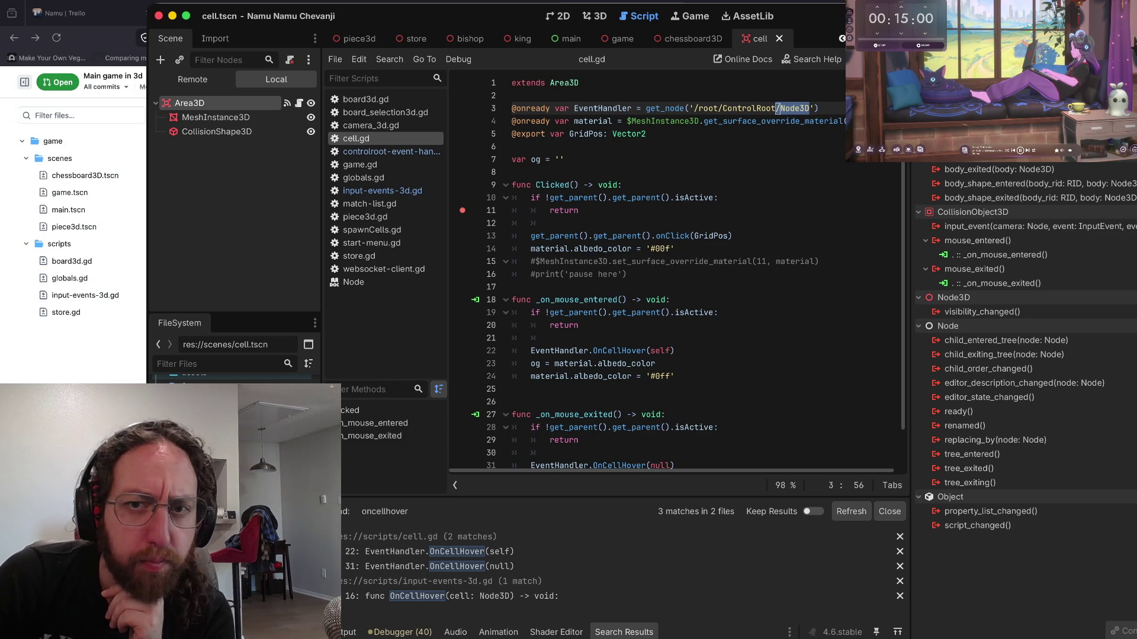
left_click(753, 108)
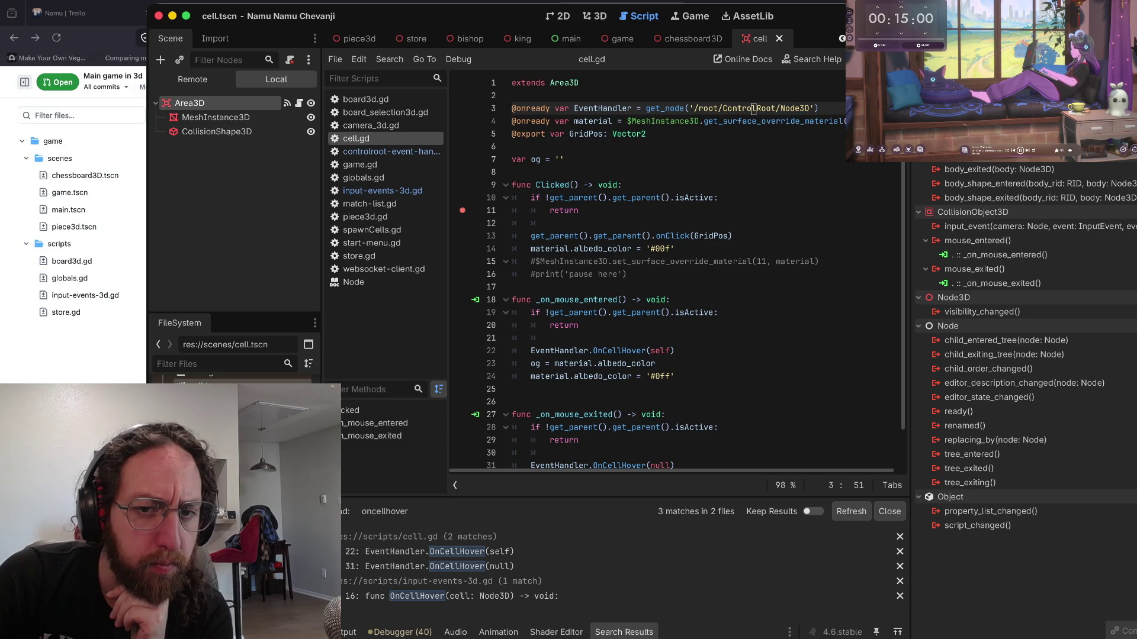
scroll(753, 108, "down", 1)
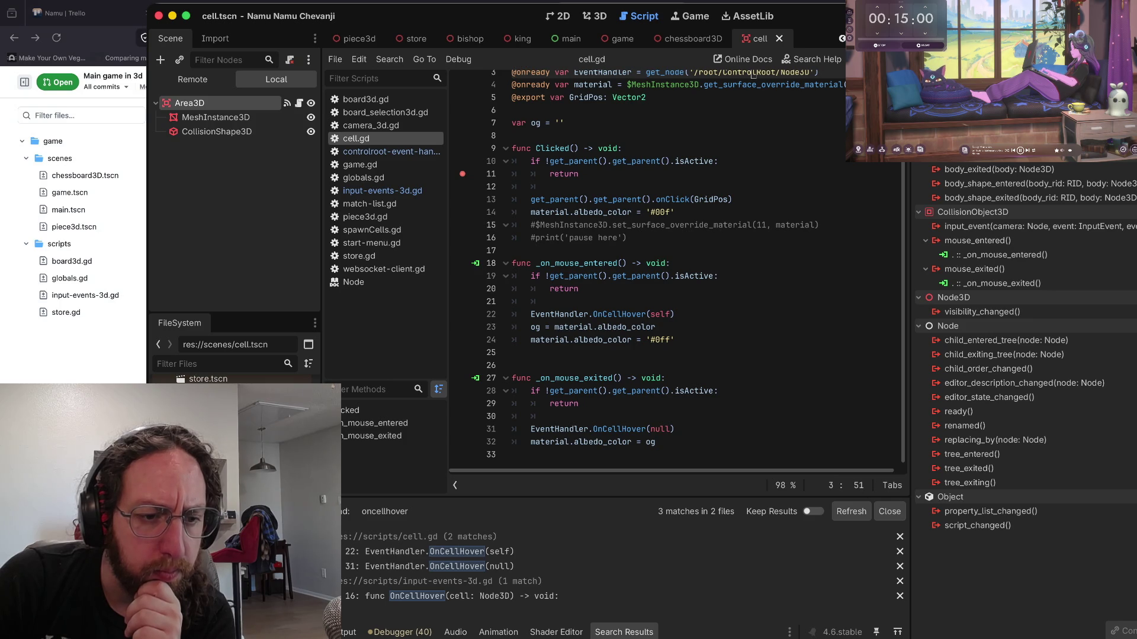
- Look through globals.gd, down to the LoadTextures function at the end
left_click(363, 178)
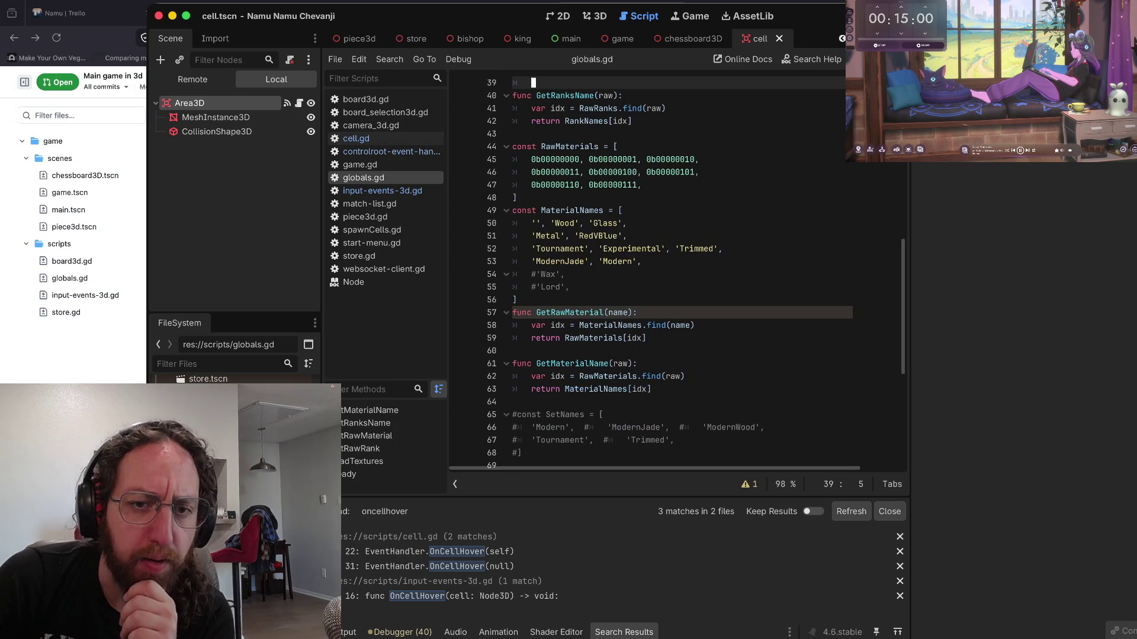
scroll(651, 266, "down", 5)
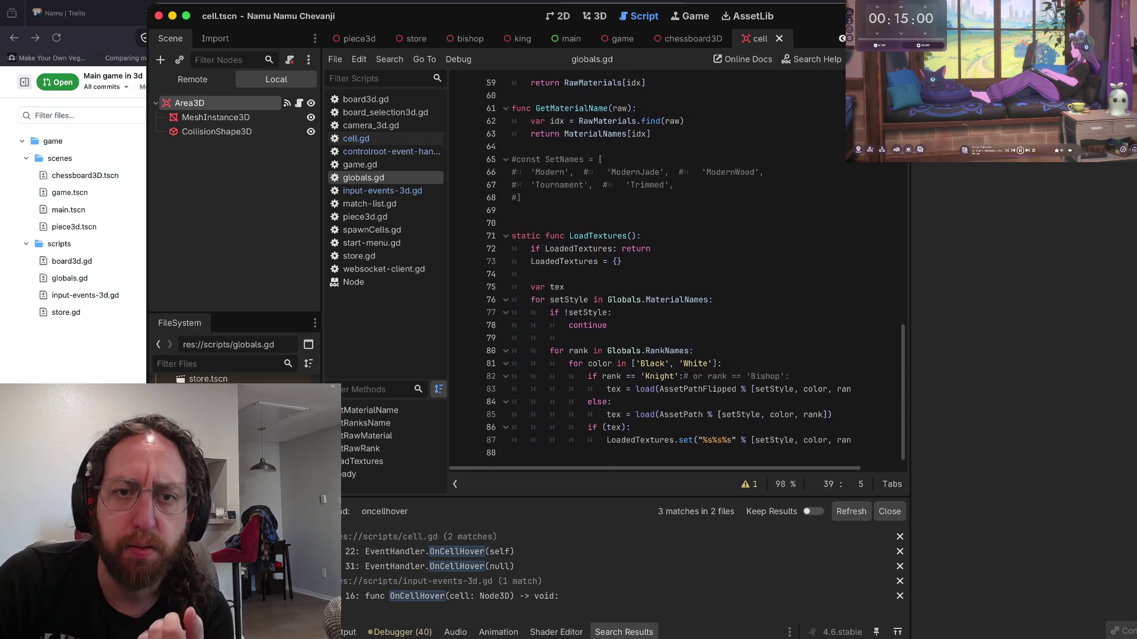
scroll(651, 266, "up", 15)
left_click(515, 325)
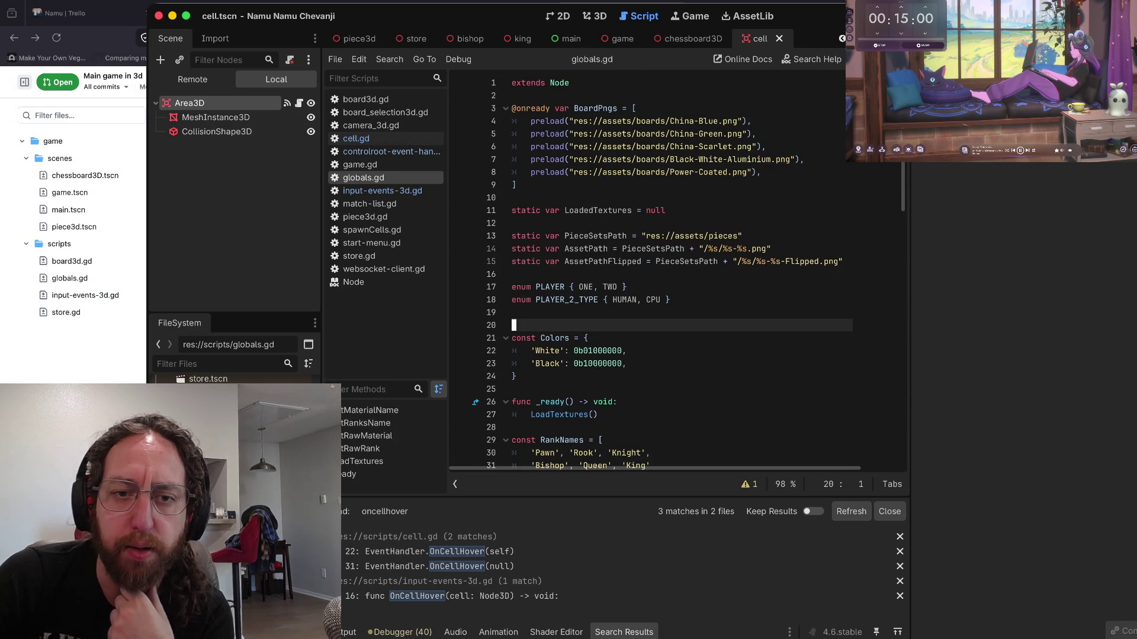
scroll(651, 266, "down", 7)
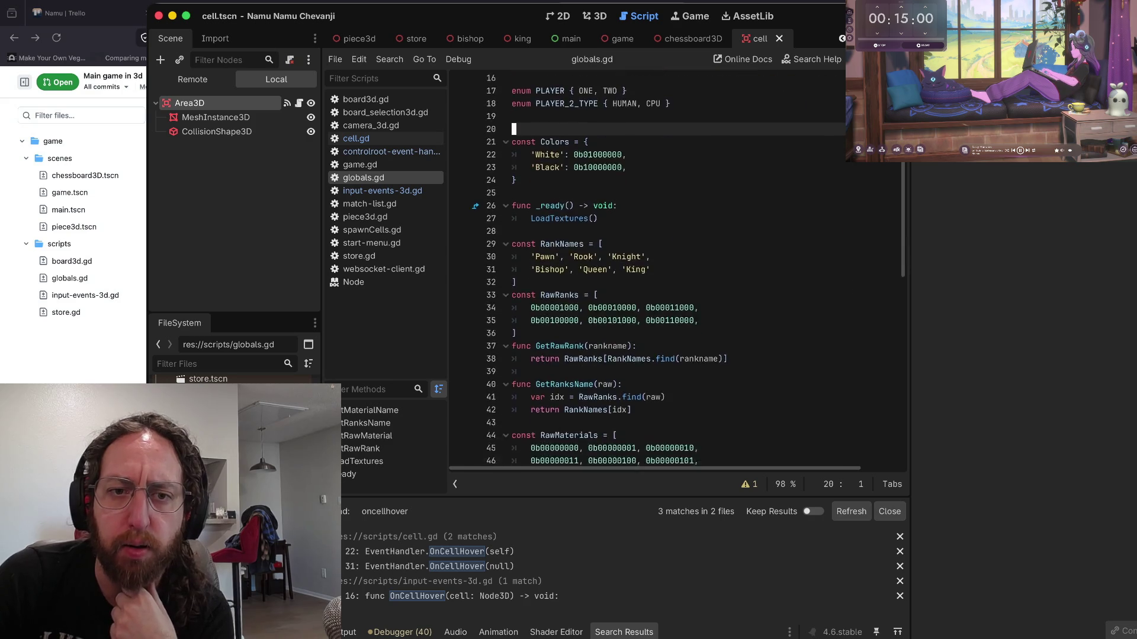
scroll(651, 266, "down", 7)
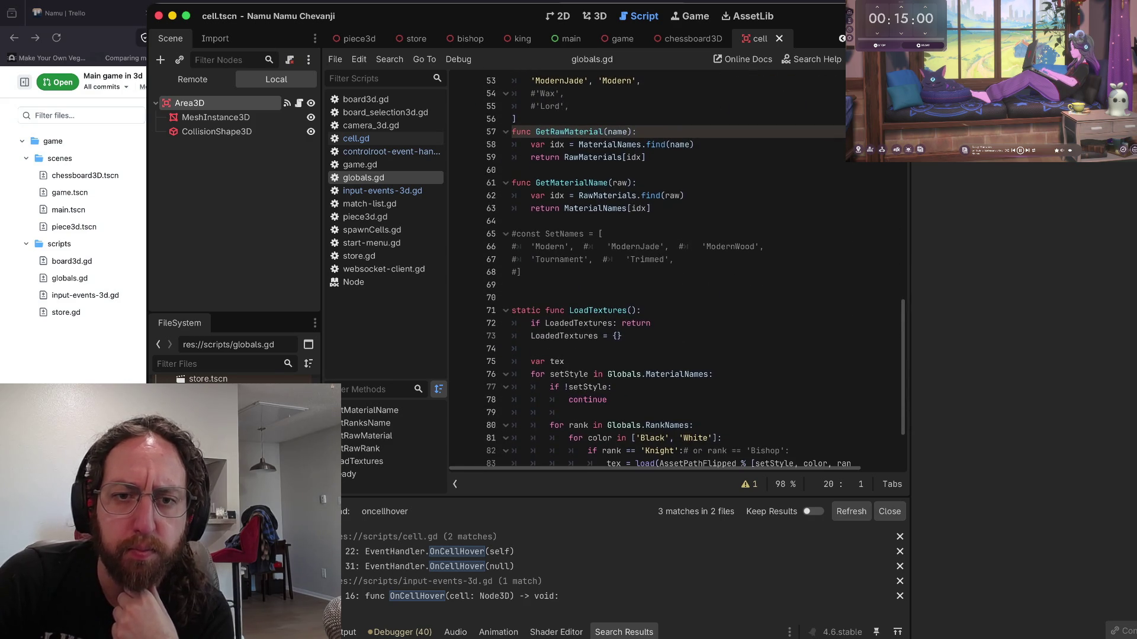
left_click_drag(513, 222, 514, 452)
left_click(513, 210)
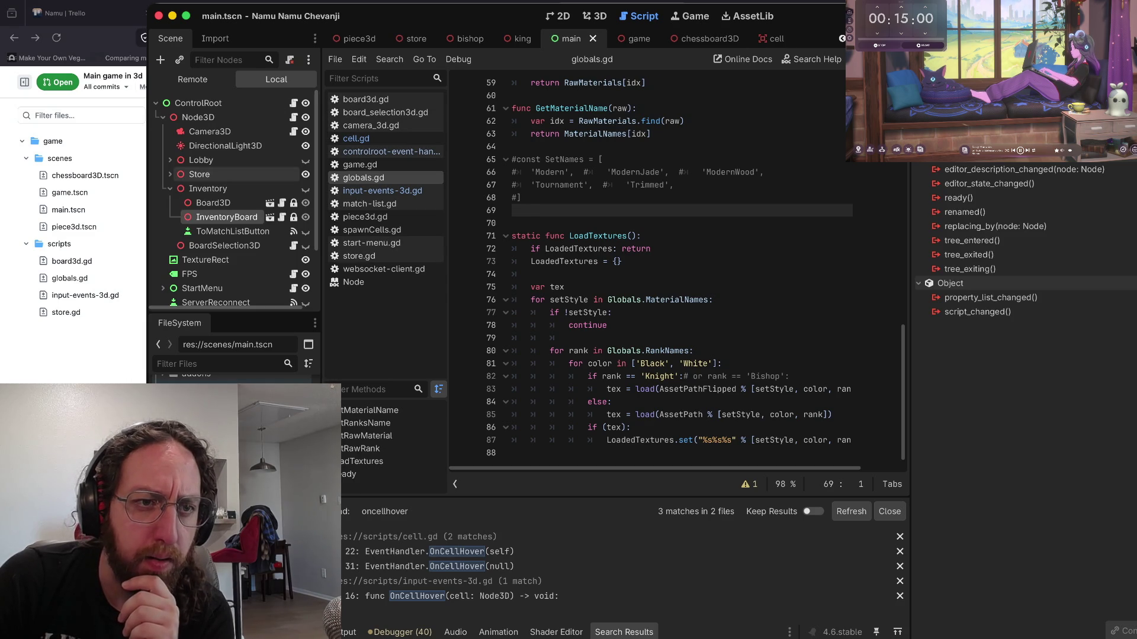
- Rename ControlRoot's Node3D node in the Scene dock, typing 'InputEventsNode'
left_click(200, 117)
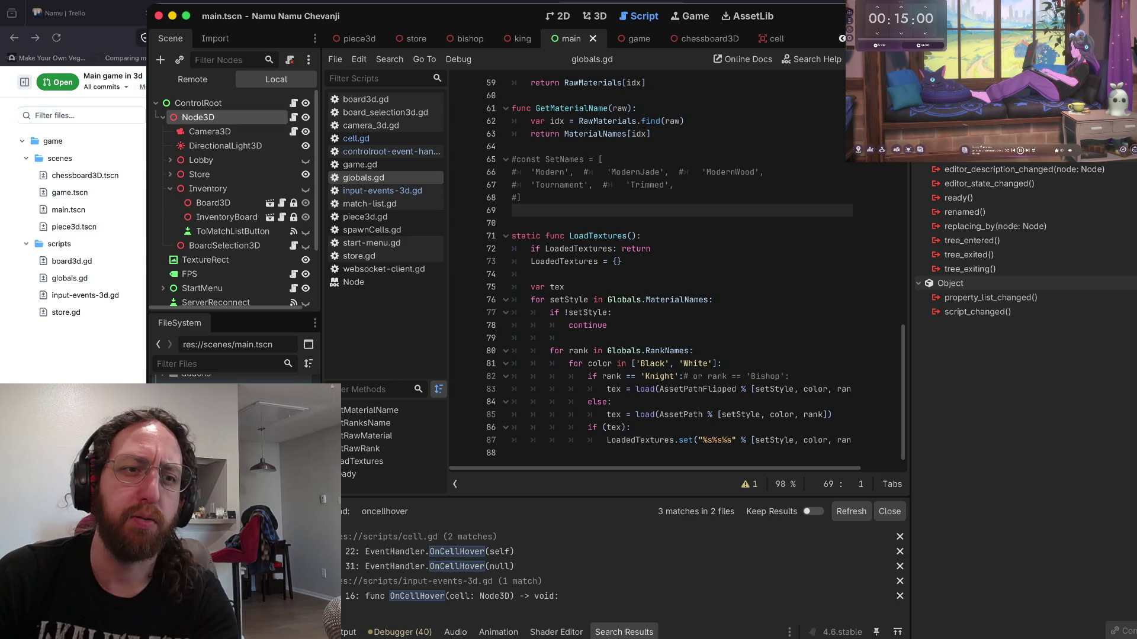
left_click(200, 117)
type("Input")
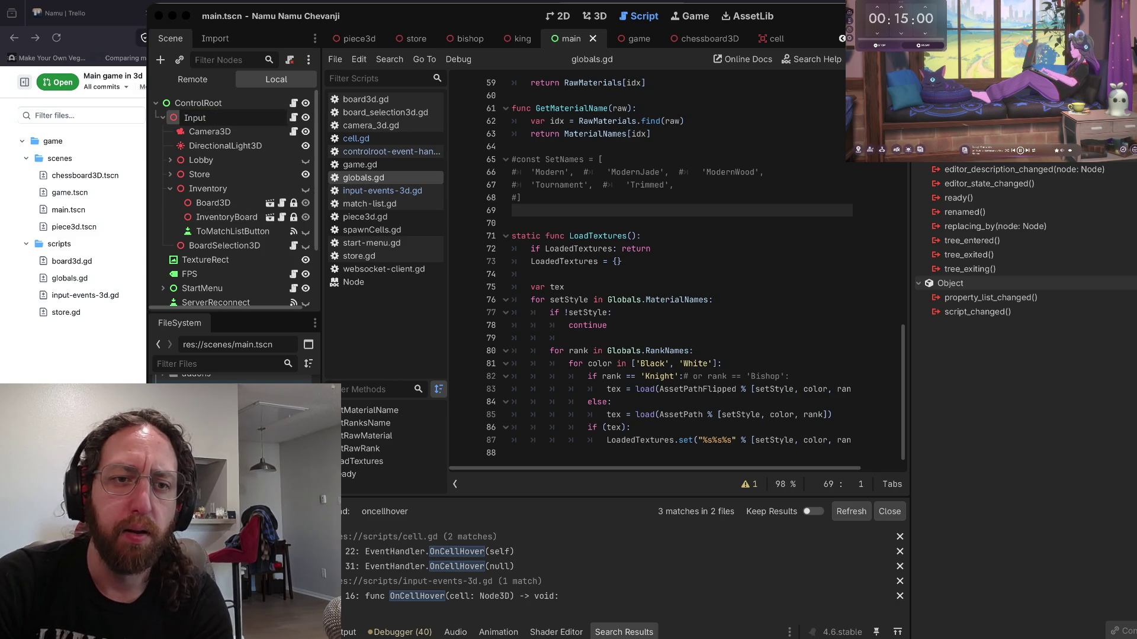
type("Events")
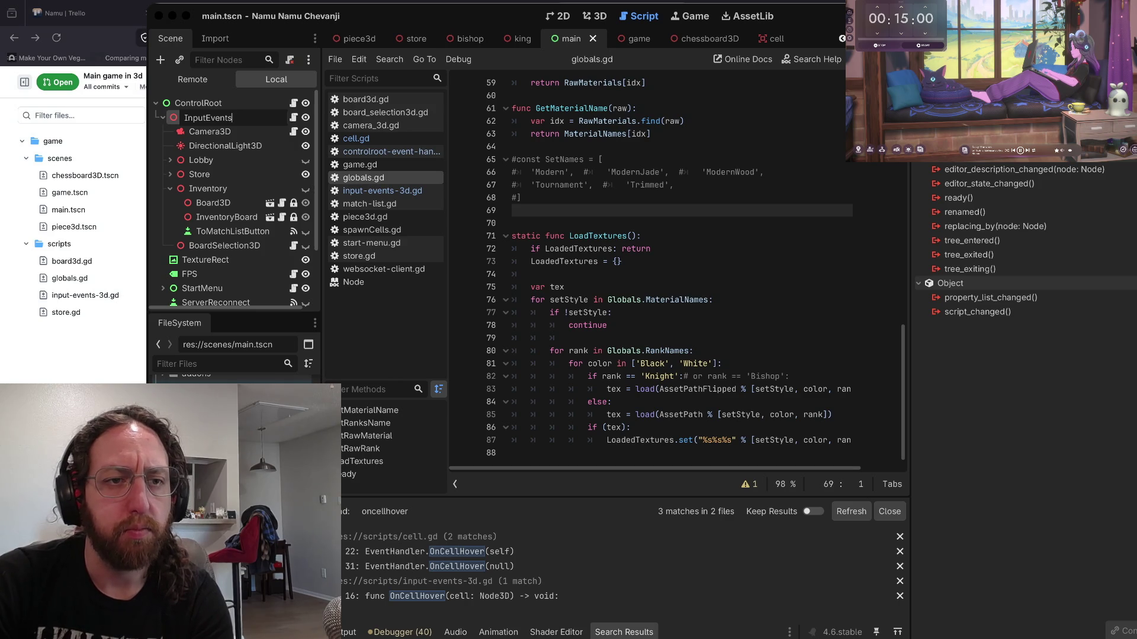
type("Node")
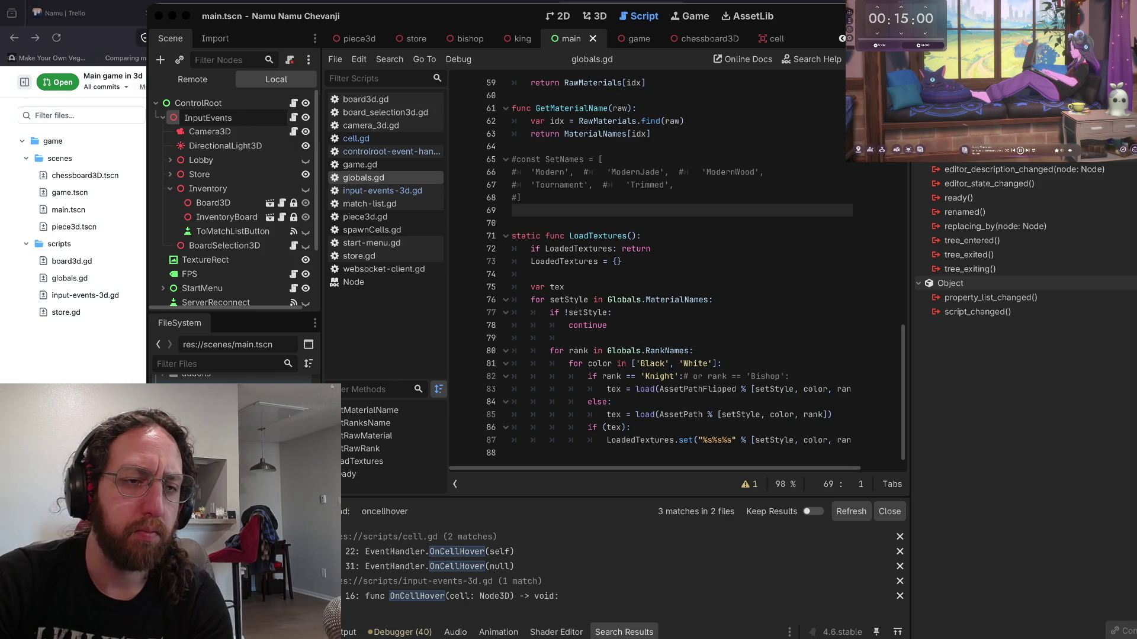
- Confirm the node rename and jump to the OnCellHover call in cell.gd from the search results
key("Return")
key("Return")
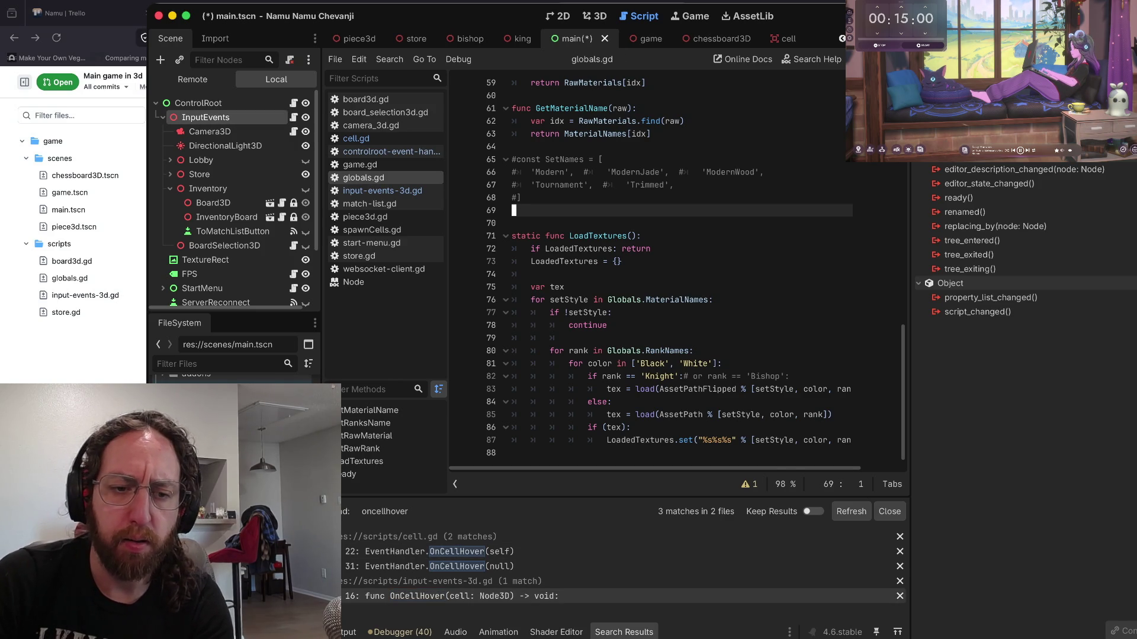
left_click(450, 596)
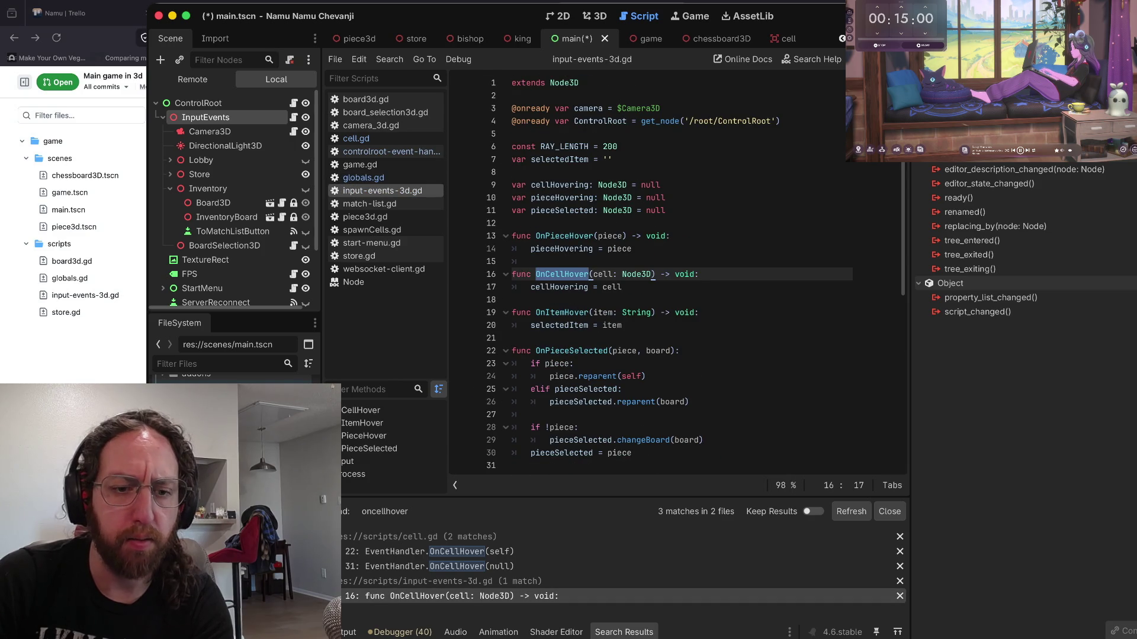
left_click(450, 565)
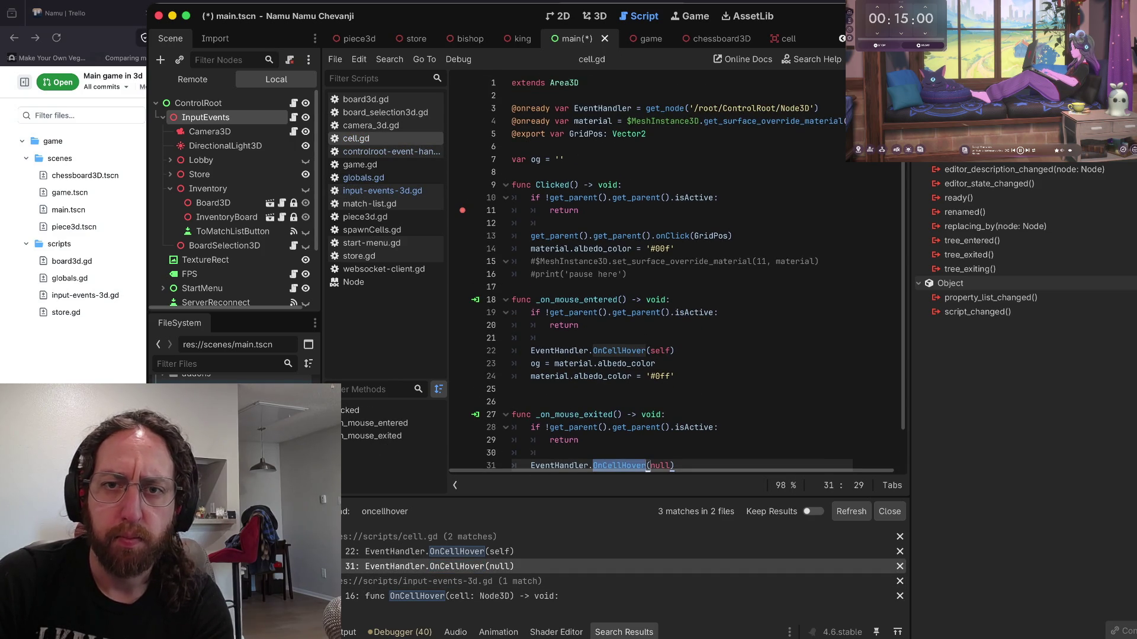
- Change cell.gd's EventHandler path from Node3D to InputEvents, save, and run the game
double_click(803, 108)
key("BackSpace")
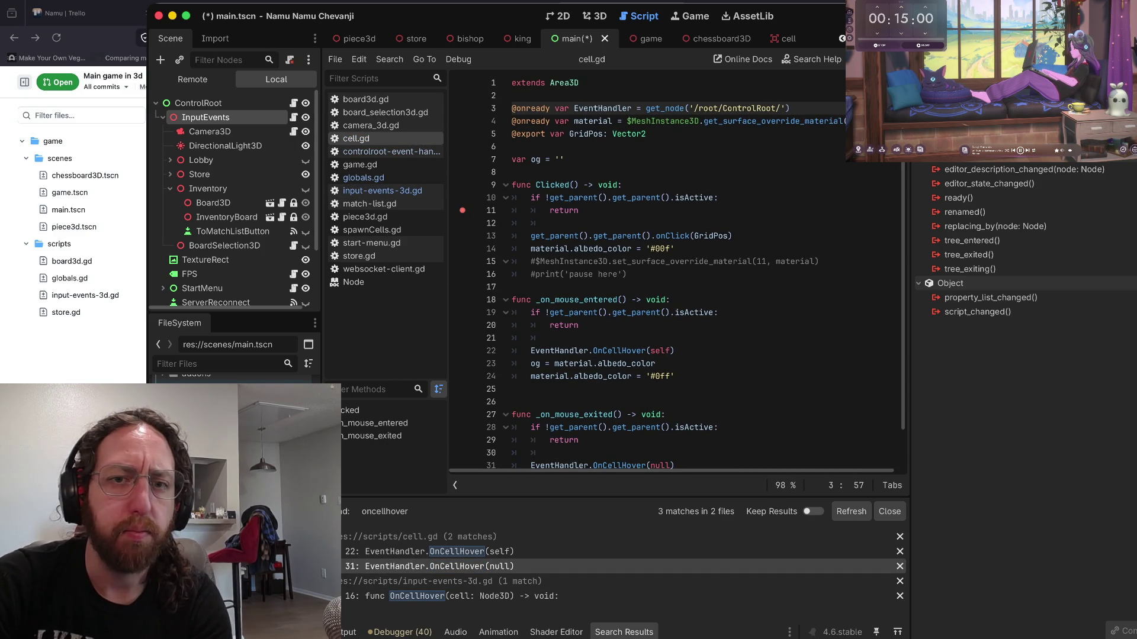
type("InputEvents")
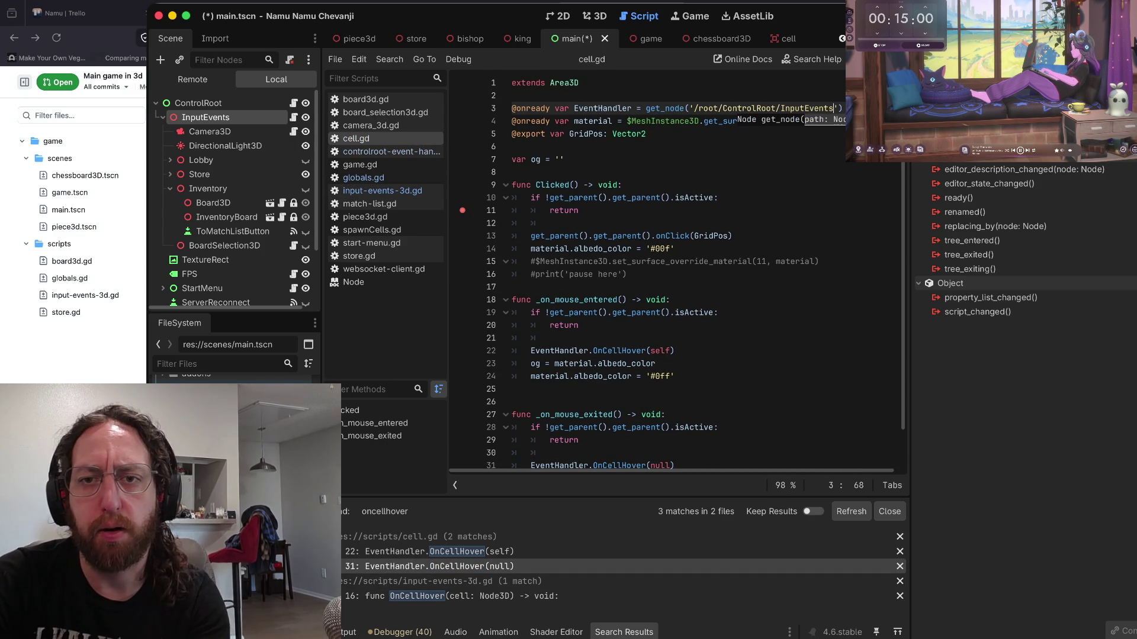
key("ctrl+s")
key("super+b")
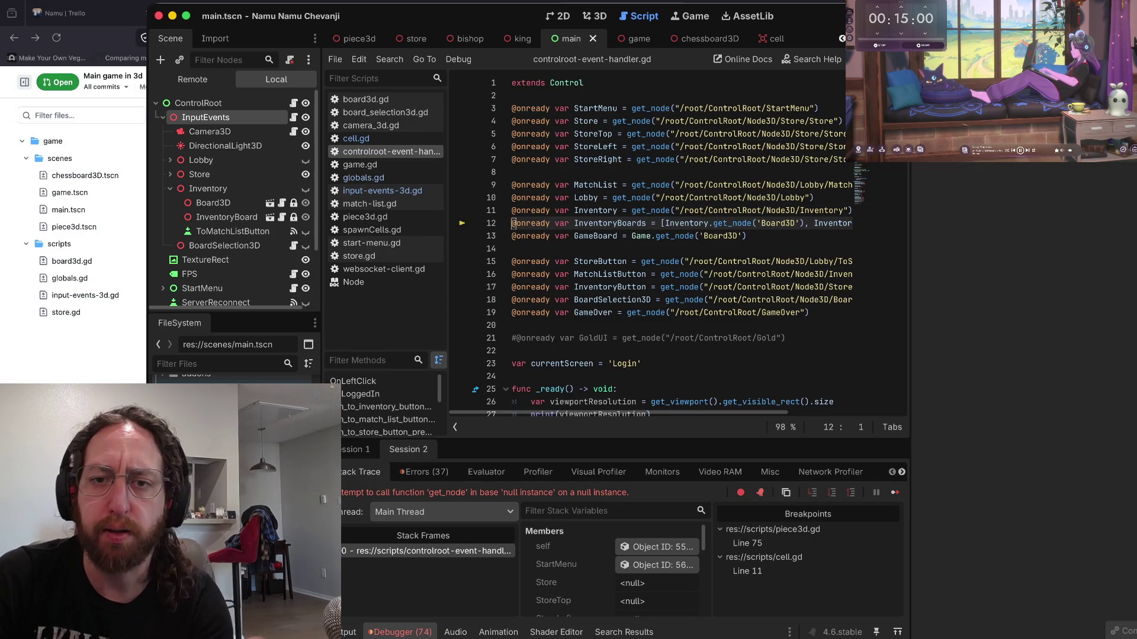
left_click(766, 223)
scroll(651, 236, "right", 3)
scroll(652, 237, "right", 3)
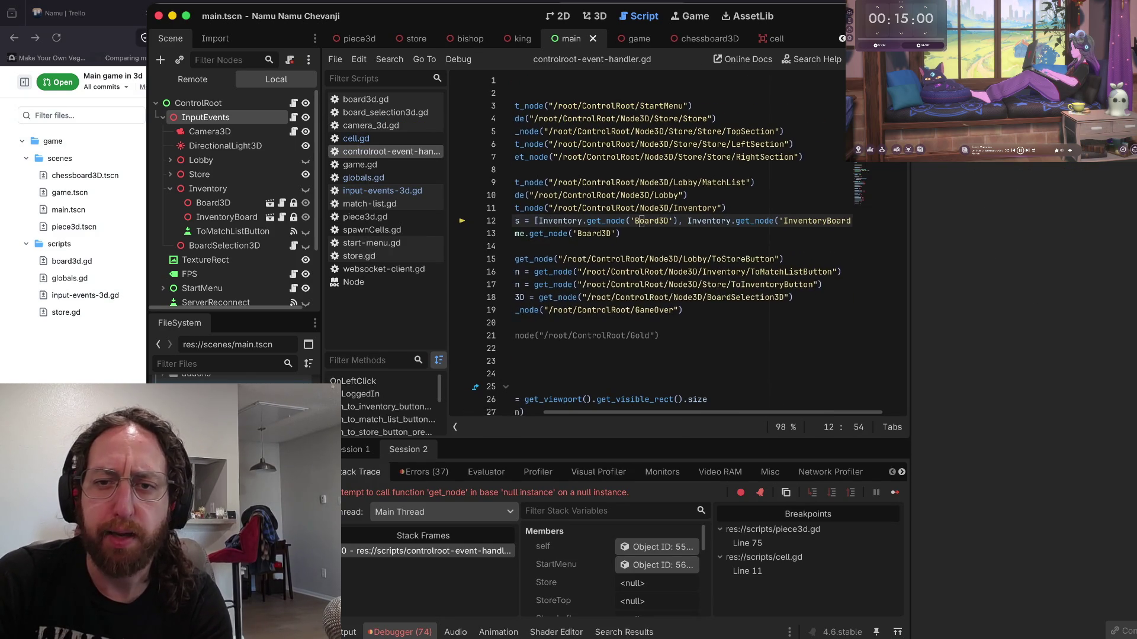
scroll(652, 237, "left", 6)
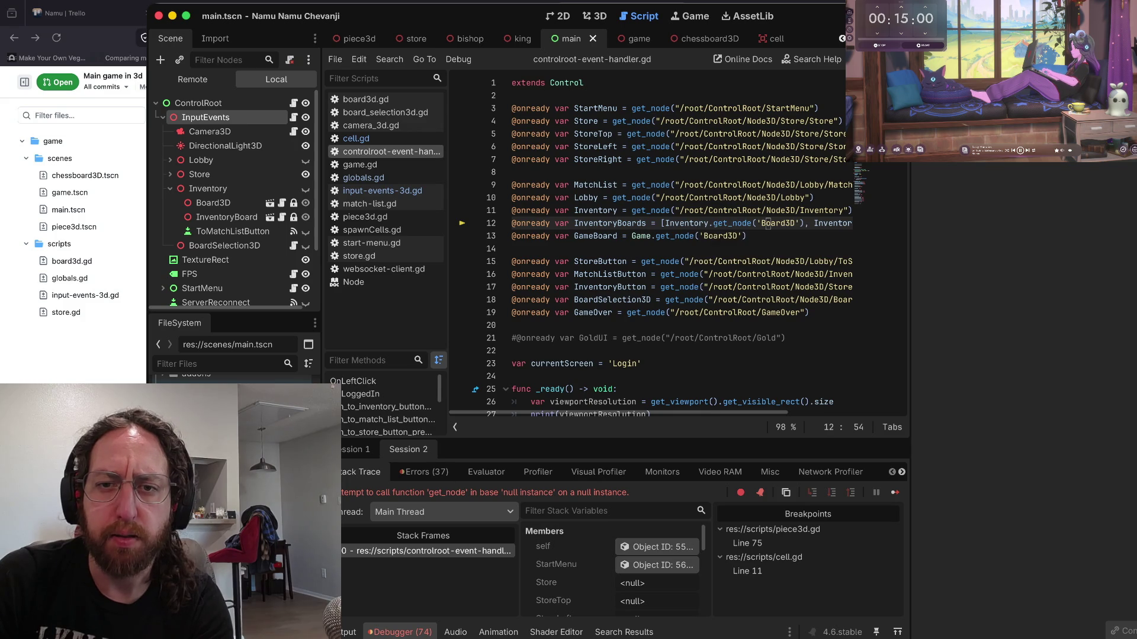
key("Up")
key("ctrl+Delete")
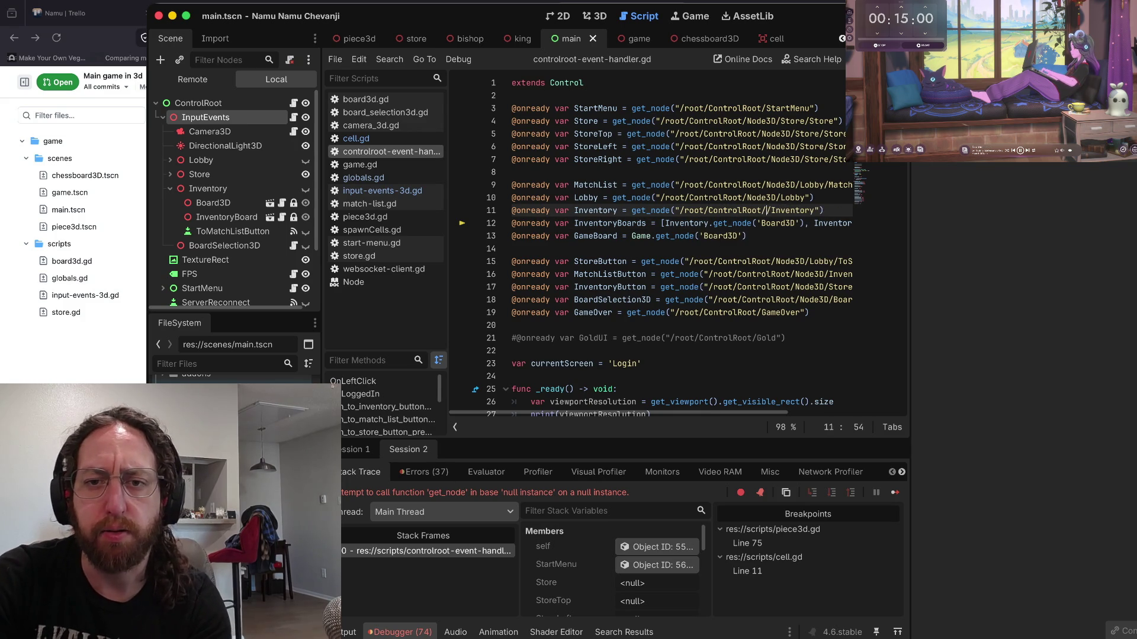
key("ctrl+z")
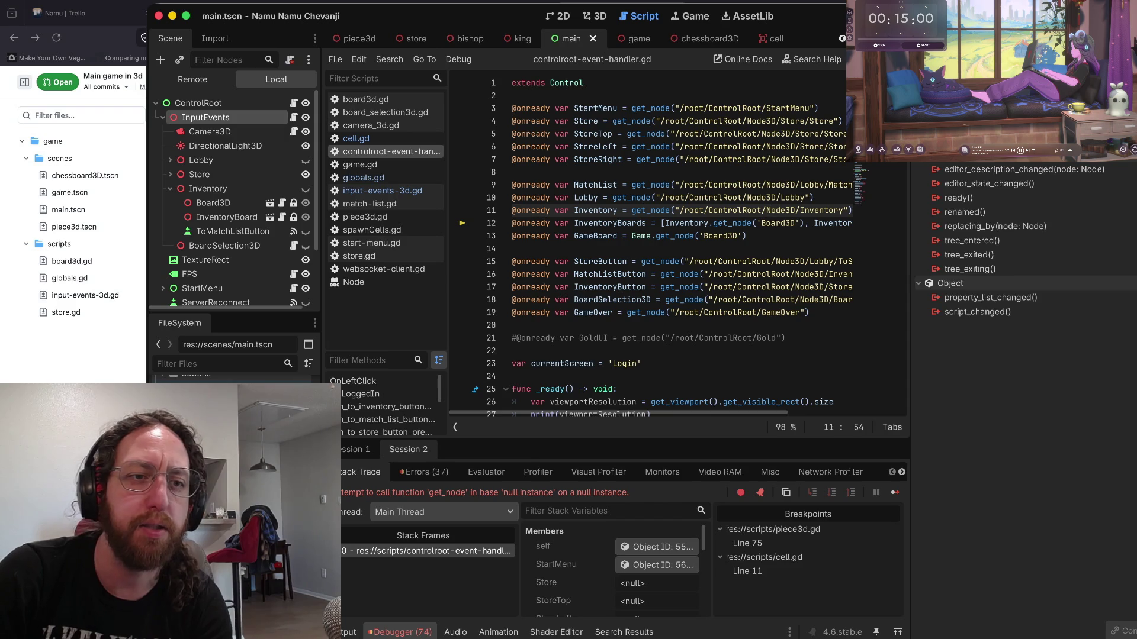
- Rename the InputEvents node back to Node3D
key("Left")
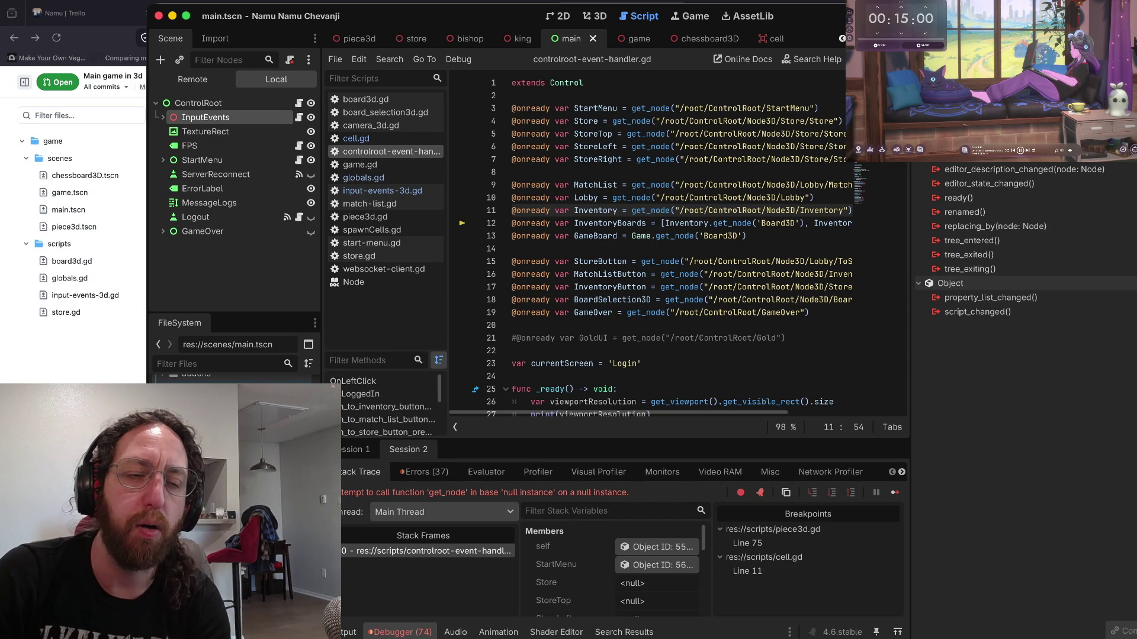
key("Right")
key("Return")
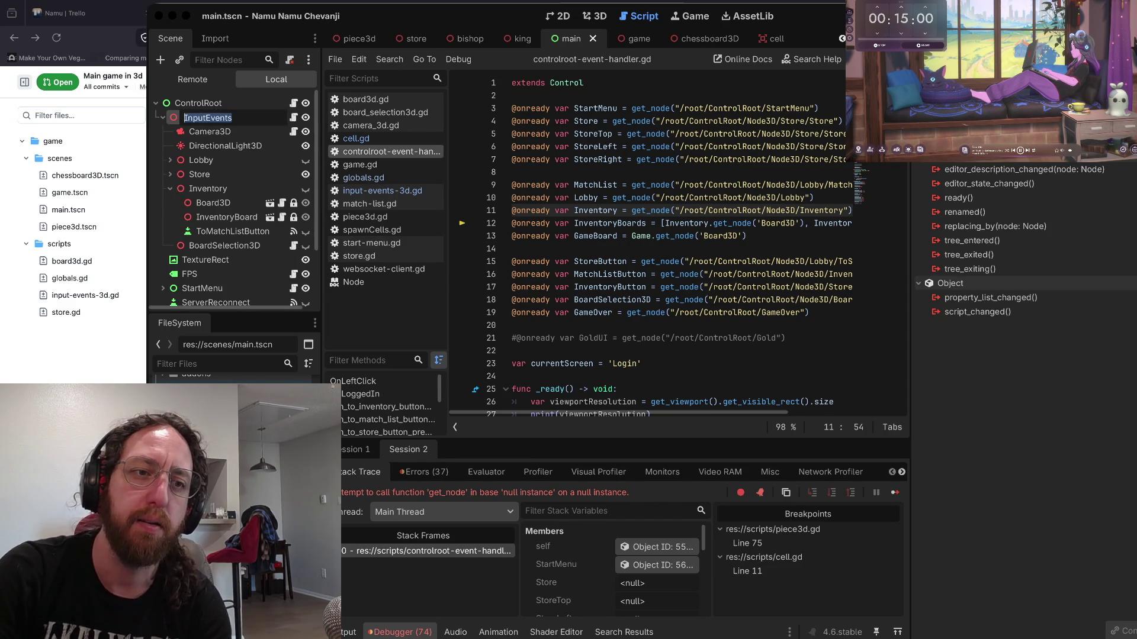
type("Node#d")
key("BackSpace")
key("BackSpace")
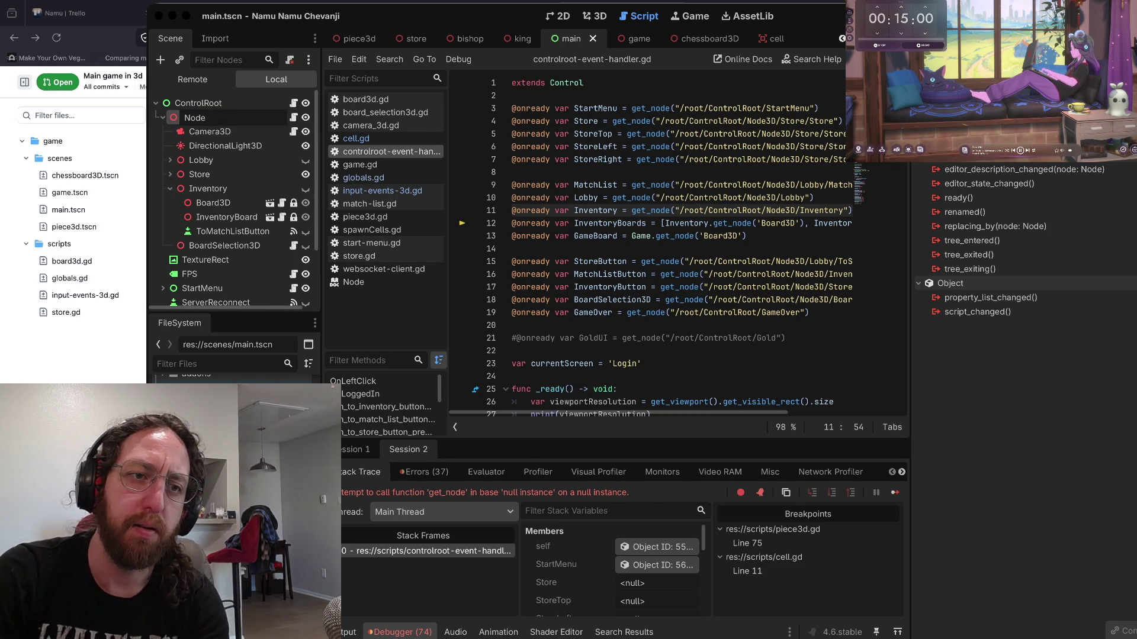
type("3D")
key("Return")
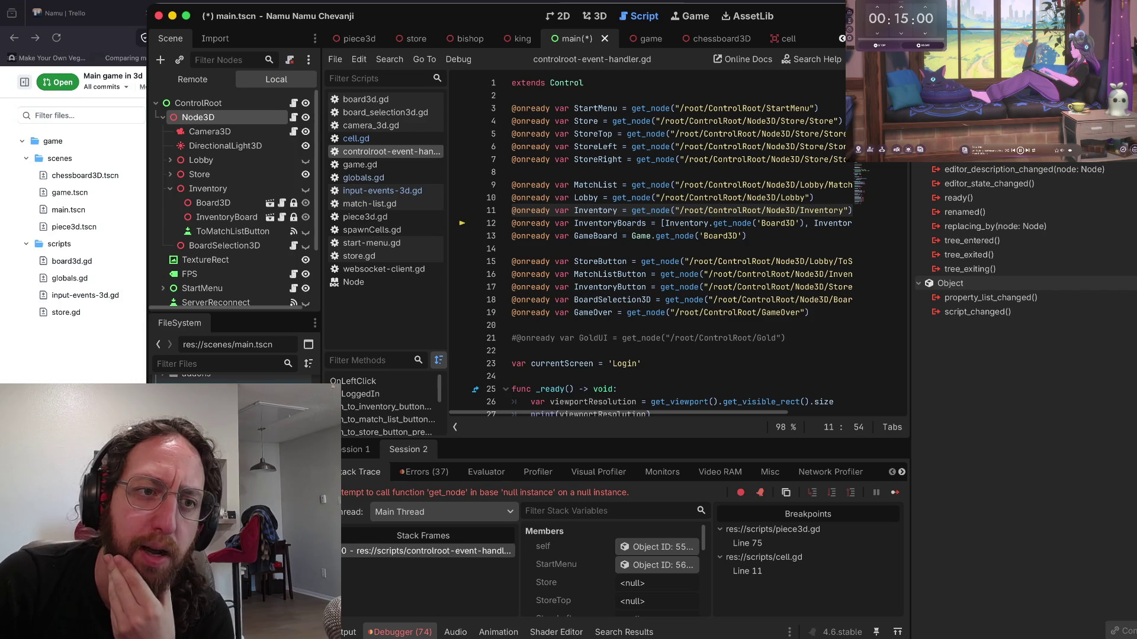
key("Left")
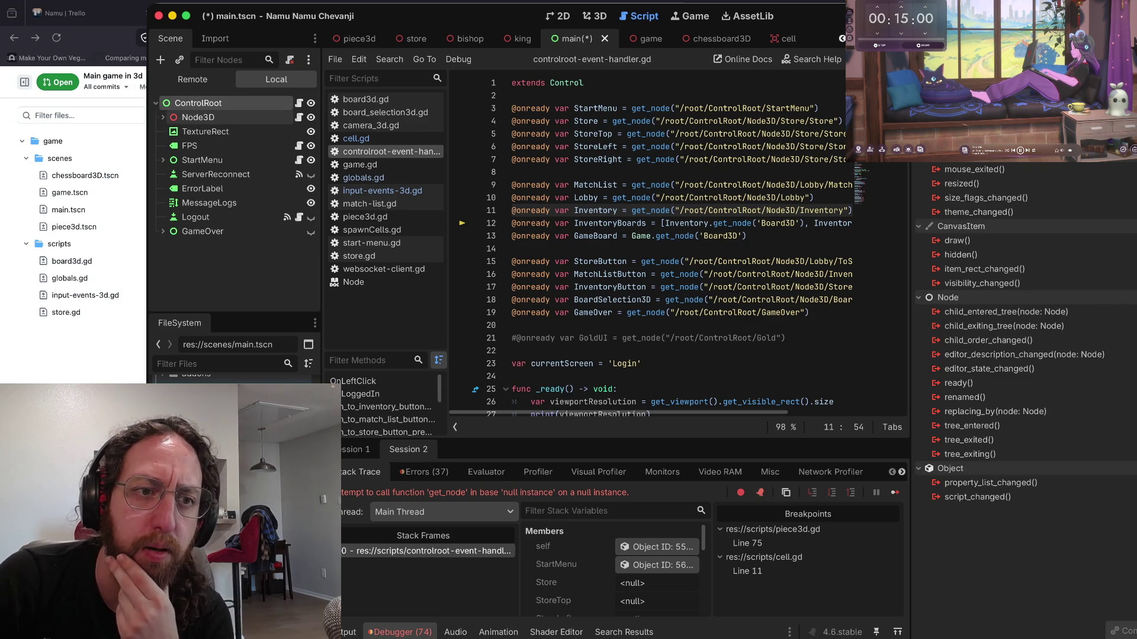
key("Right")
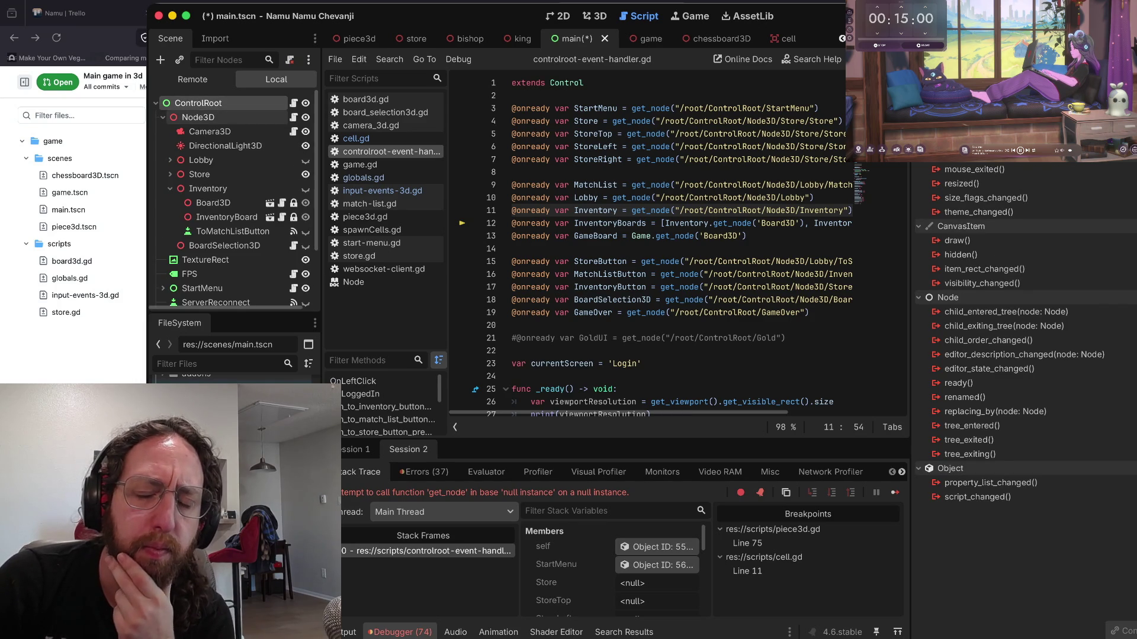
- Select Node3D and scroll through input-events-3d.gd toward _input
left_click(198, 117)
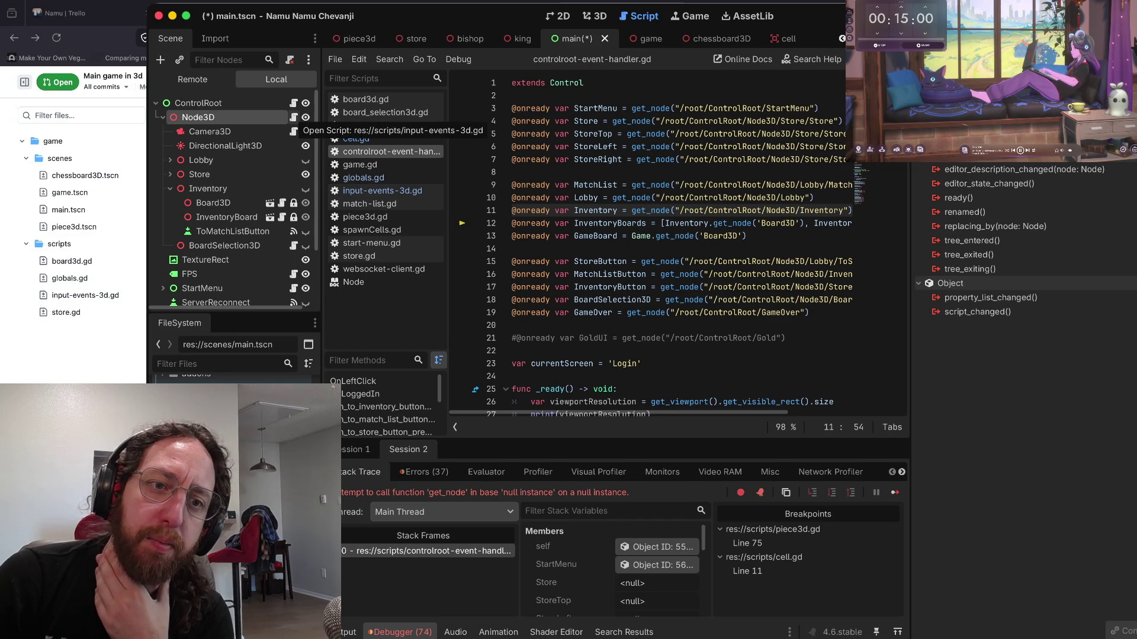
left_click(382, 191)
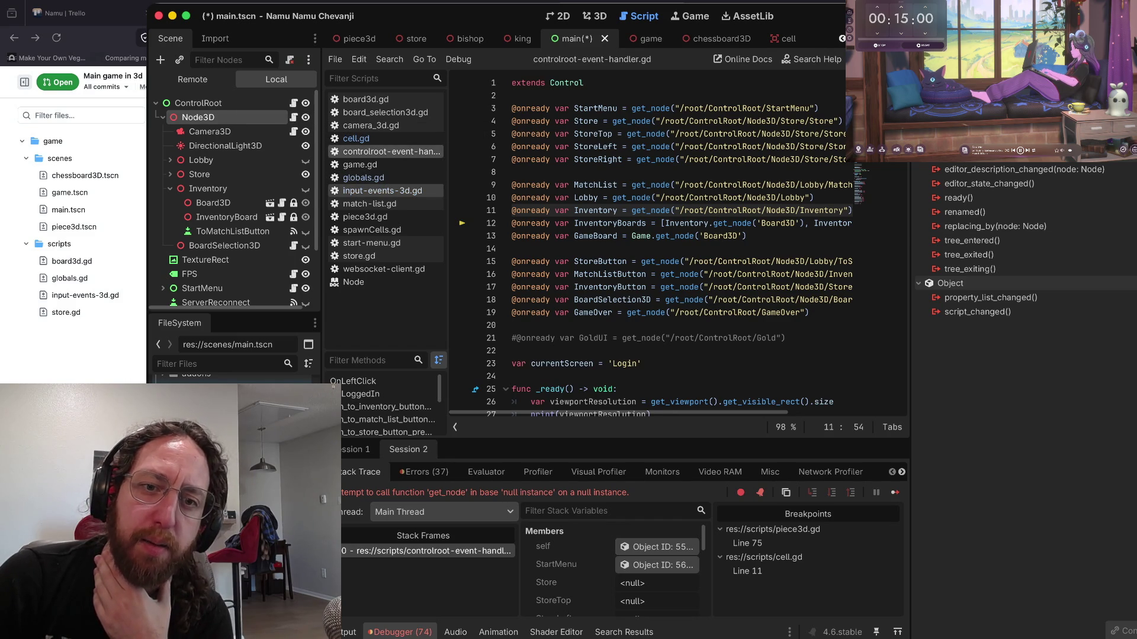
scroll(653, 276, "down", 9)
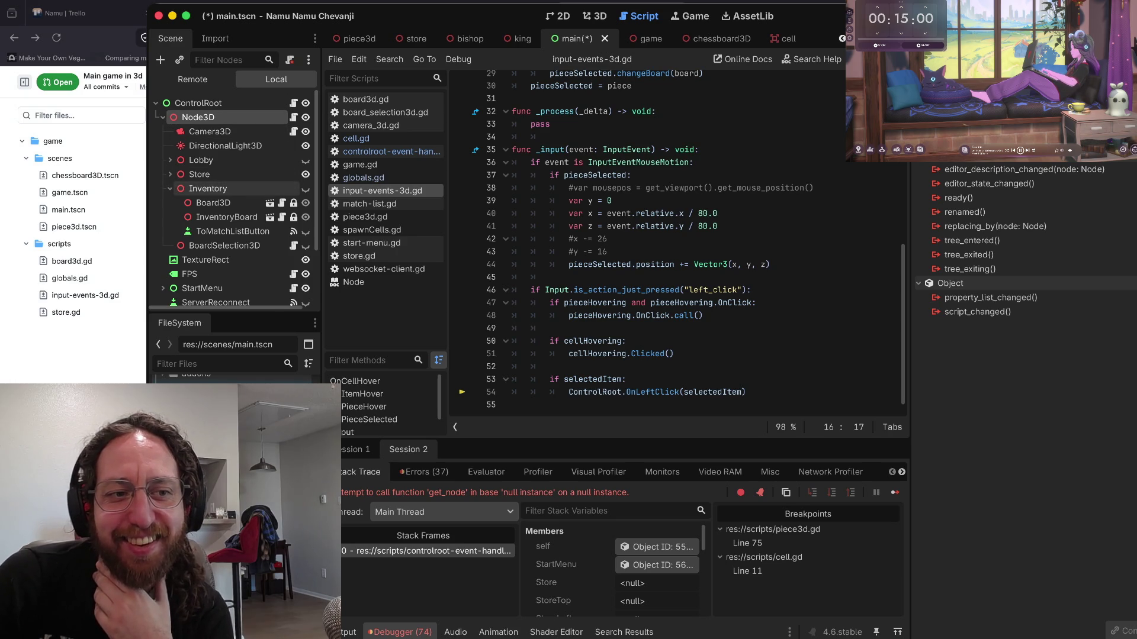
- Collapse Inventory and review the cellHovering, pieceHovering and pieceSelected declarations in input-events-3d.gd
left_click(170, 189)
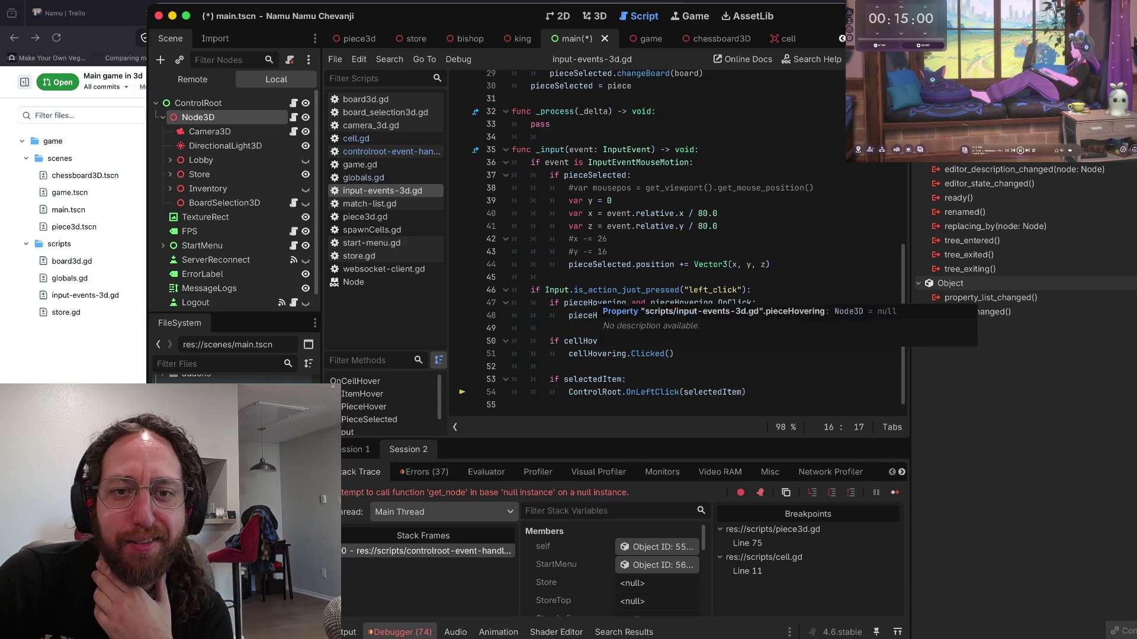
left_click_drag(594, 303, 593, 289)
scroll(593, 289, "up", 3)
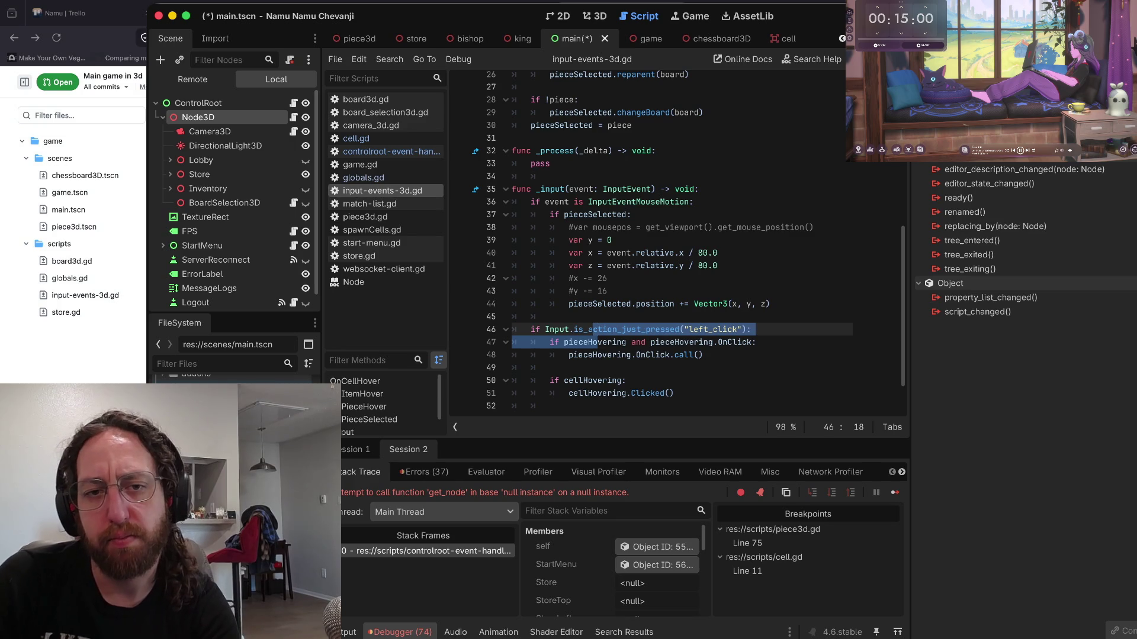
scroll(675, 243, "up", 8)
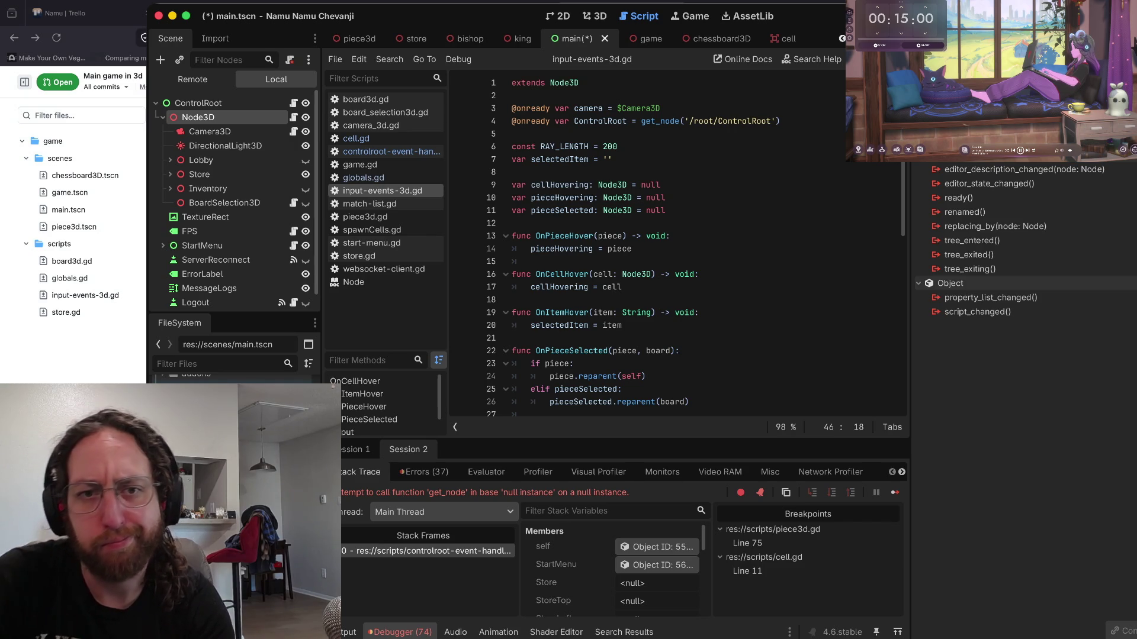
left_click(639, 184)
left_click(514, 172)
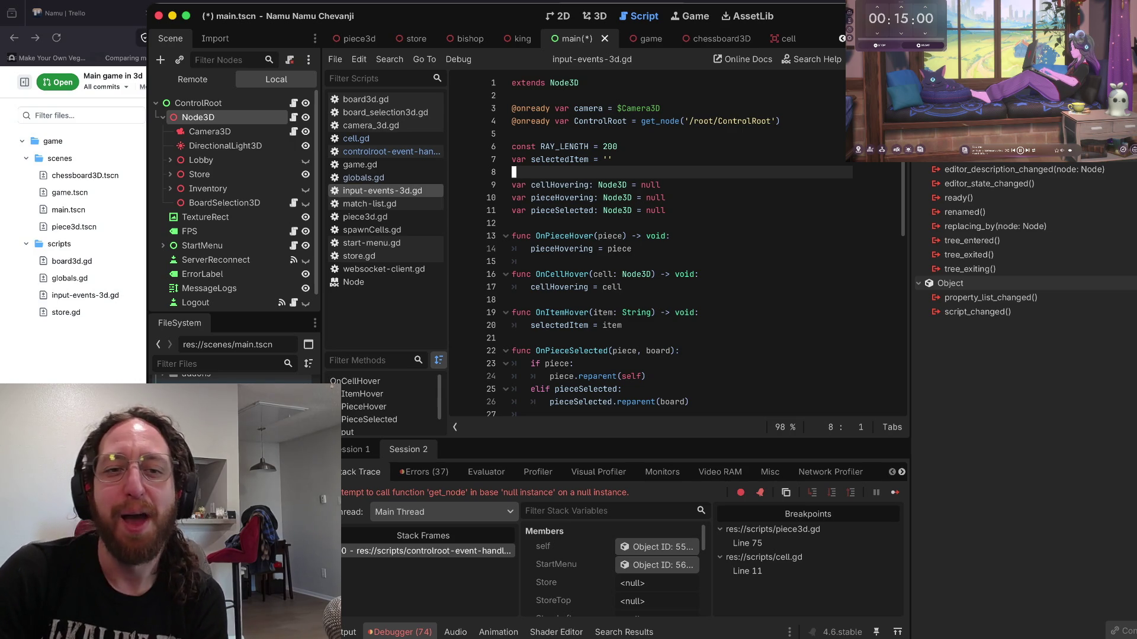
left_click(514, 222)
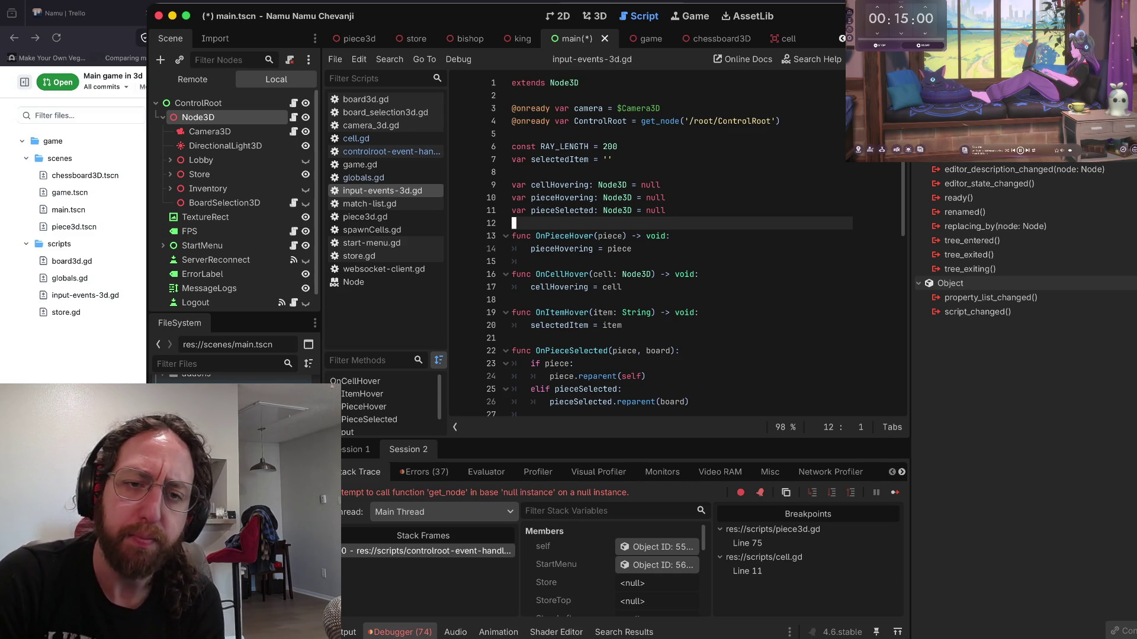
- Review the cellHovering.Clicked call in input-events-3d.gd, briefly checking globals.gd
key("alt+Left")
key("alt+Right")
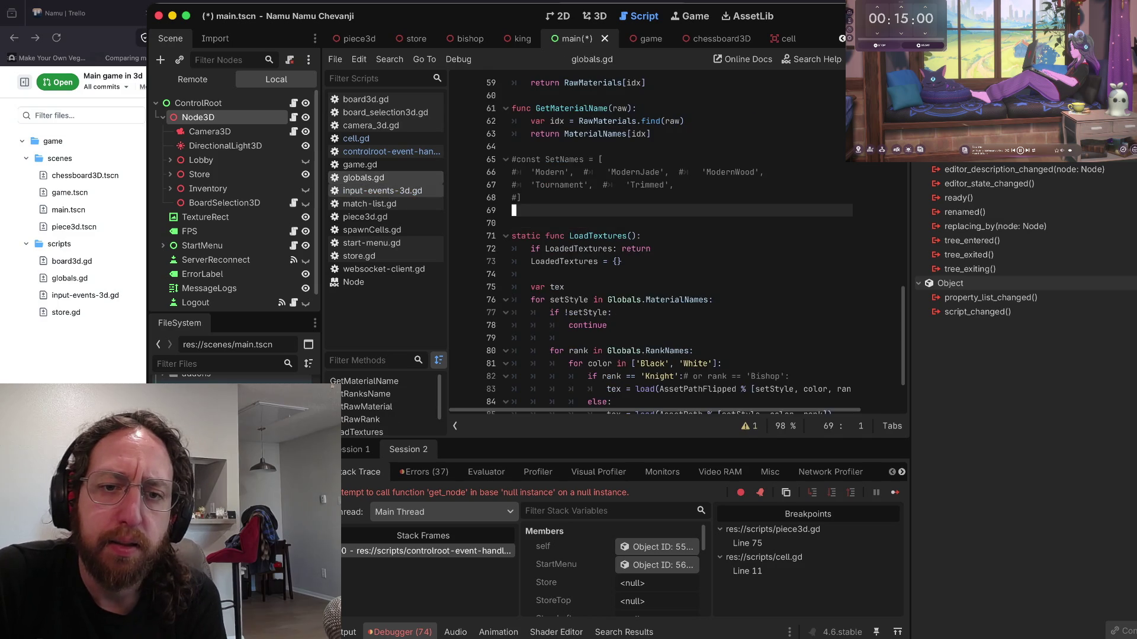
scroll(651, 243, "down", 9)
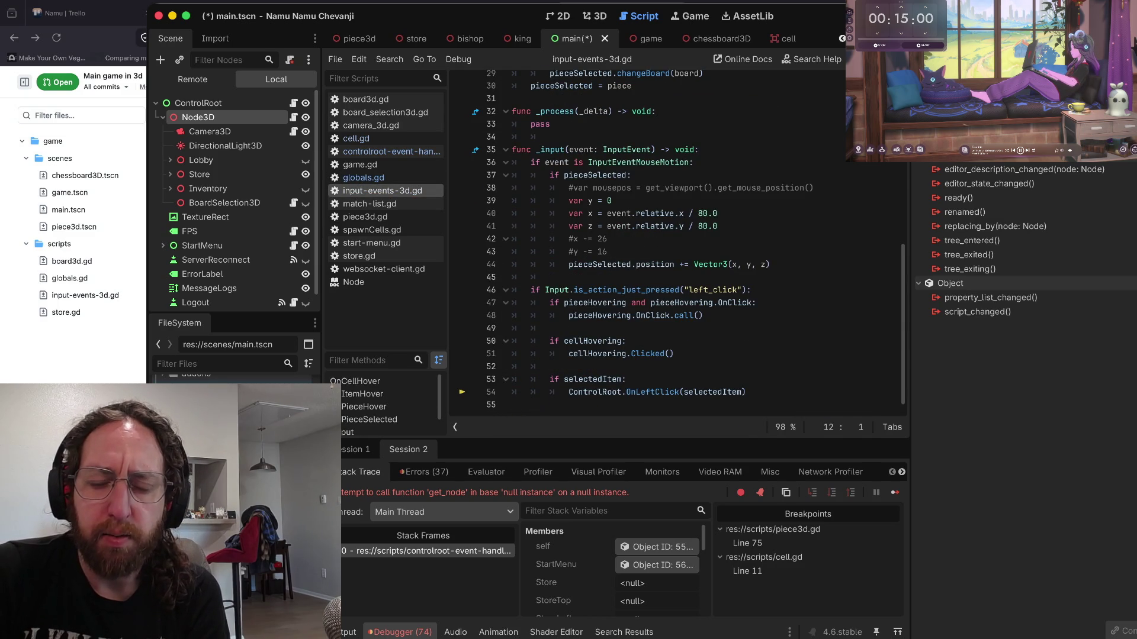
left_click(589, 364)
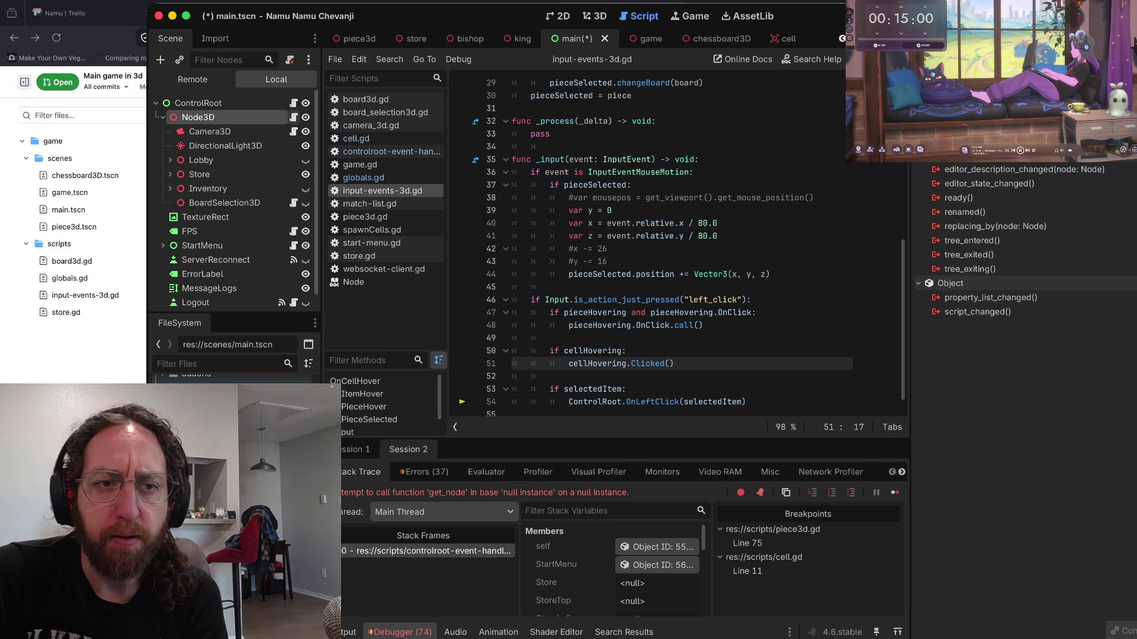
left_click(363, 177)
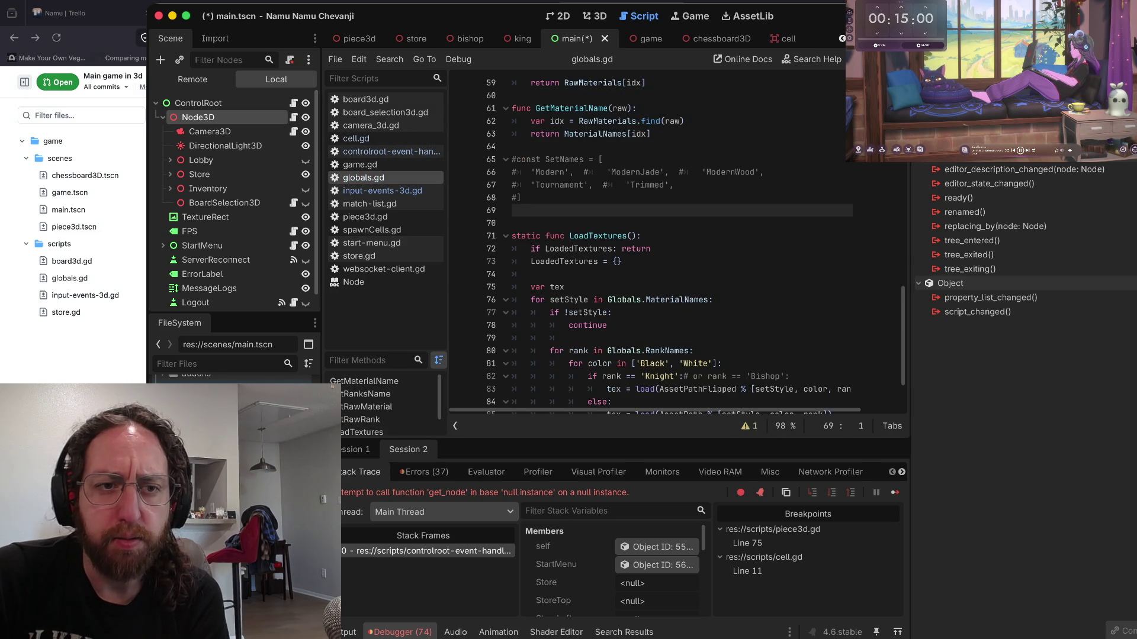
left_click(381, 191)
left_click(610, 261)
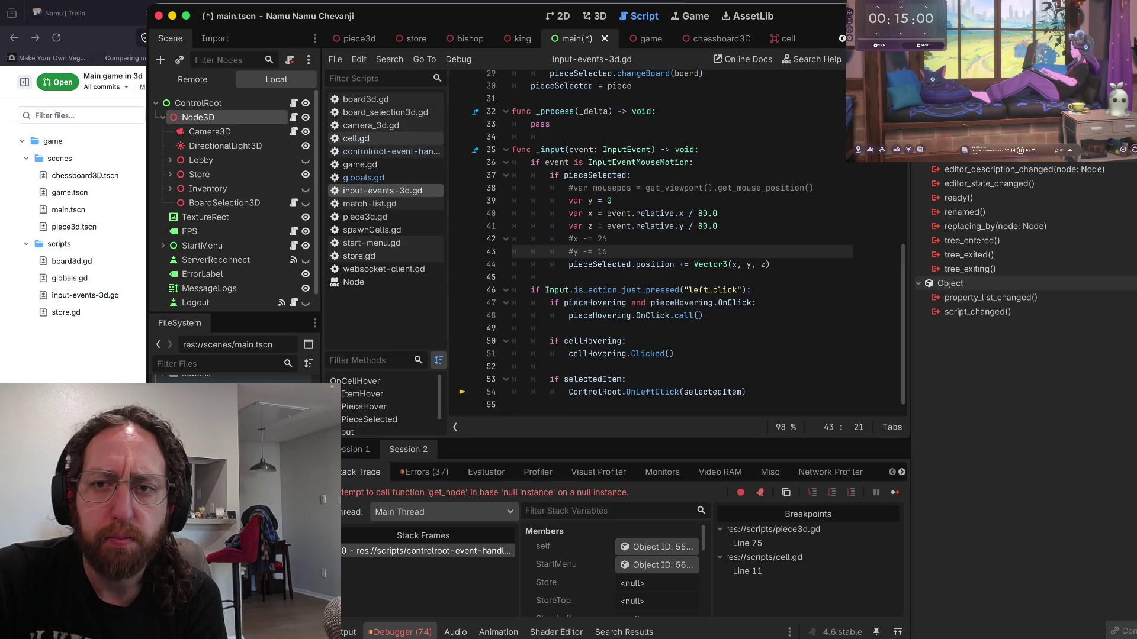
- Open cell.gd with the cell scene and remove the breakpoint on line 11
left_click(356, 138)
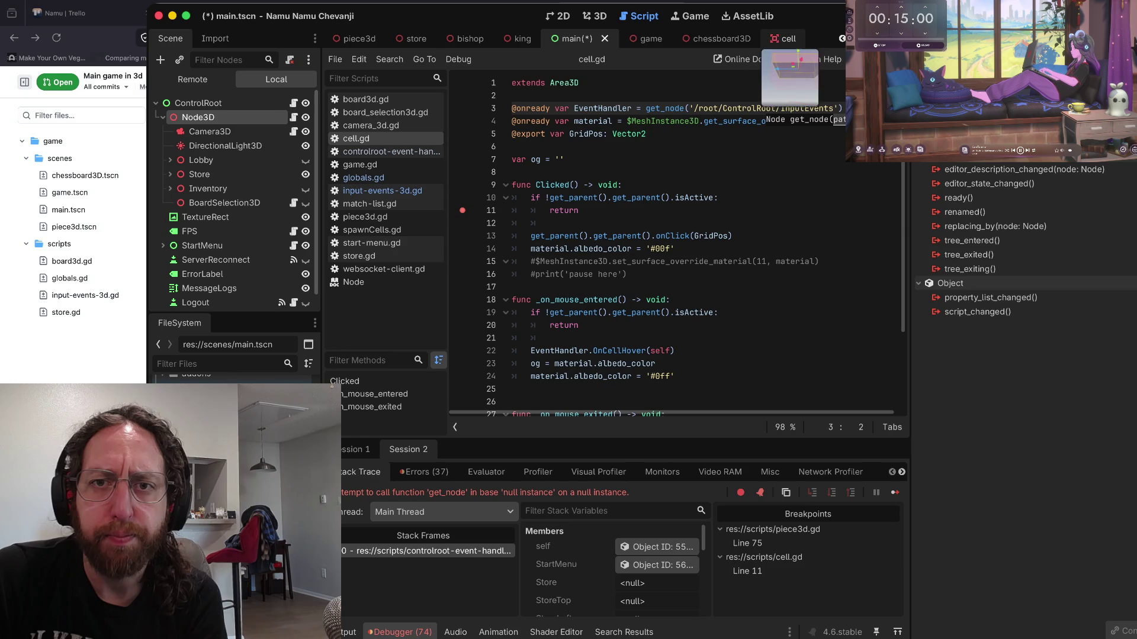
left_click(781, 39)
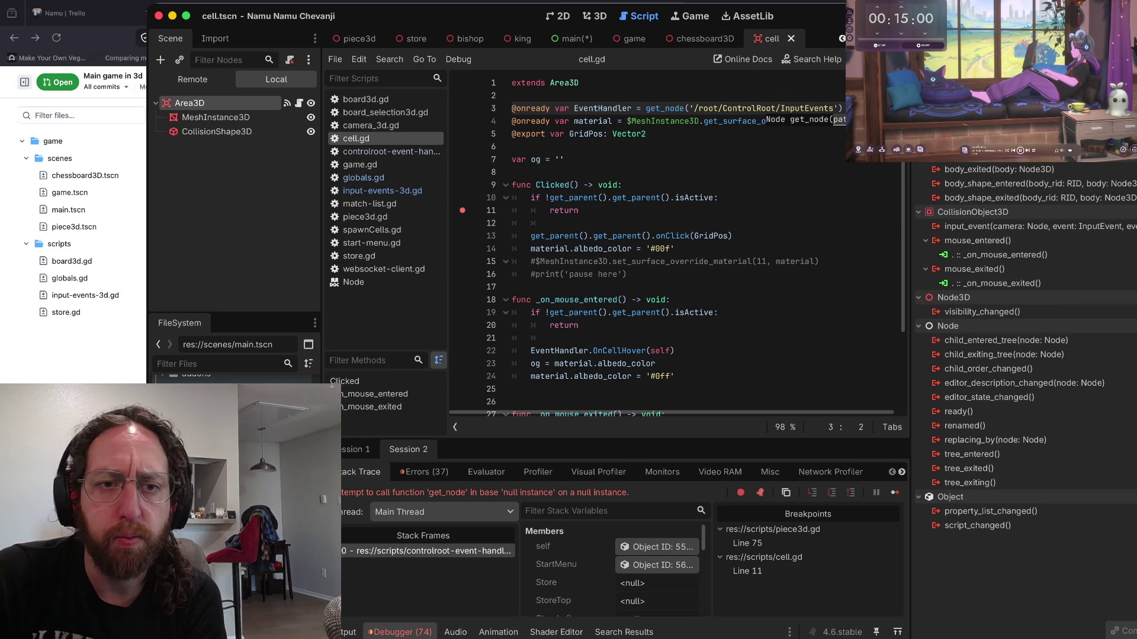
left_click(462, 211)
- Look over cell.gd's _on_mouse_entered and mouse-exited handlers
scroll(651, 248, "down", 2)
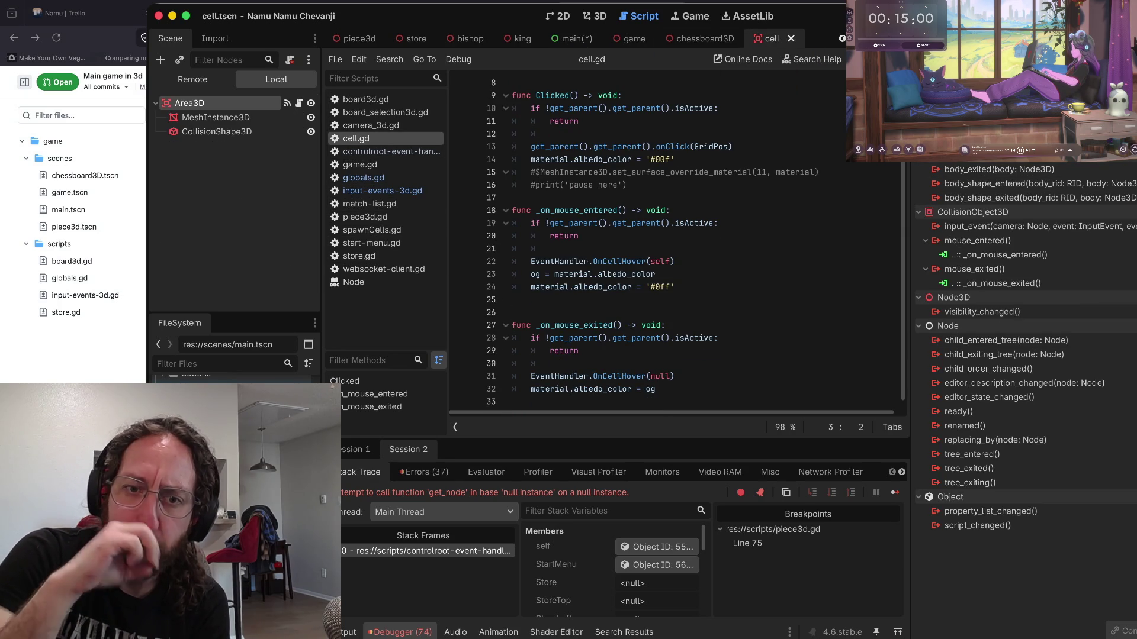
left_click_drag(536, 210, 672, 210)
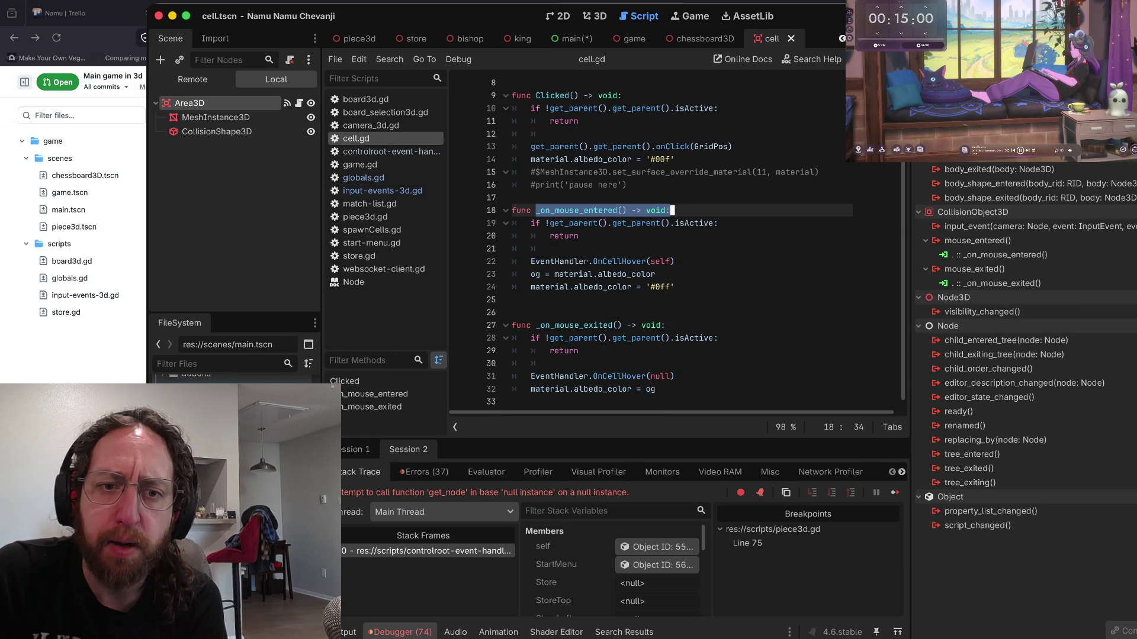
left_click(610, 338)
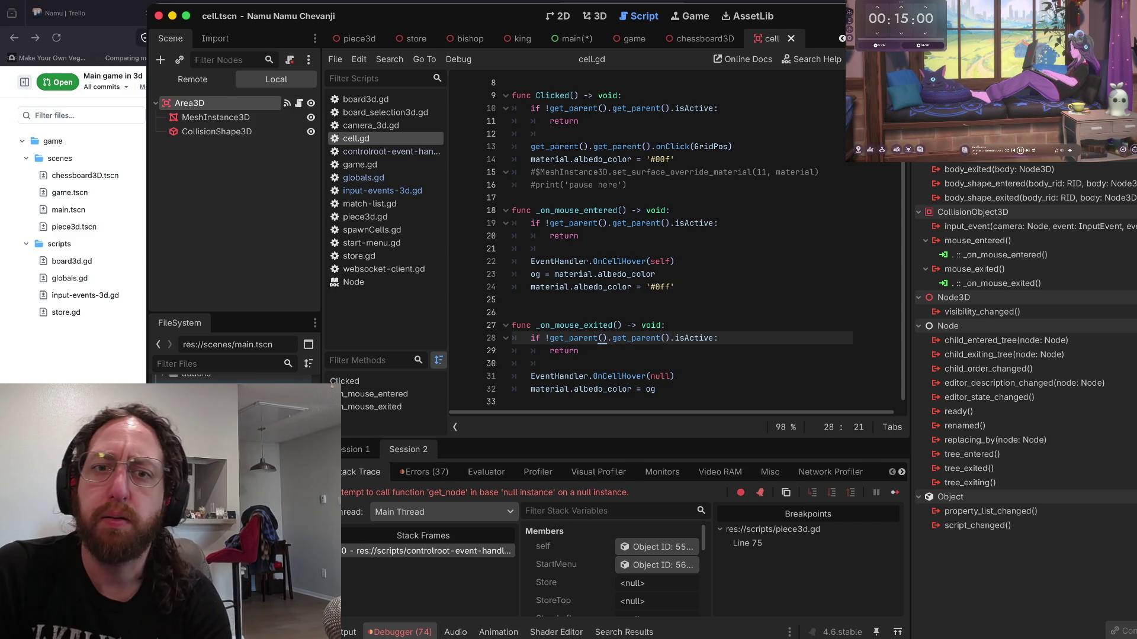
- Run the game, log in with a username, check the OnCellHover null error, then stop debugging
key("super+b")
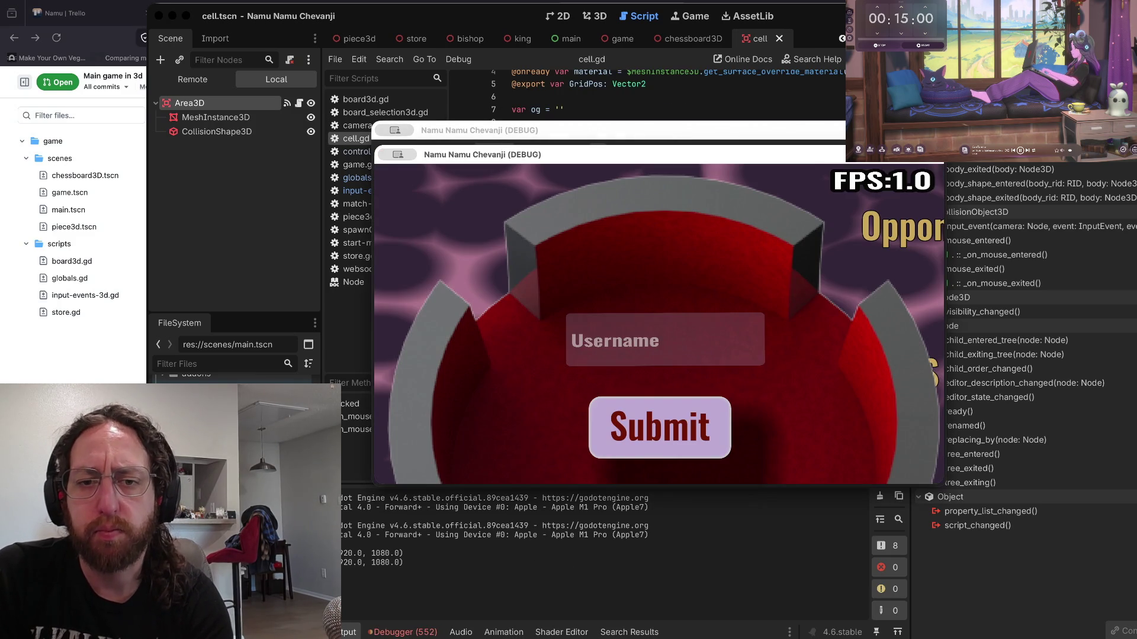
type("be")
key("Return")
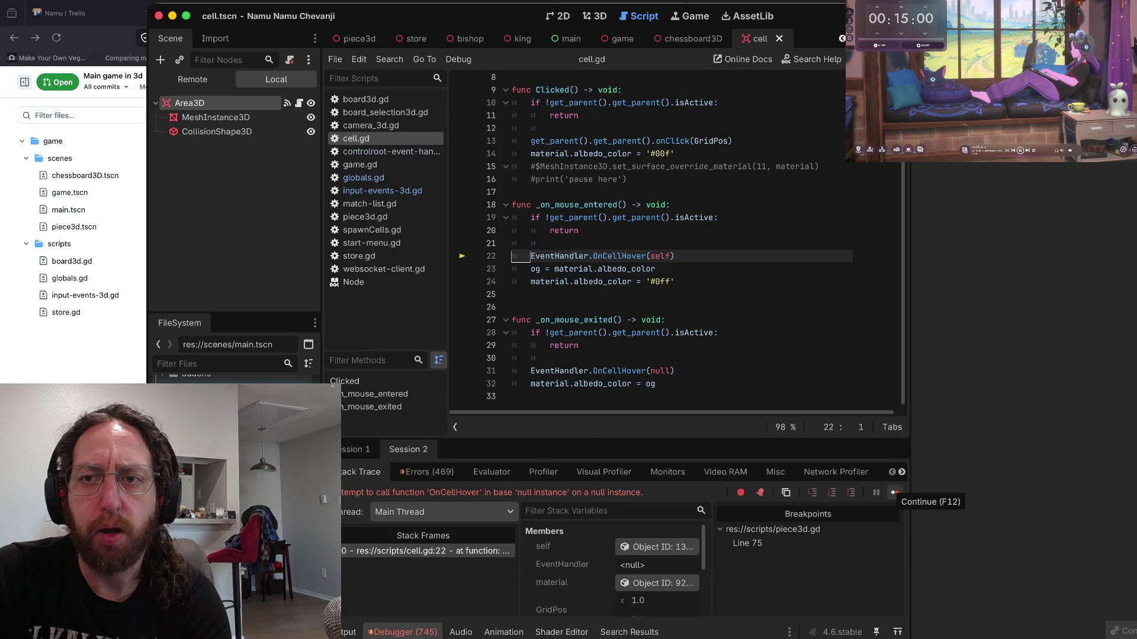
left_click(894, 492)
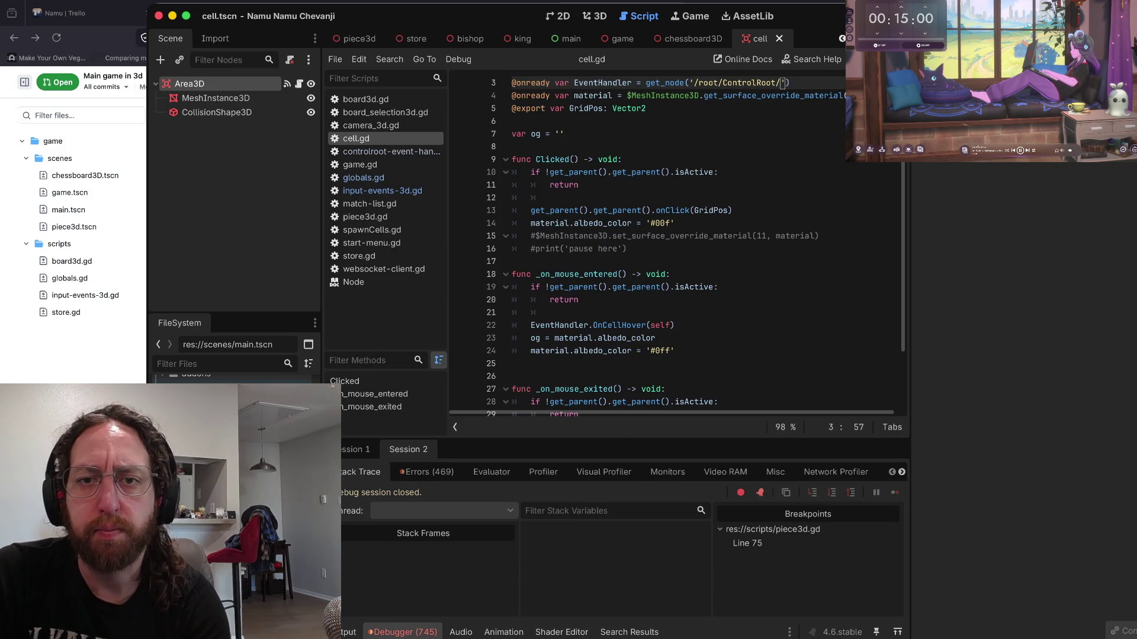
- Undo the edit so cell.gd's path reads '/root/ControlRoot/Node3D', save, and relaunch the game
key("ctrl+z")
key("ctrl+s")
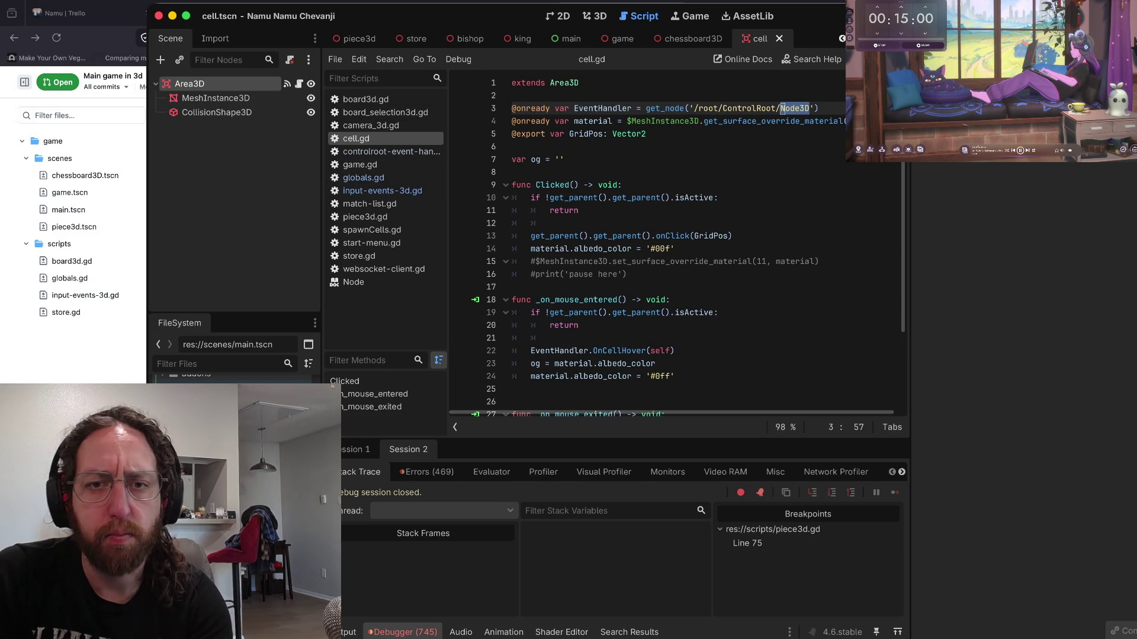
key("super+b")
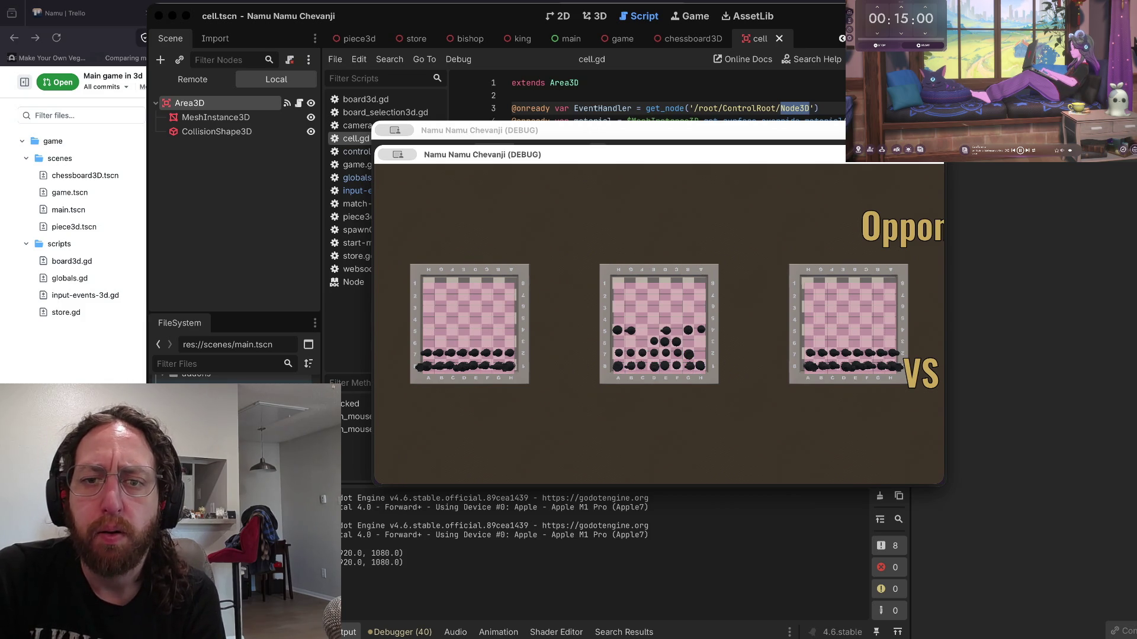
- Open the middle chess match's 3D board, then close the running game windows
left_click(699, 335)
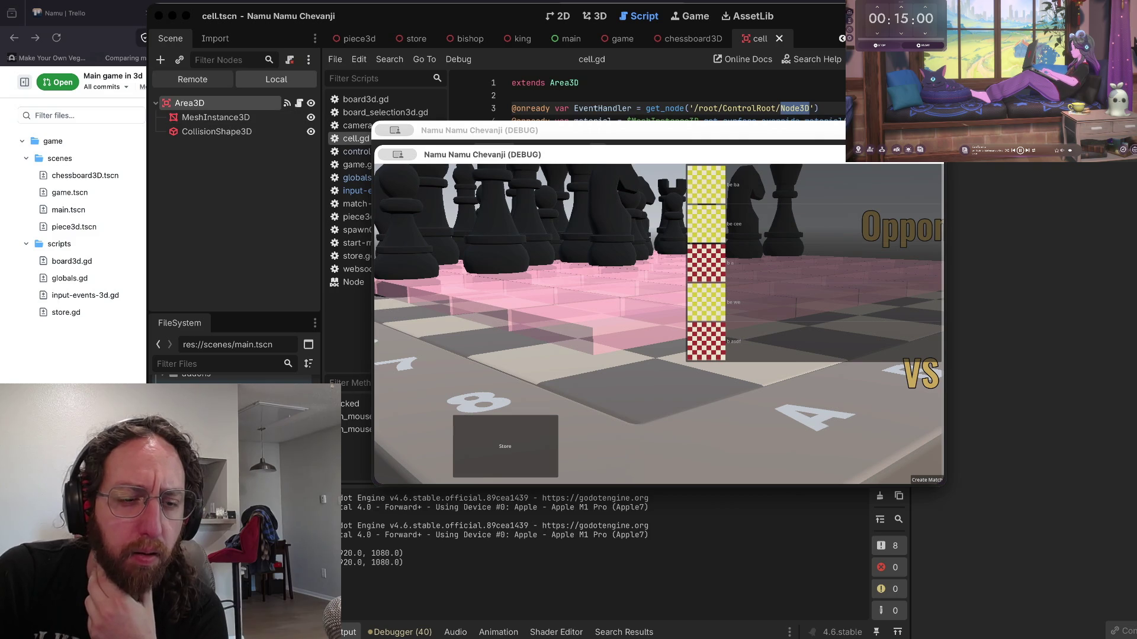
key("super+period")
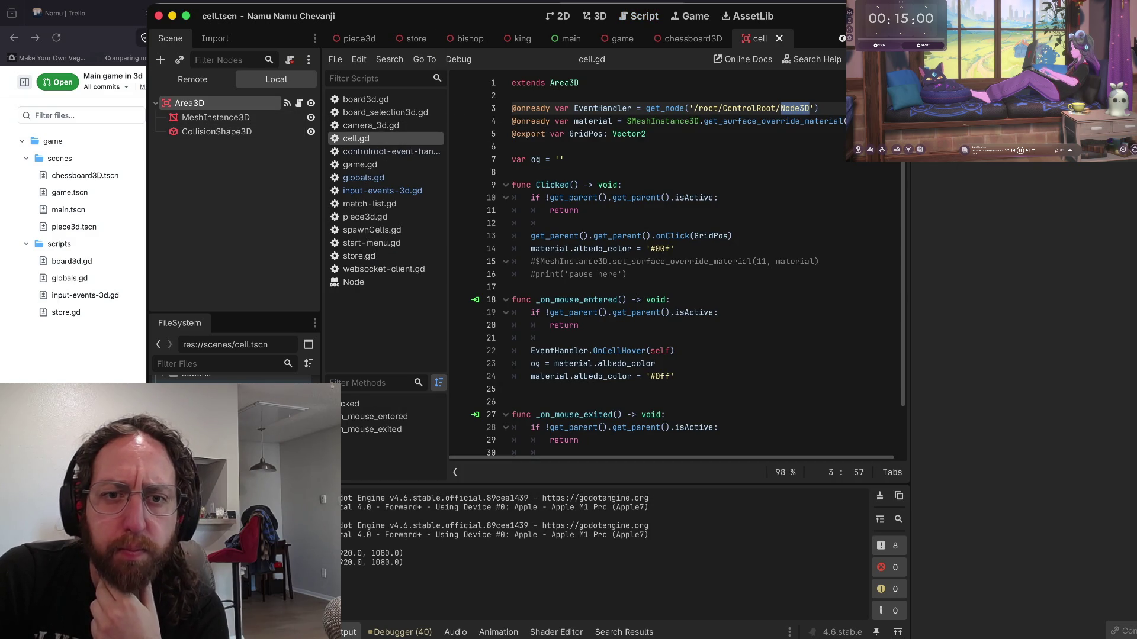
- Try lowering the cell's Area3D along Y and test-run the game, then undo the Area3D moves
key("ctrl+F2")
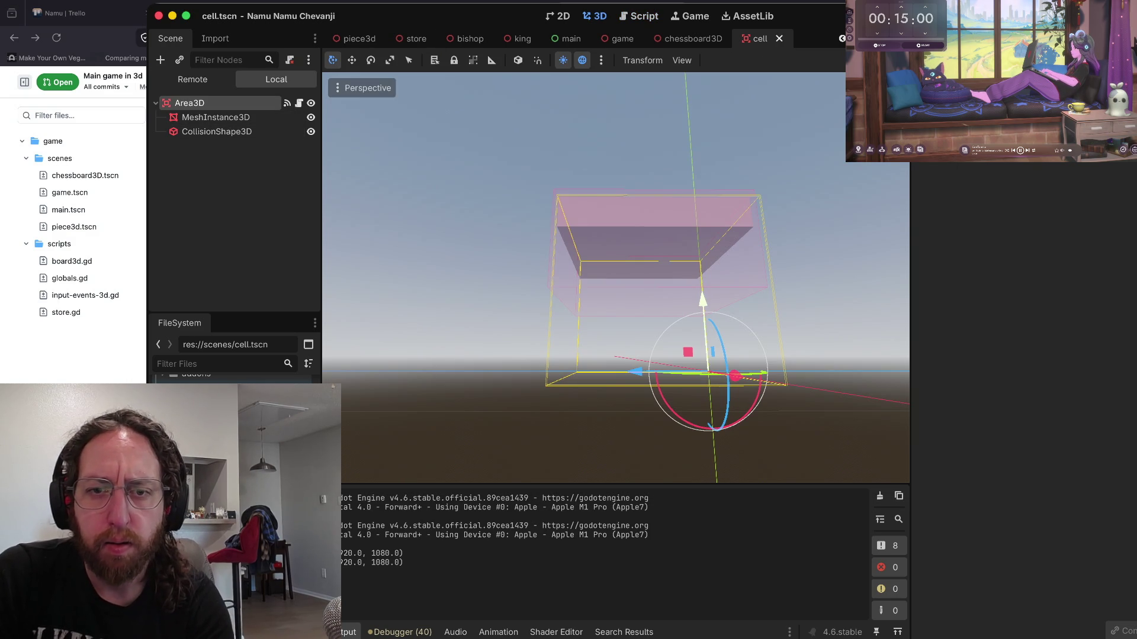
left_click_drag(702, 299, 707, 355)
key("super+b")
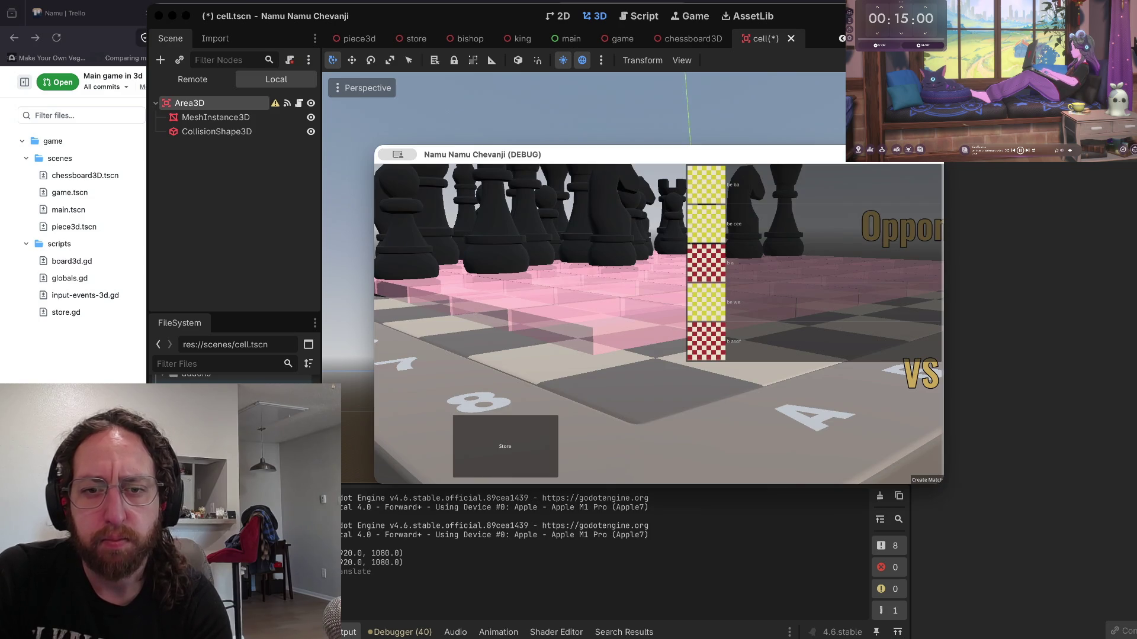
left_click_drag(692, 331, 711, 414)
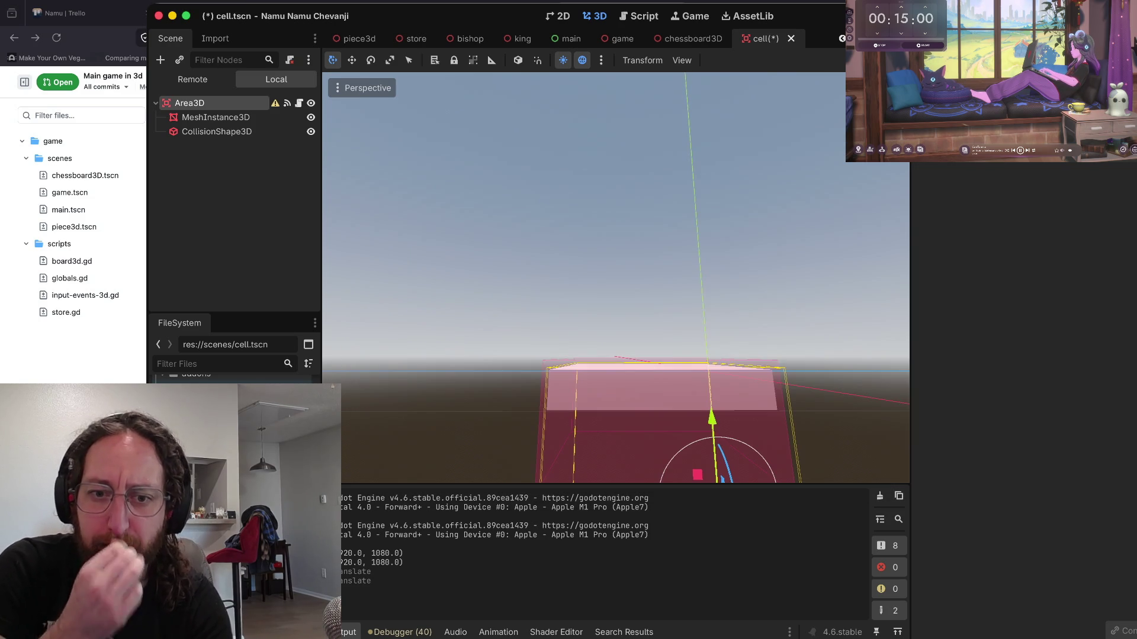
key("super+s")
key("super+z")
key("super+z")
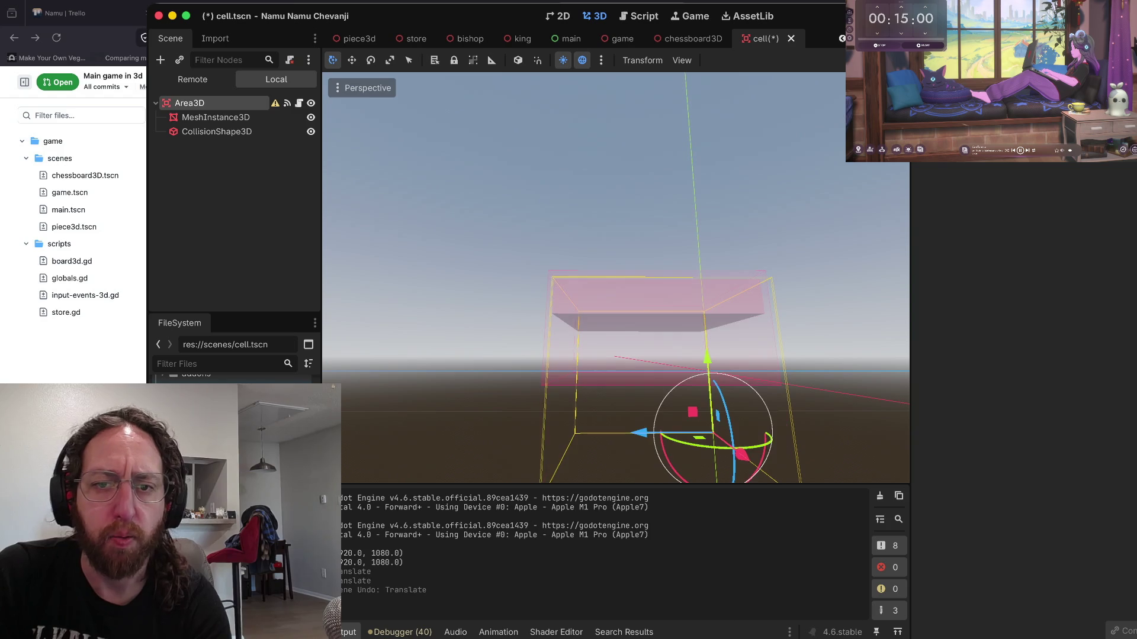
key("super+s")
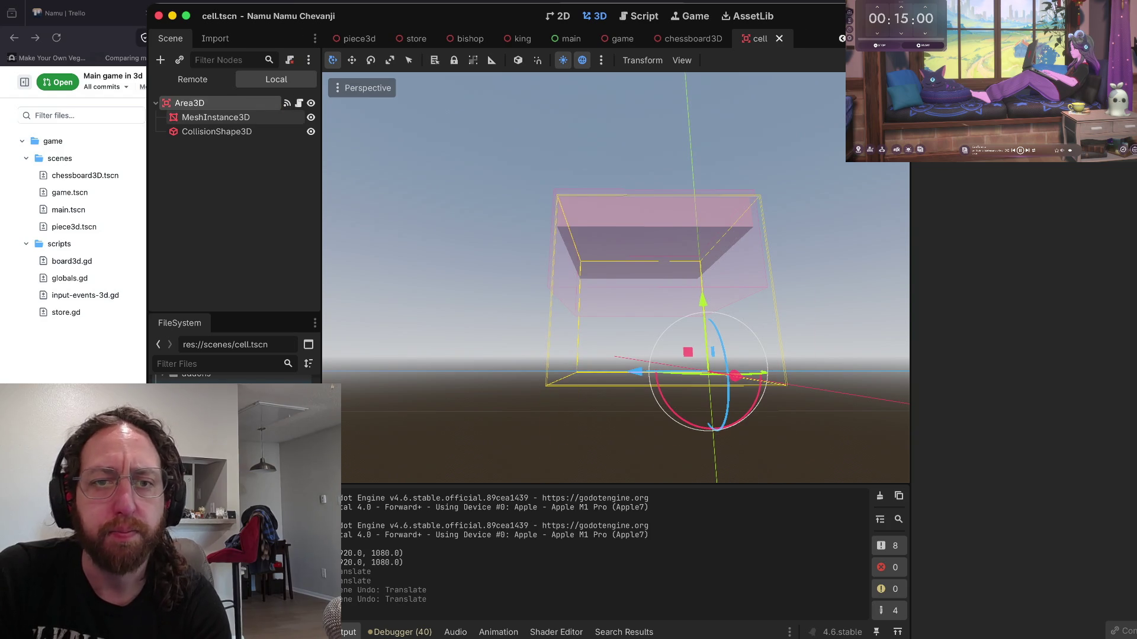
- Lower the cell's MeshInstance3D along its Y axis
left_click(216, 117)
mouse_move(642, 188)
left_mouse_down()
mouse_move(645, 292)
mouse_move(646, 278)
left_mouse_up()
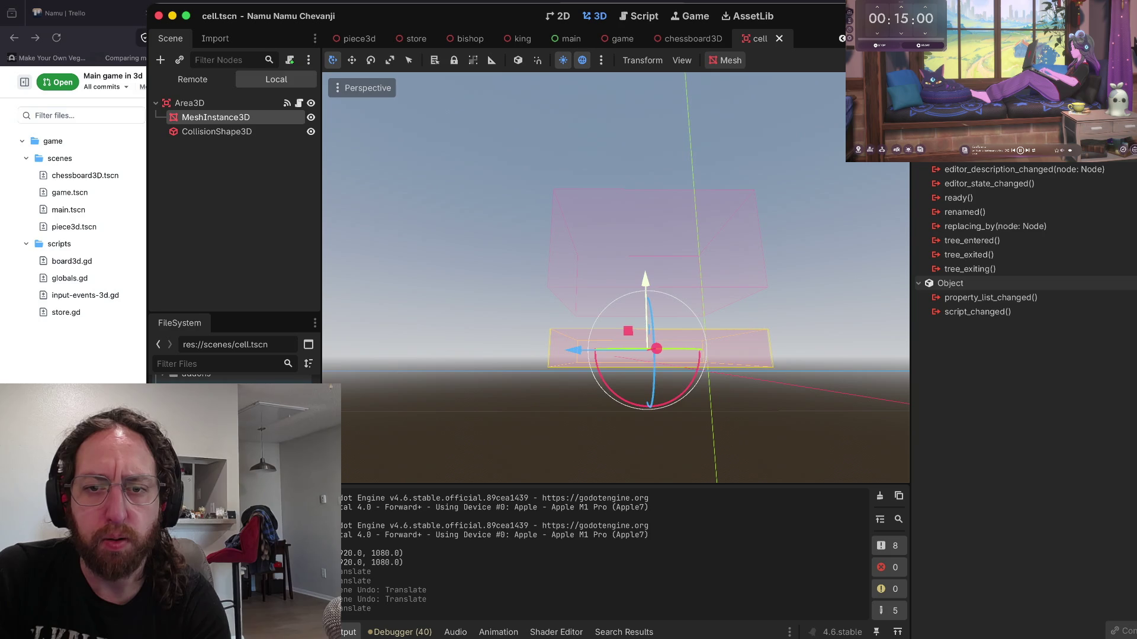
left_click_drag(644, 302, 644, 213)
- Lower the cell mesh slightly more along Y, check the board in a game run, then close it
key("super+b")
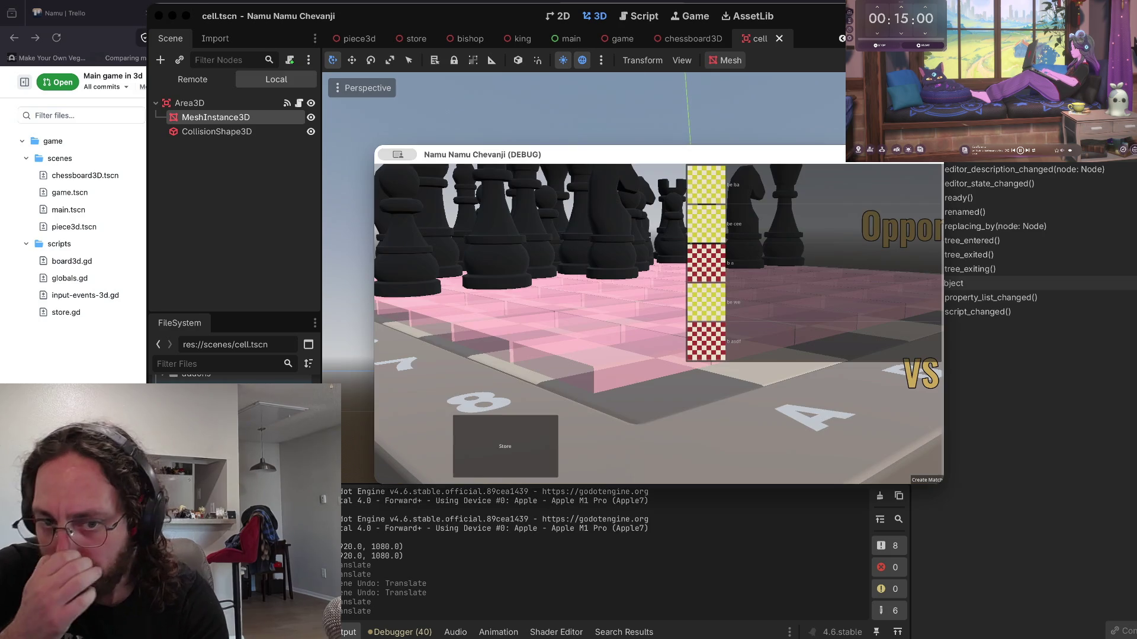
left_click_drag(644, 216, 644, 240)
key("super+b")
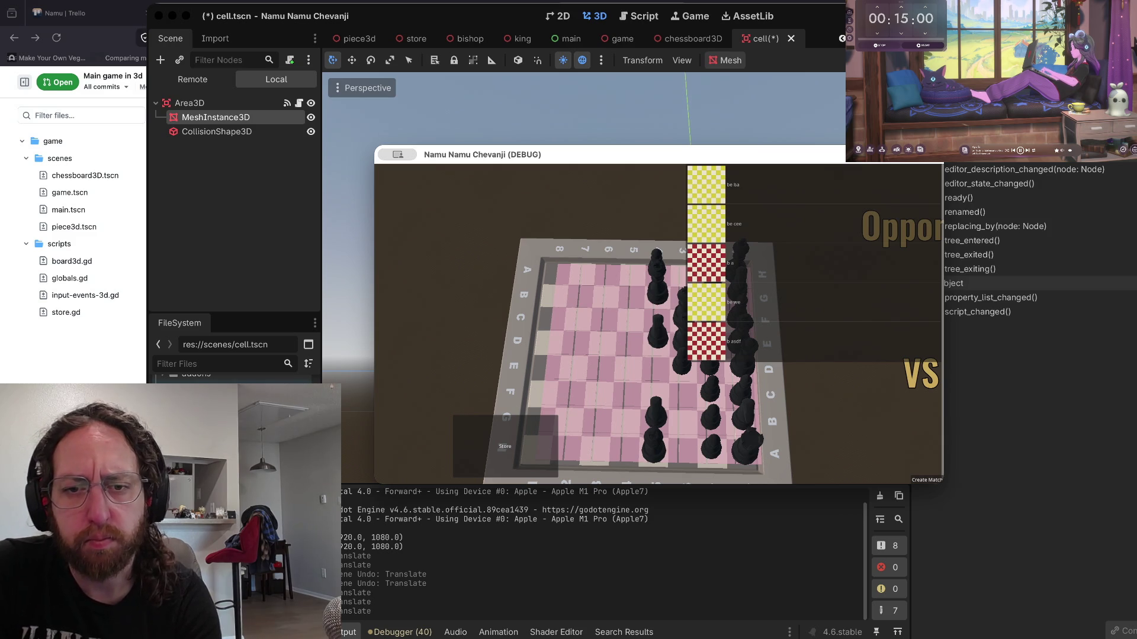
key("super+q")
- Frame the view on the cell mesh, undoing an accidental Z move
scroll(616, 278, "down", 10)
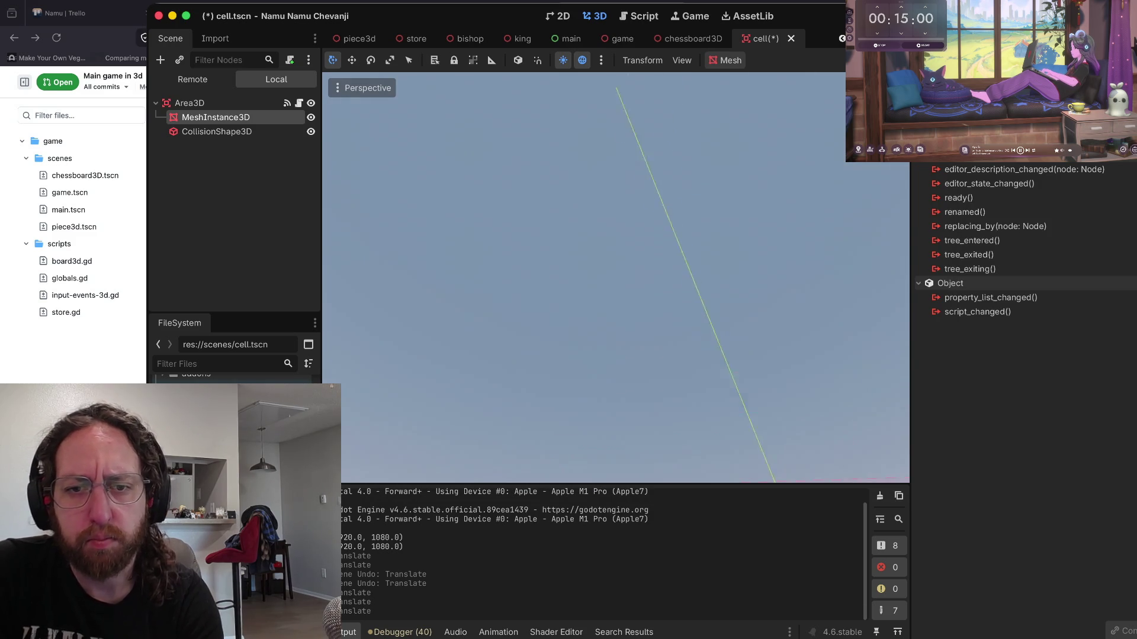
scroll(616, 278, "up", 10)
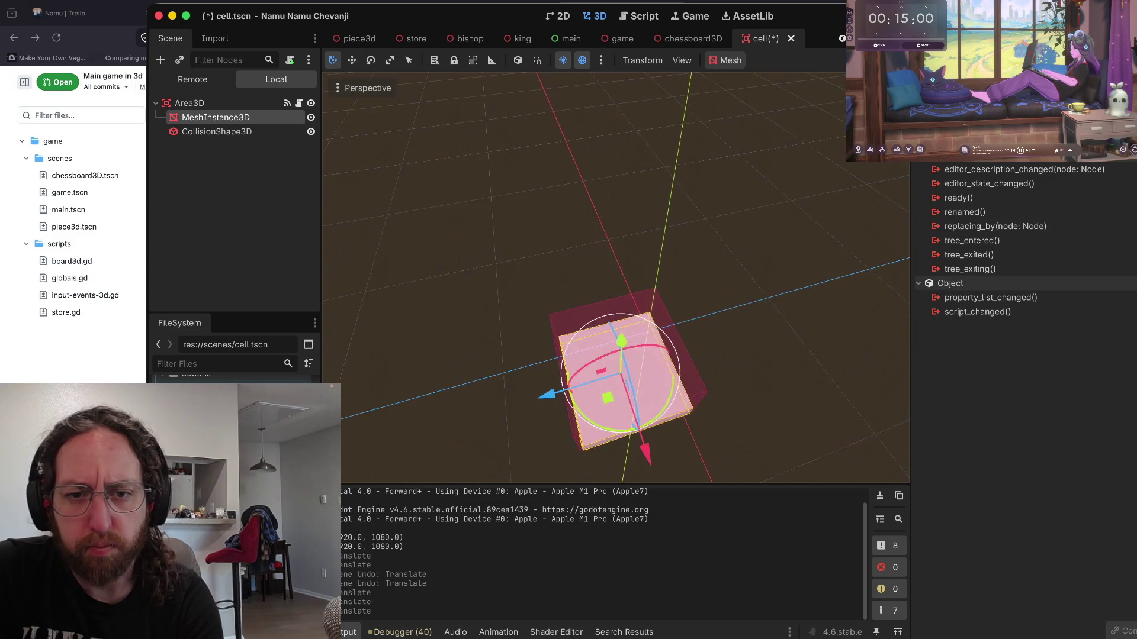
key("f")
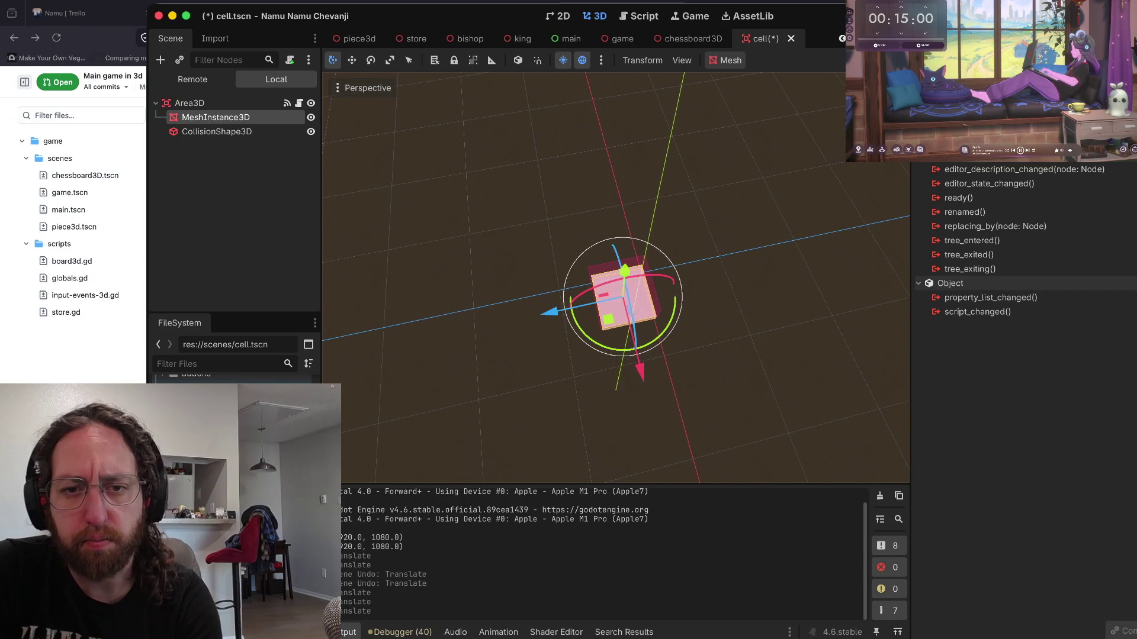
left_click_drag(639, 370, 634, 352)
key("super+z")
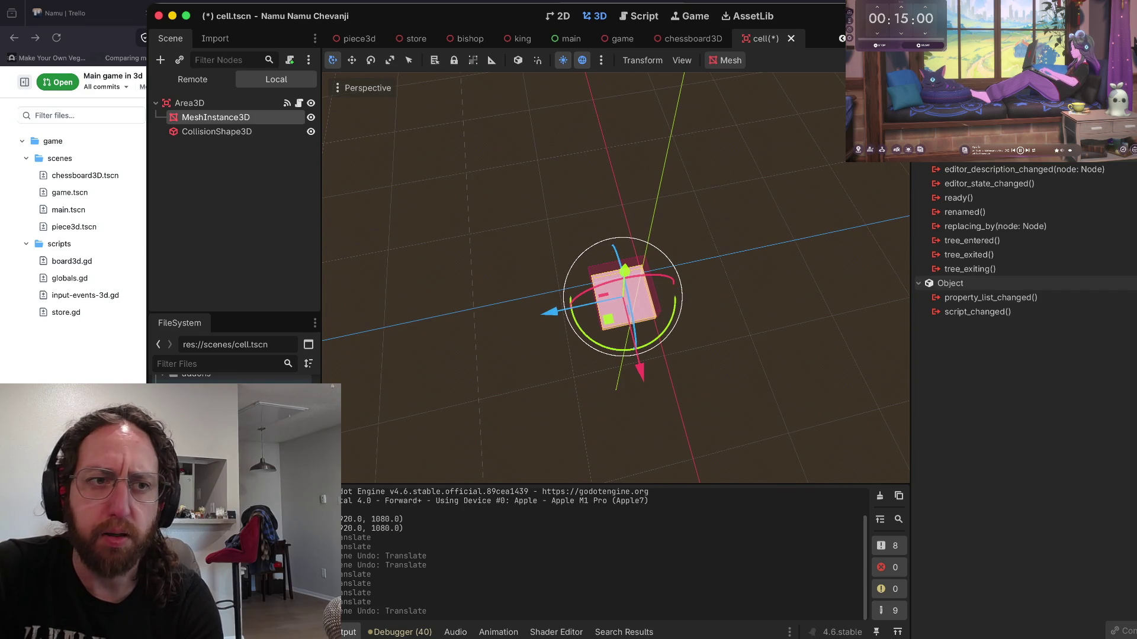
- Show the Area3D root's Inspector properties, then switch to the pull request diff in the browser
left_click(189, 103)
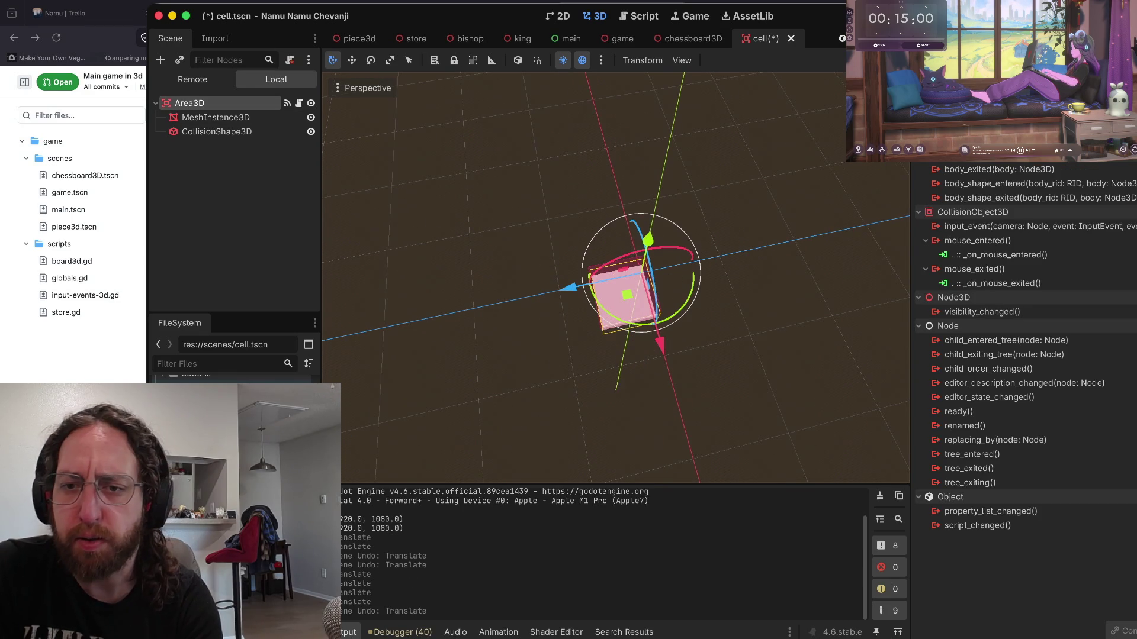
left_click(934, 37)
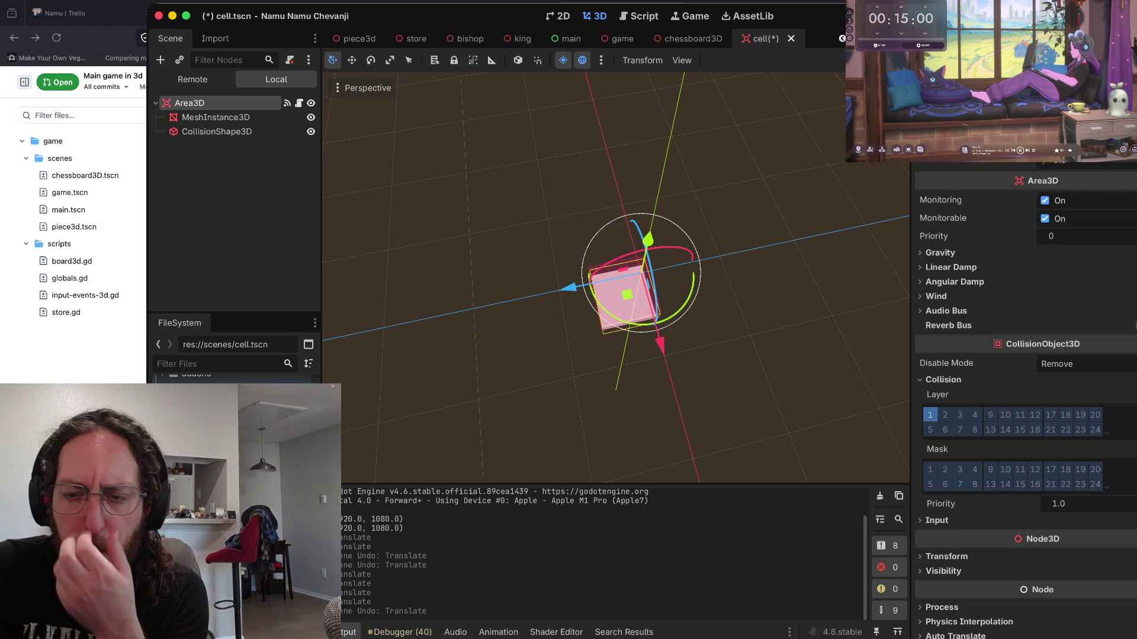
key("super+Tab")
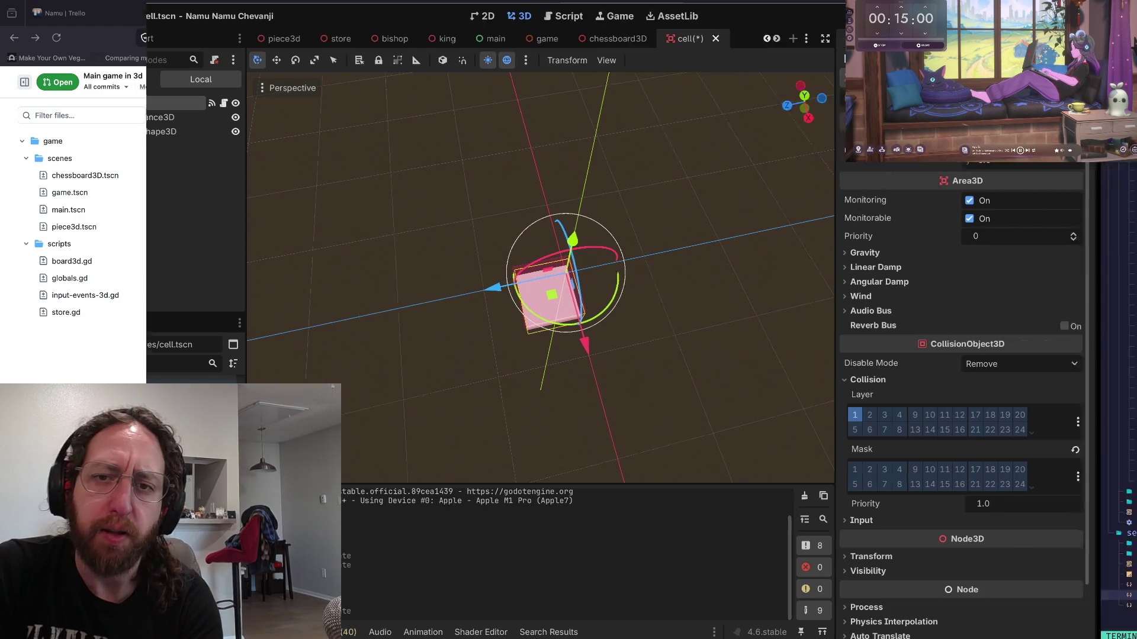
key("super+Tab")
- Review the main.tscn diff, highlighting the old transform values on line 113
scroll(206, 264, "up", 4)
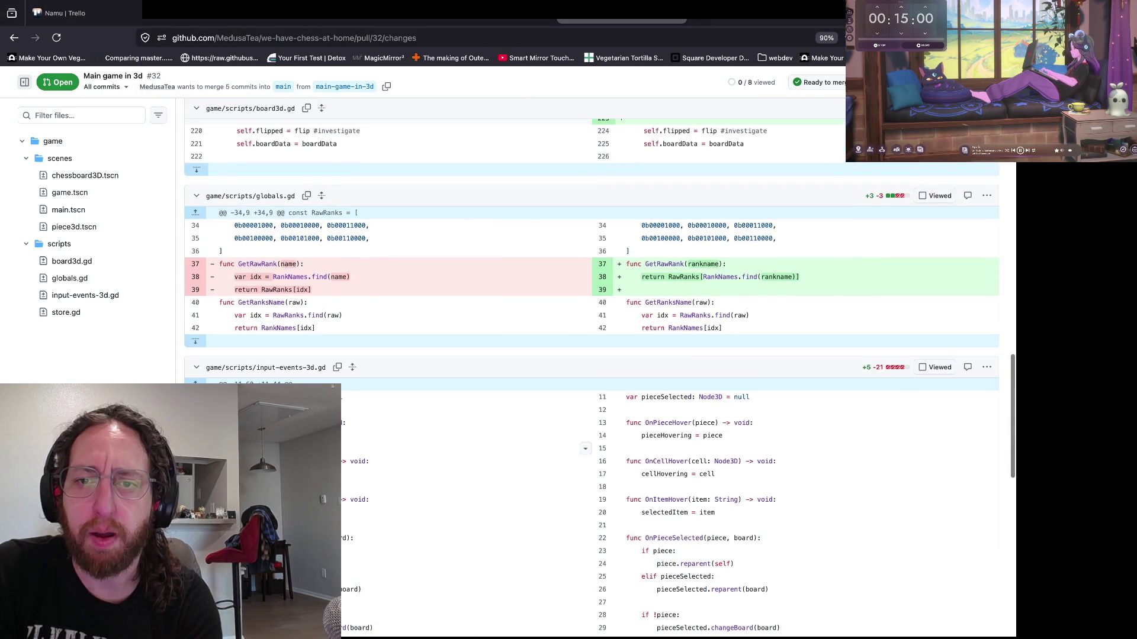
scroll(206, 264, "up", 7)
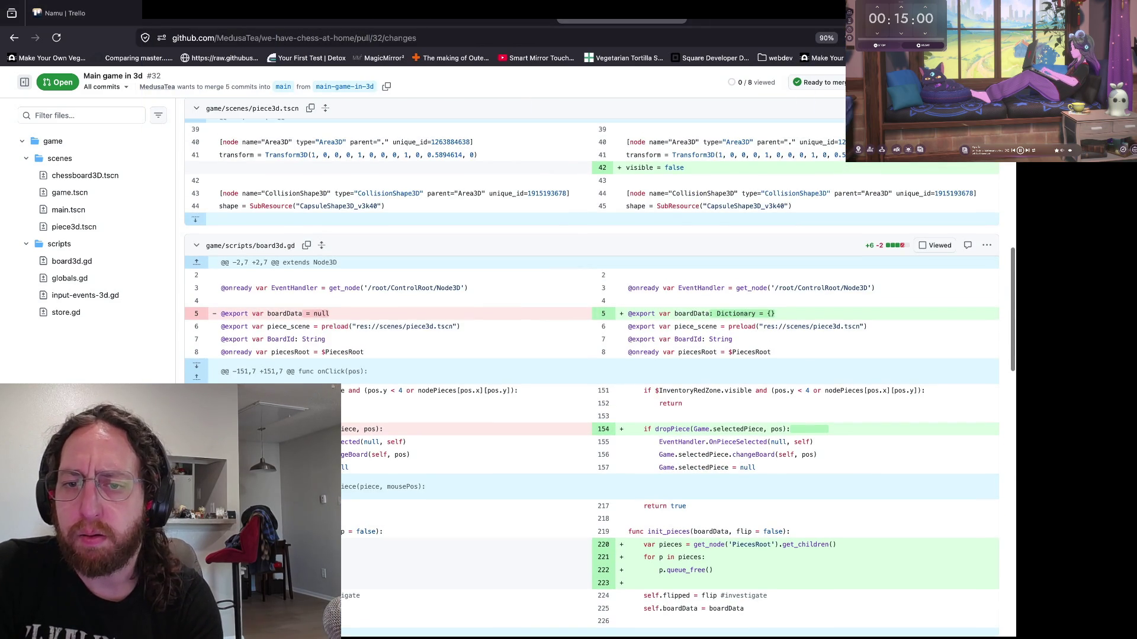
scroll(206, 264, "up", 5)
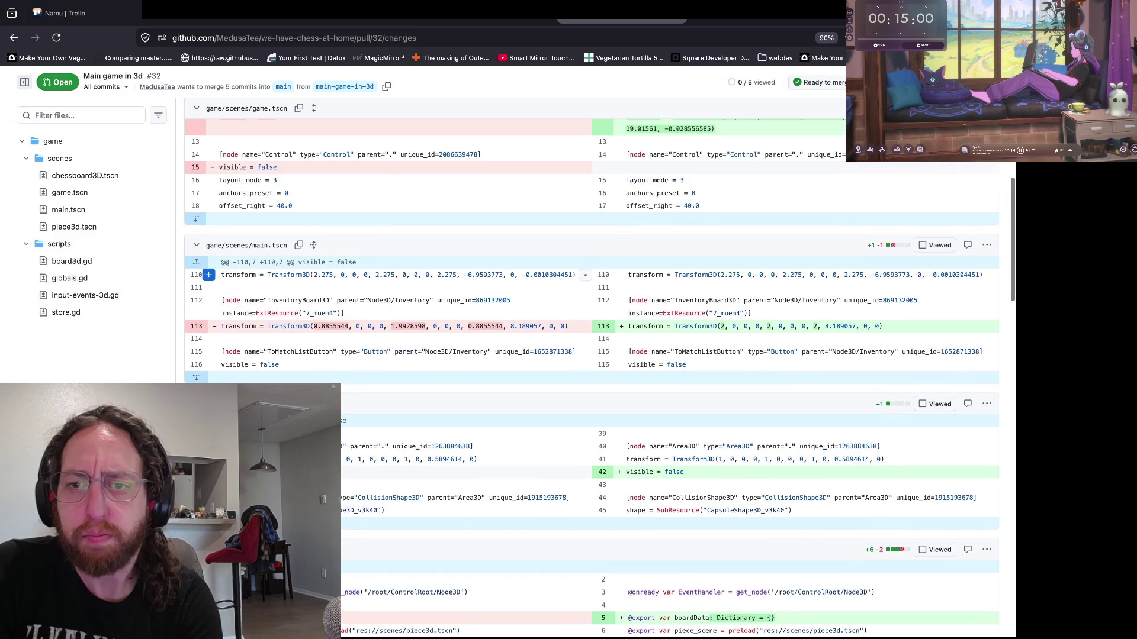
left_click_drag(313, 326, 503, 326)
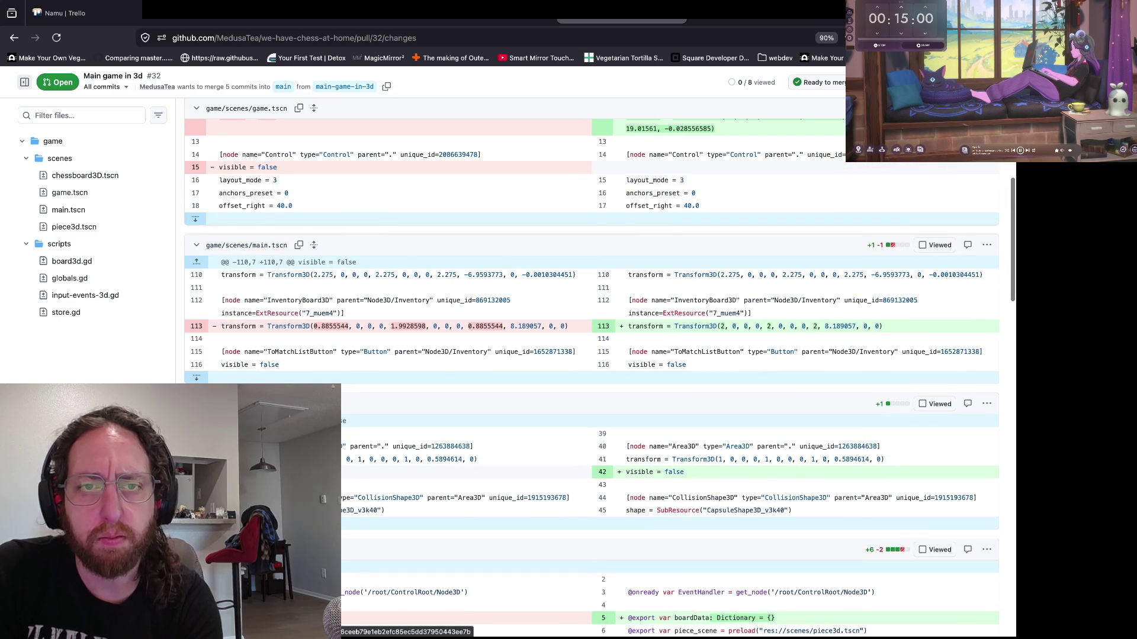
- Review the chessboard3D.tscn Cells node line, then return to the Godot editor
scroll(503, 327, "up", 2)
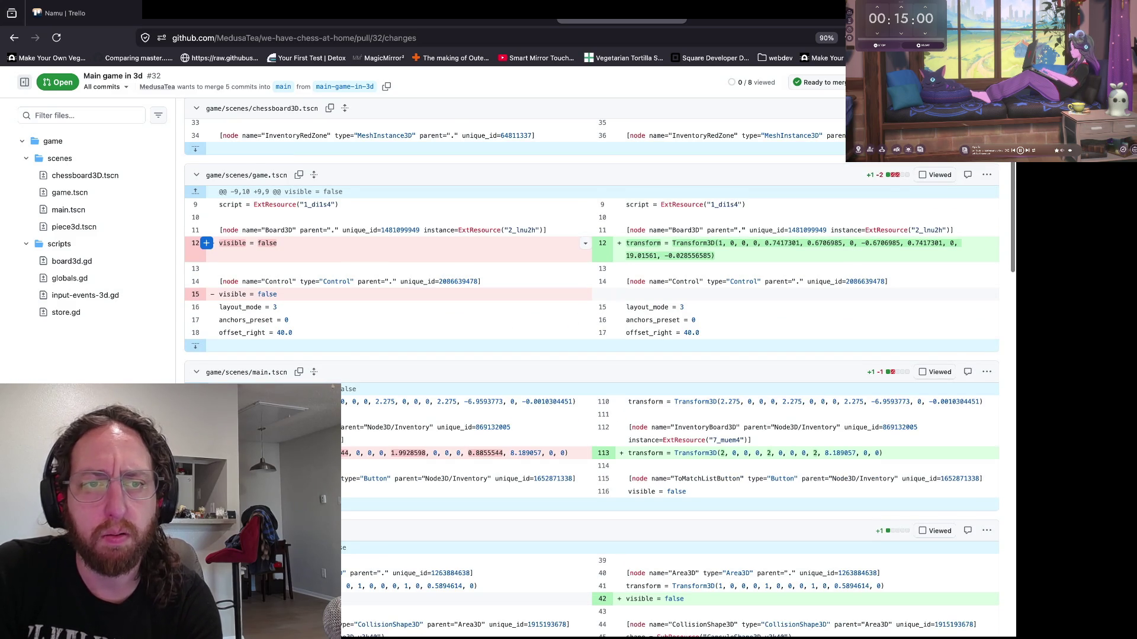
scroll(585, 242, "up", 3)
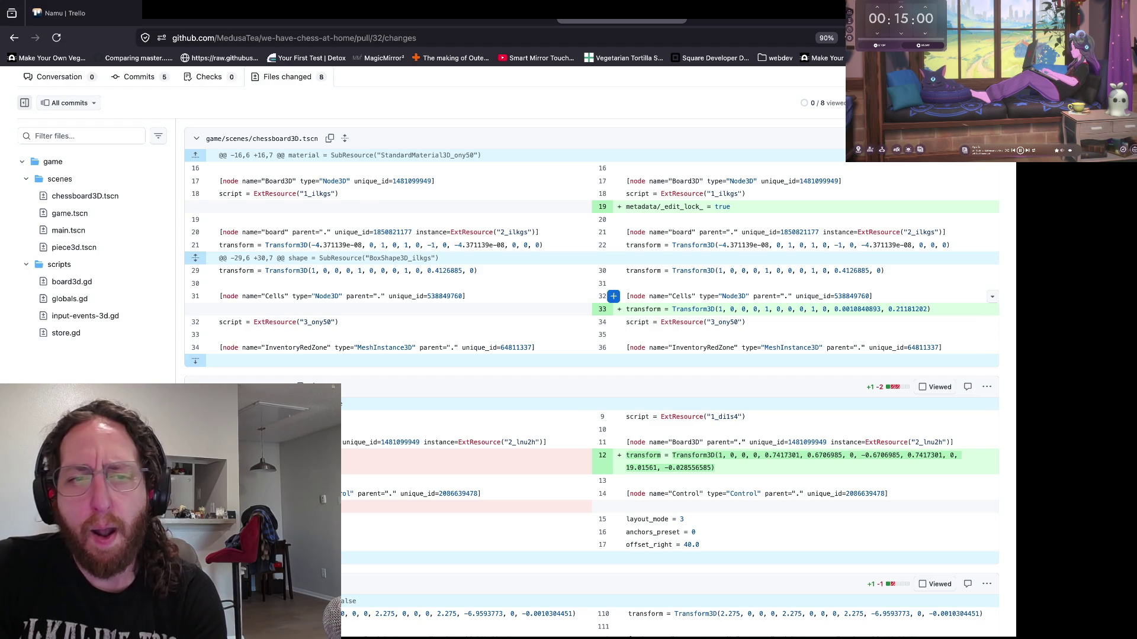
left_click_drag(220, 296, 439, 296)
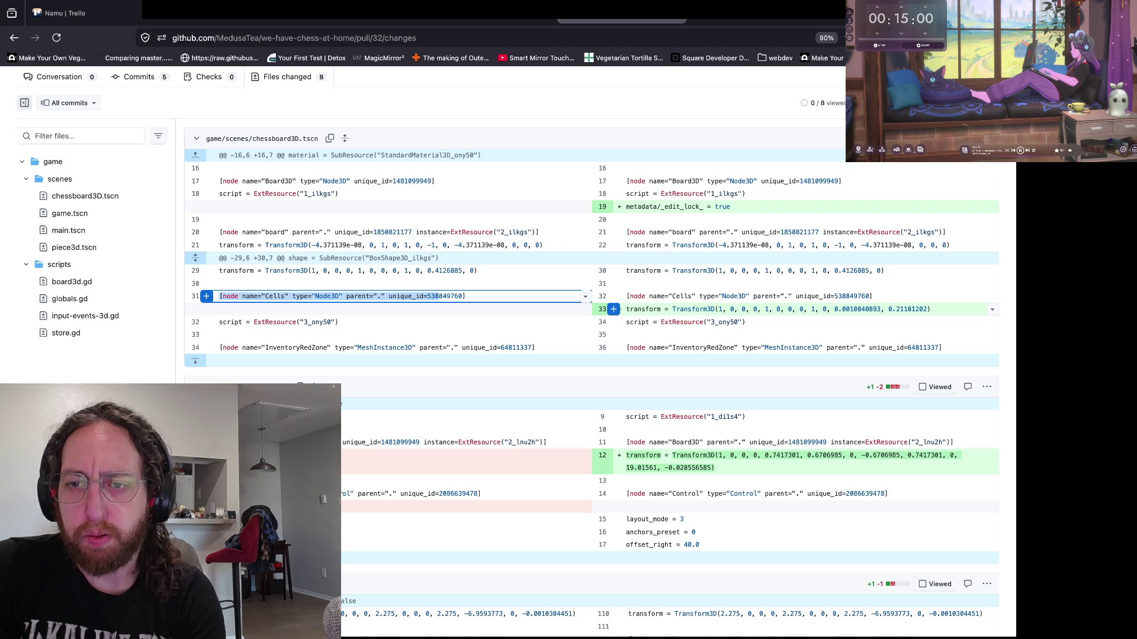
scroll(613, 322, "down", 7)
scroll(613, 322, "down", 15)
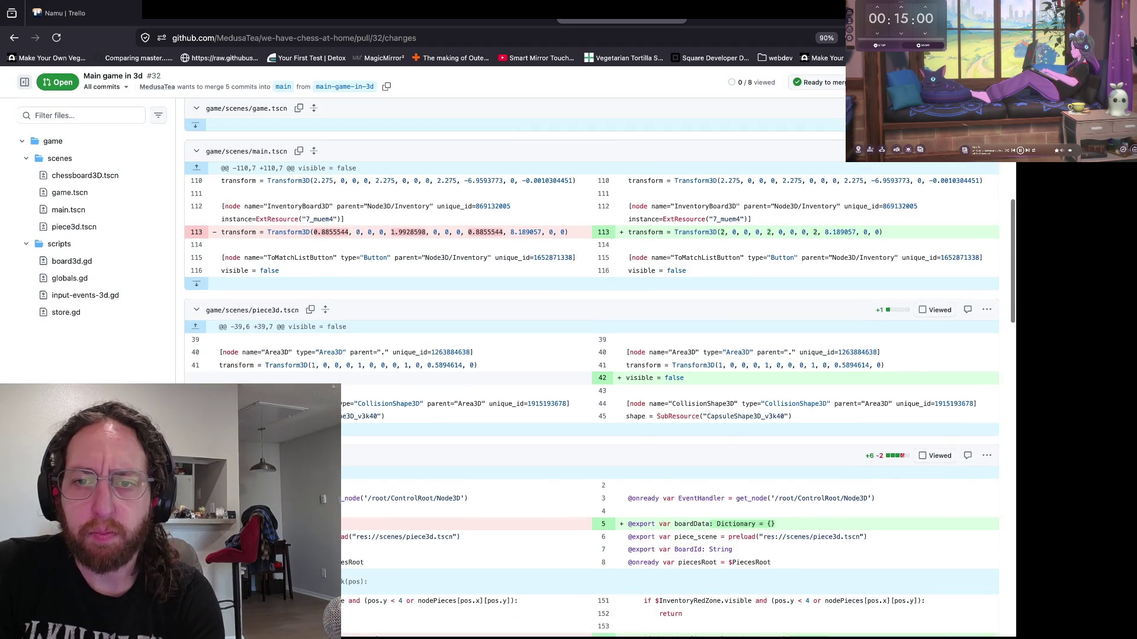
scroll(614, 322, "down", 5)
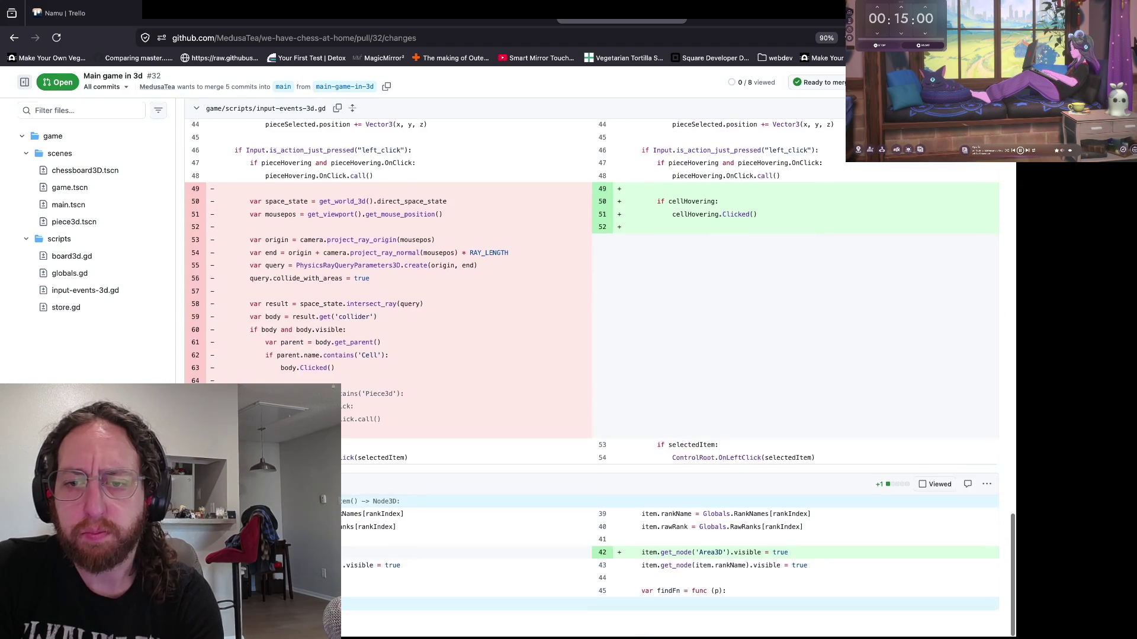
key("super+Tab")
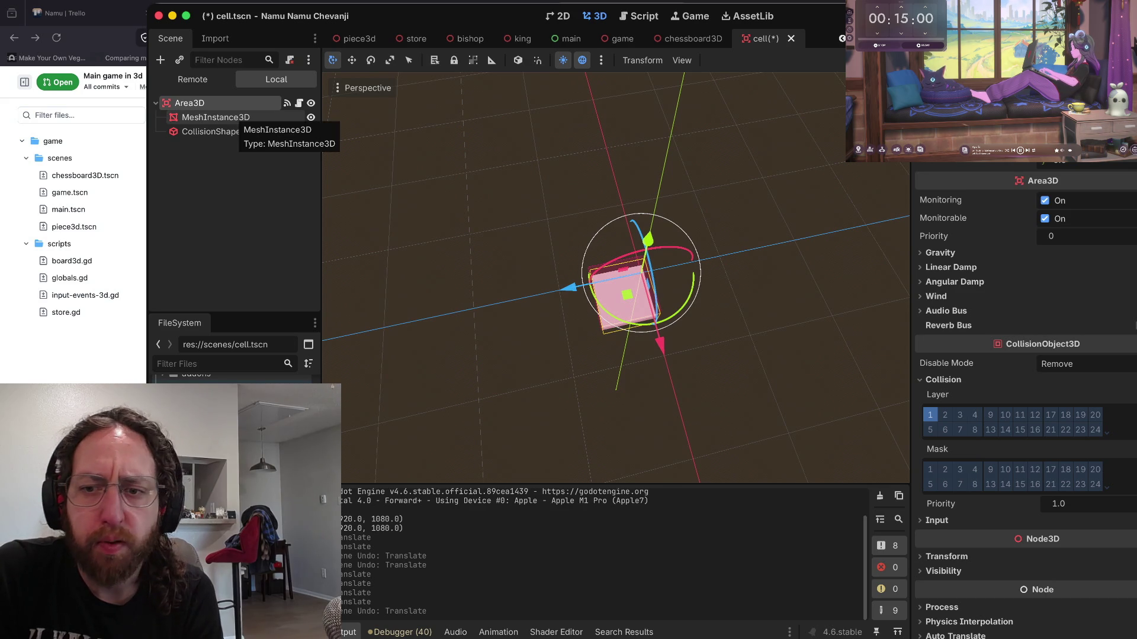
- Select the MeshInstance3D, expand its Transform, and enter 0 into its Position fields
scroll(1007, 414, "down", 3)
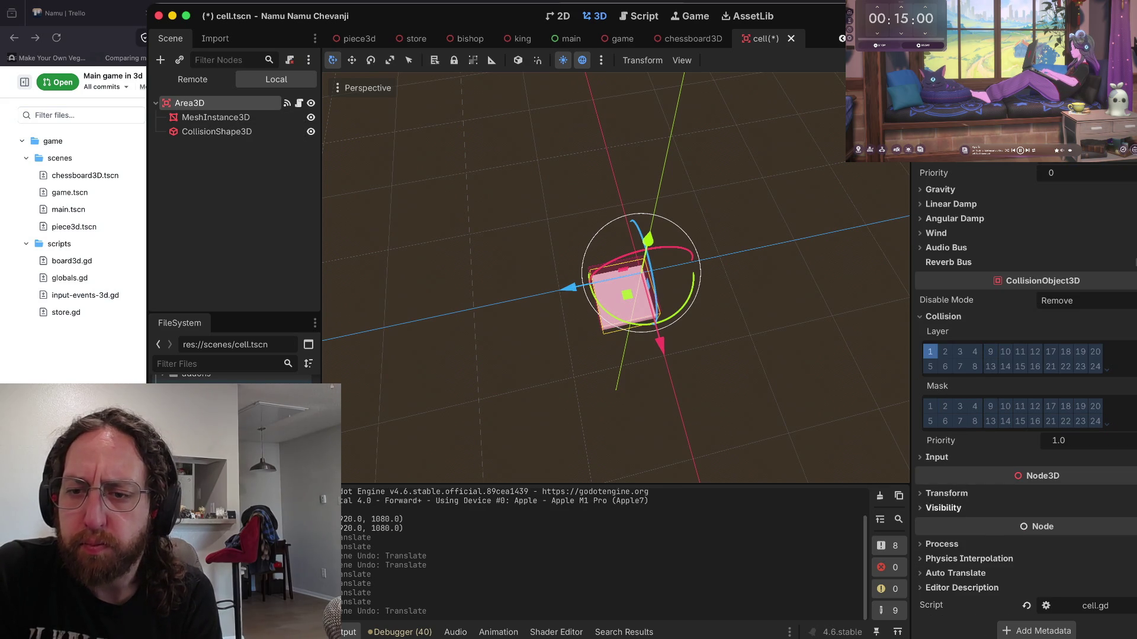
left_click(946, 494)
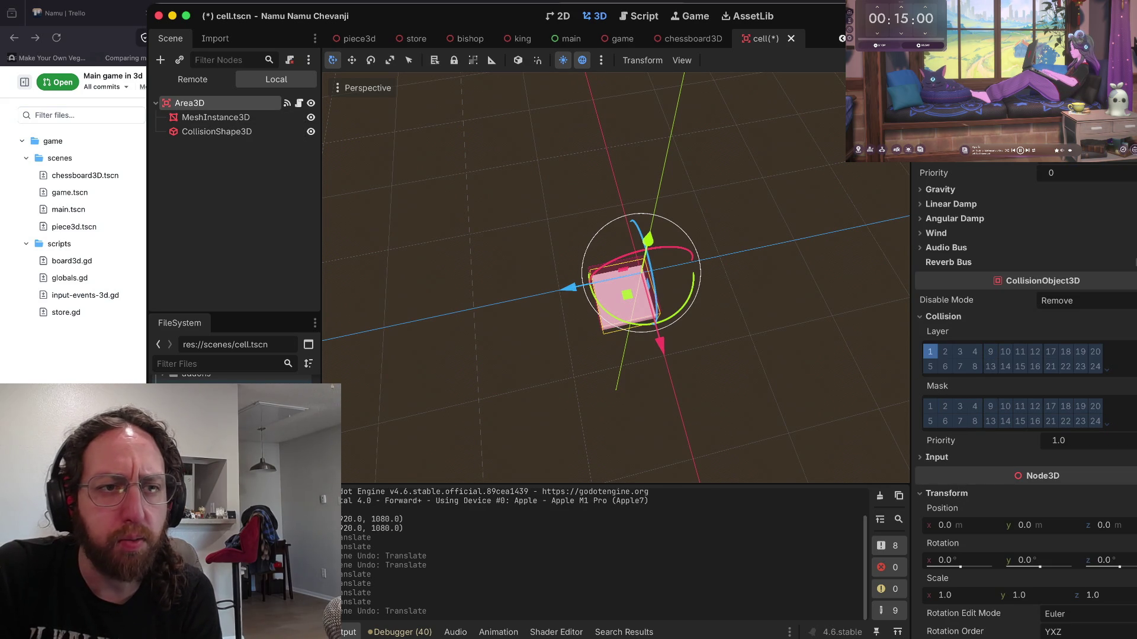
left_click(216, 117)
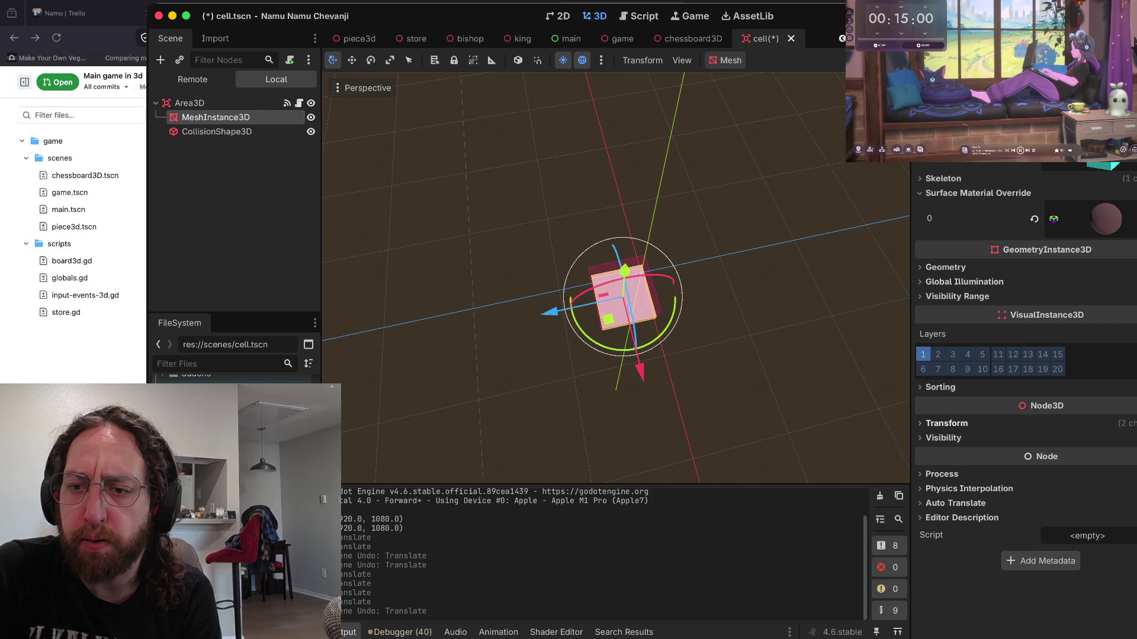
left_click(946, 423)
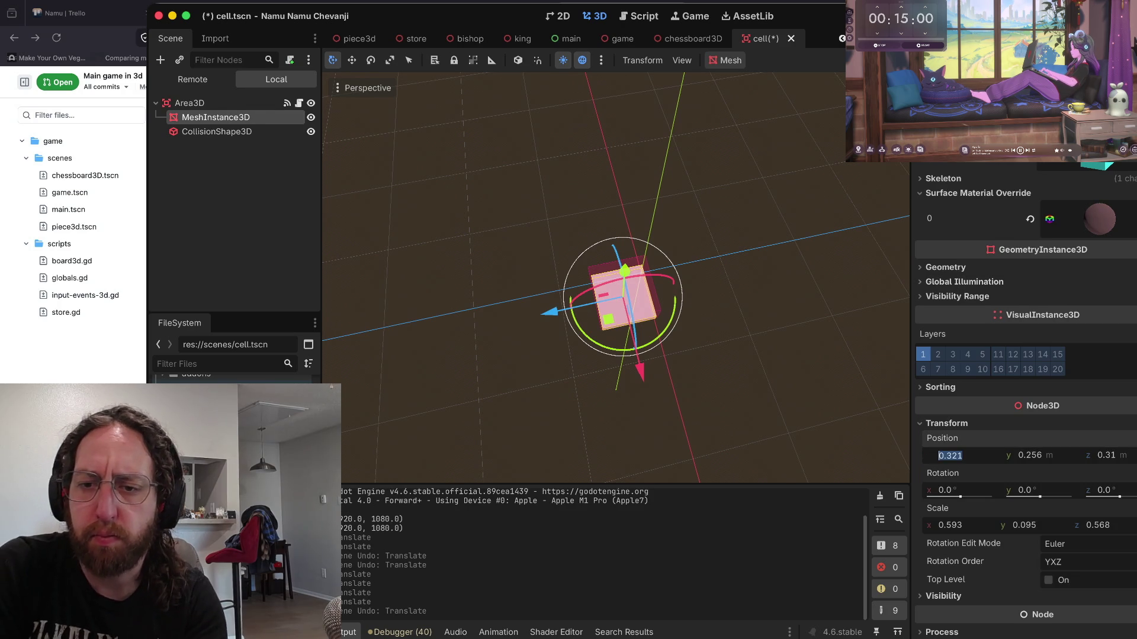
type("0")
left_click(1029, 455)
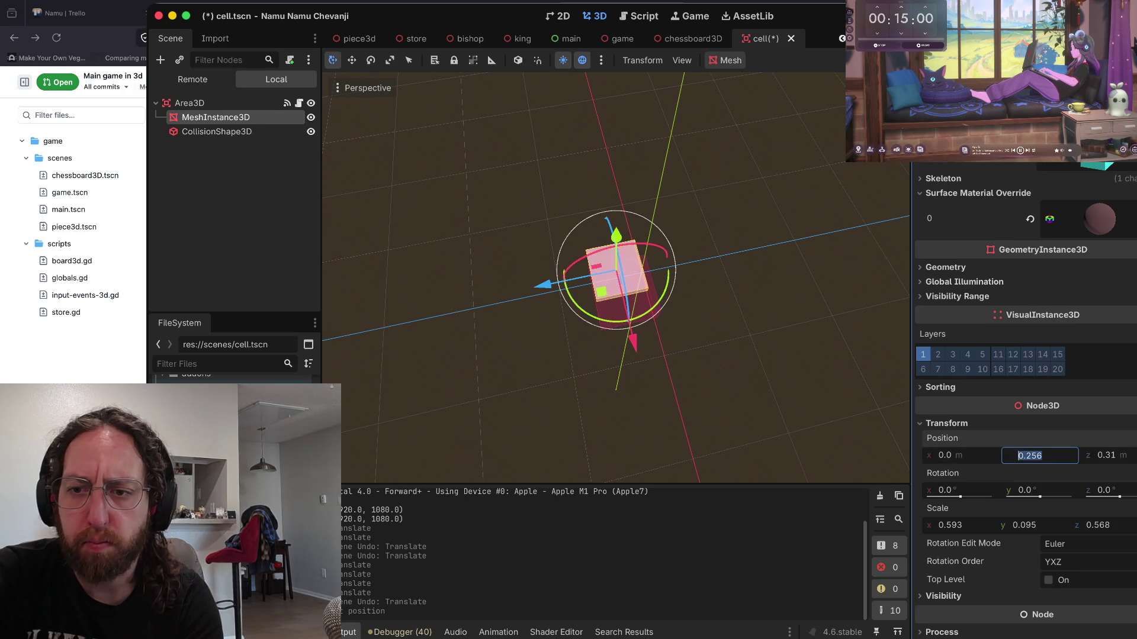
type("0")
key("Tab")
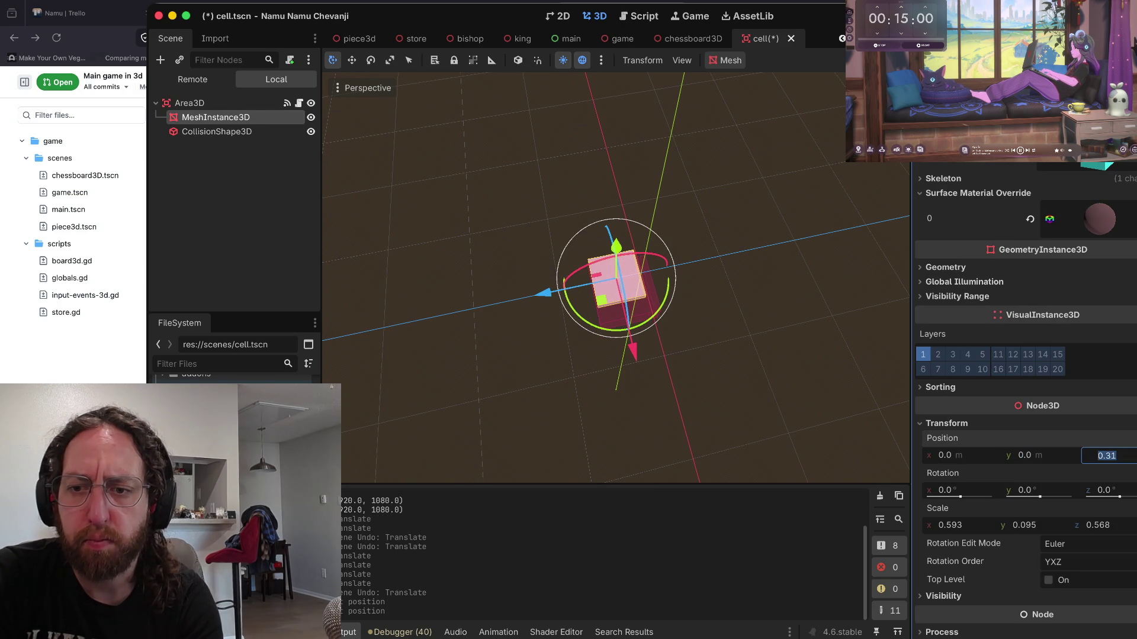
type("0")
key("shift+Tab")
type("0")
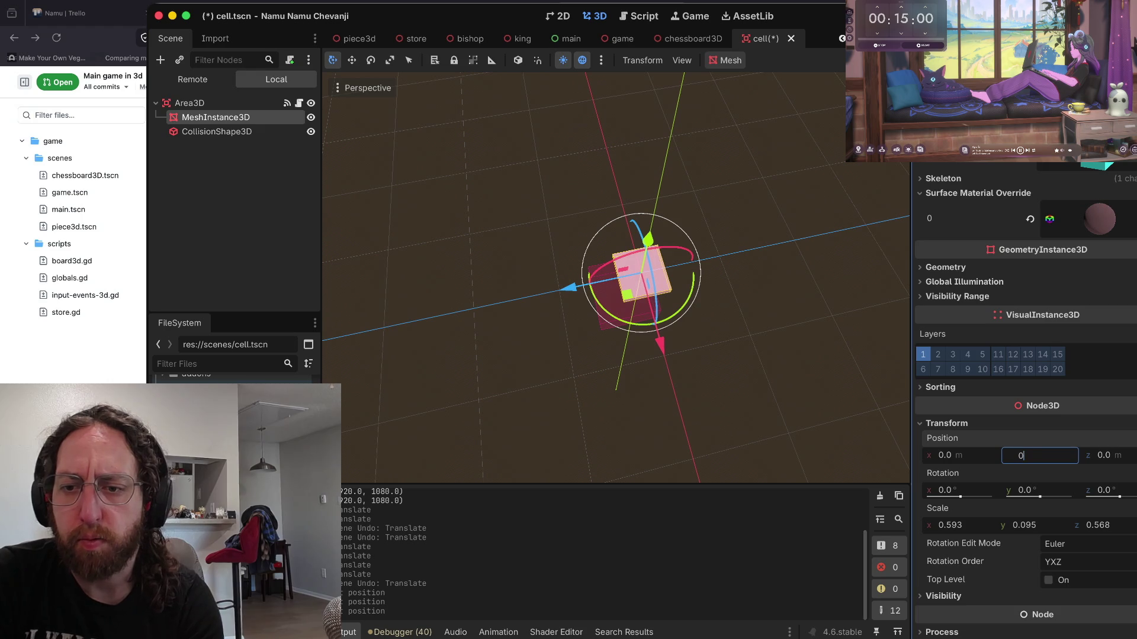
key("Tab")
type("0")
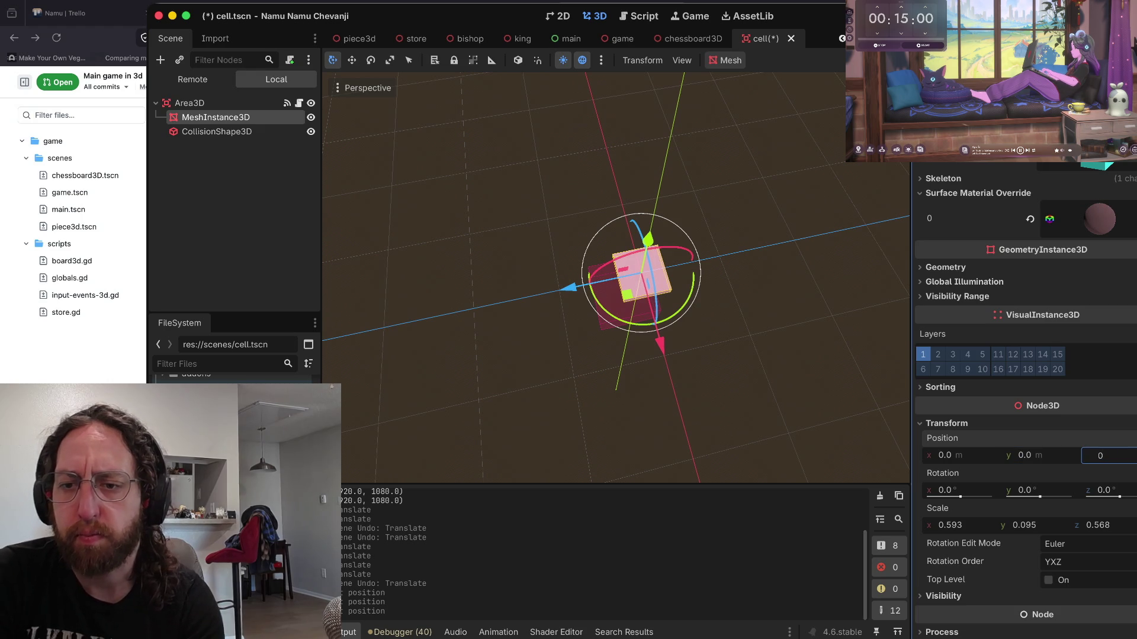
key("Return")
- Undo the stray edits and set the mesh Position x and z to 0, keeping y 0.256
left_click(946, 422)
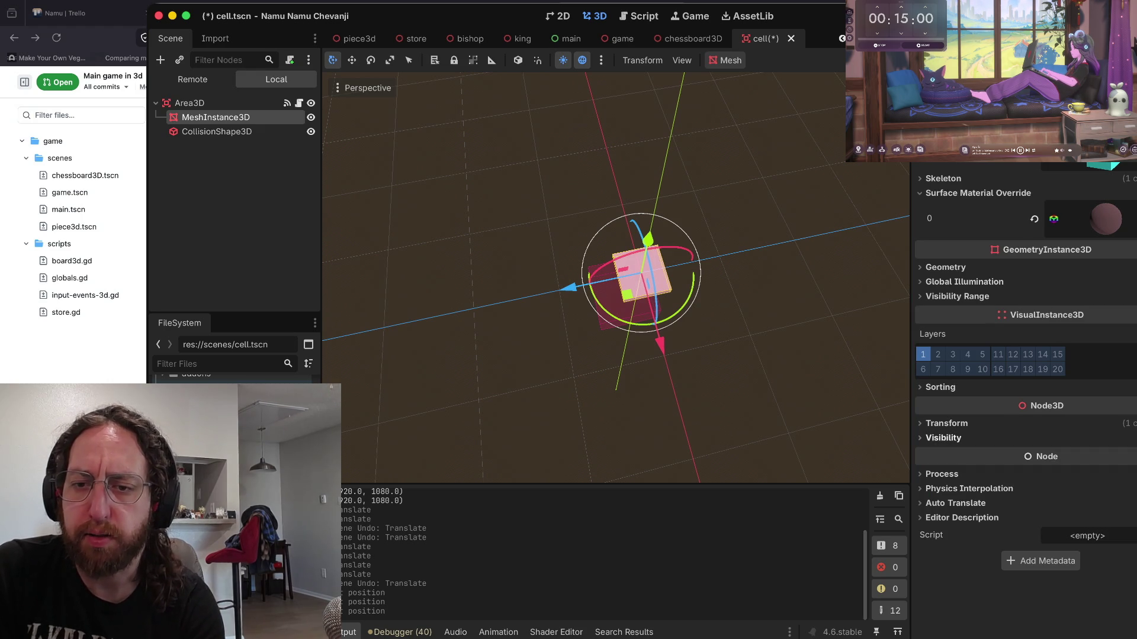
left_click(946, 422)
key("Escape")
left_click(215, 116)
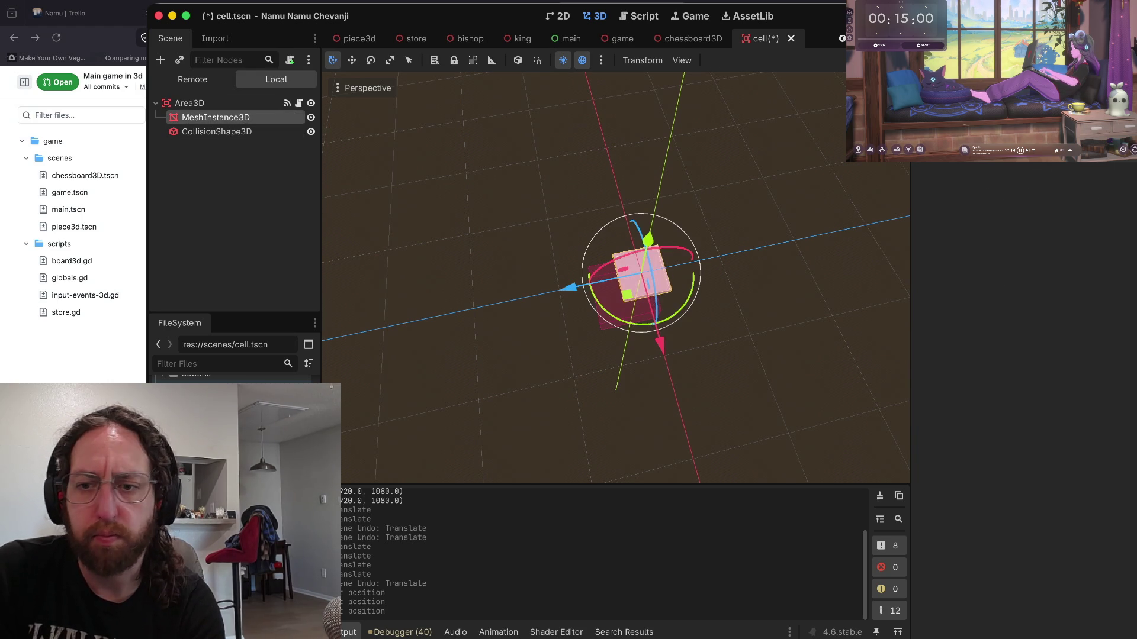
key("ctrl+z")
key("ctrl+z")
key("ctrl+z")
left_click(947, 455)
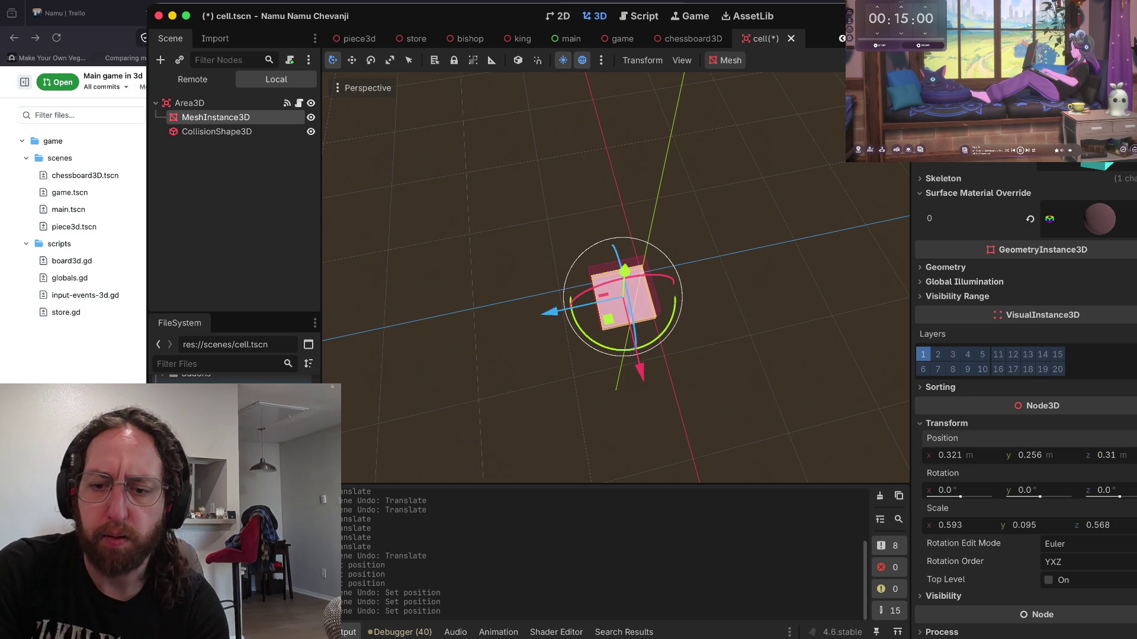
type("0")
key("Tab")
key("Tab")
type("0")
key("Tab")
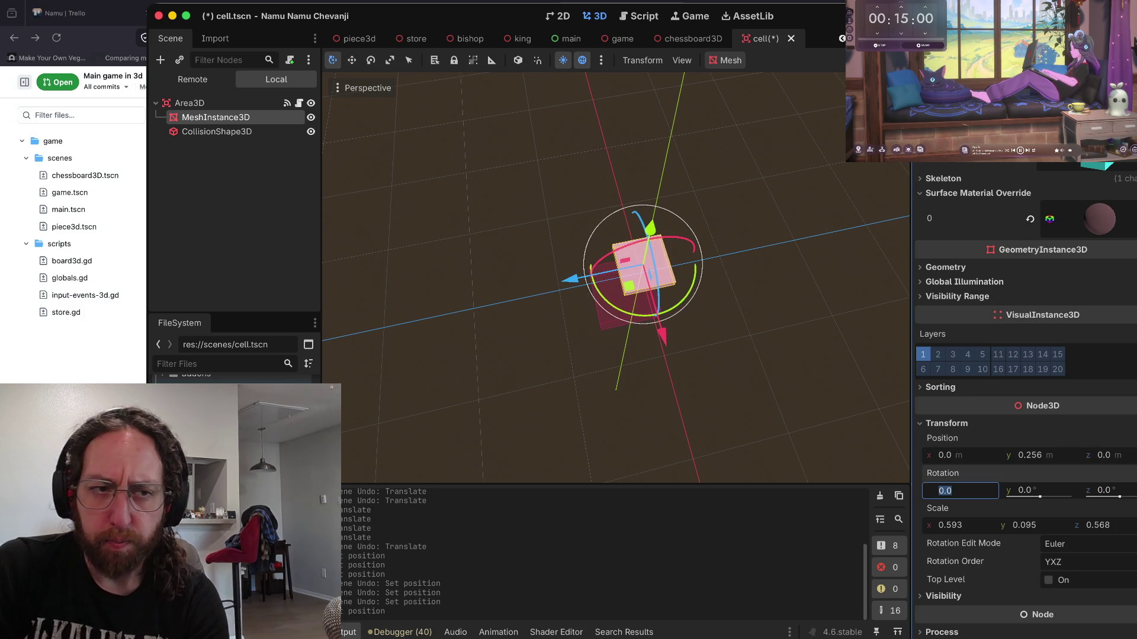
key("Escape")
- Set the CollisionShape3D Position x and z to 0, keeping y at 0.398
left_click(215, 116)
left_click(217, 131)
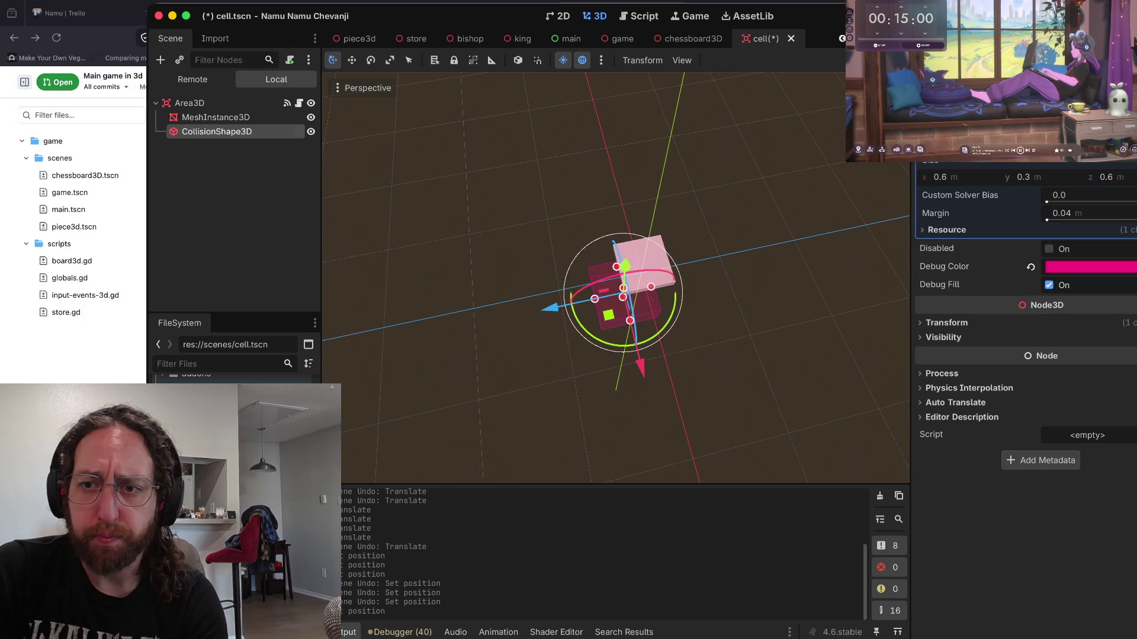
left_click(948, 354)
type("0.321")
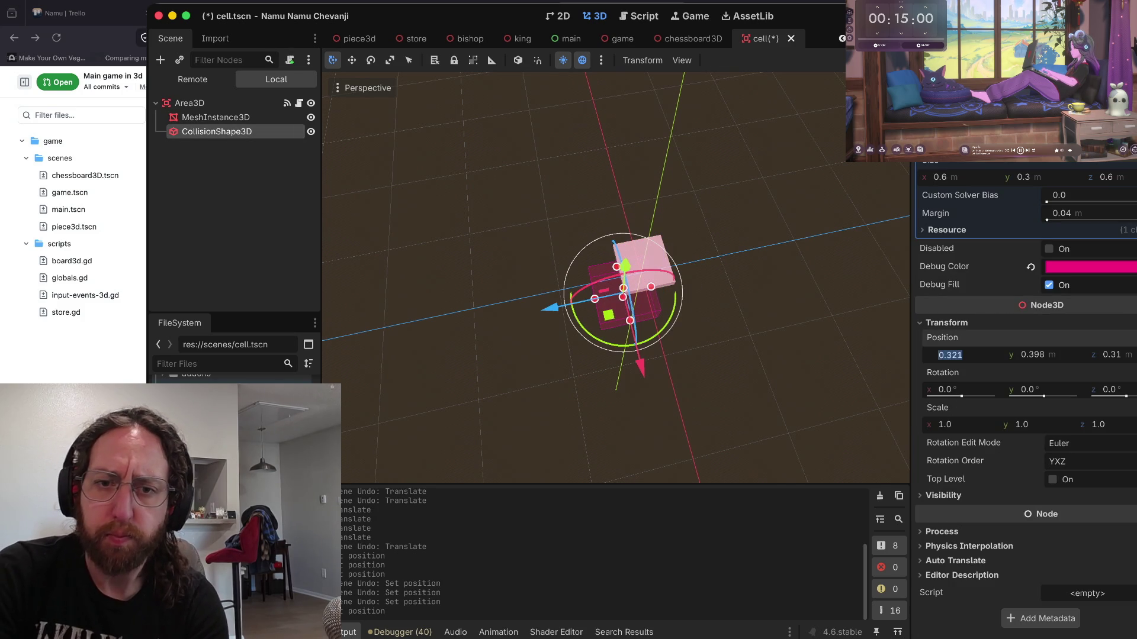
key("Tab")
key("Tab")
type("0")
key("Tab")
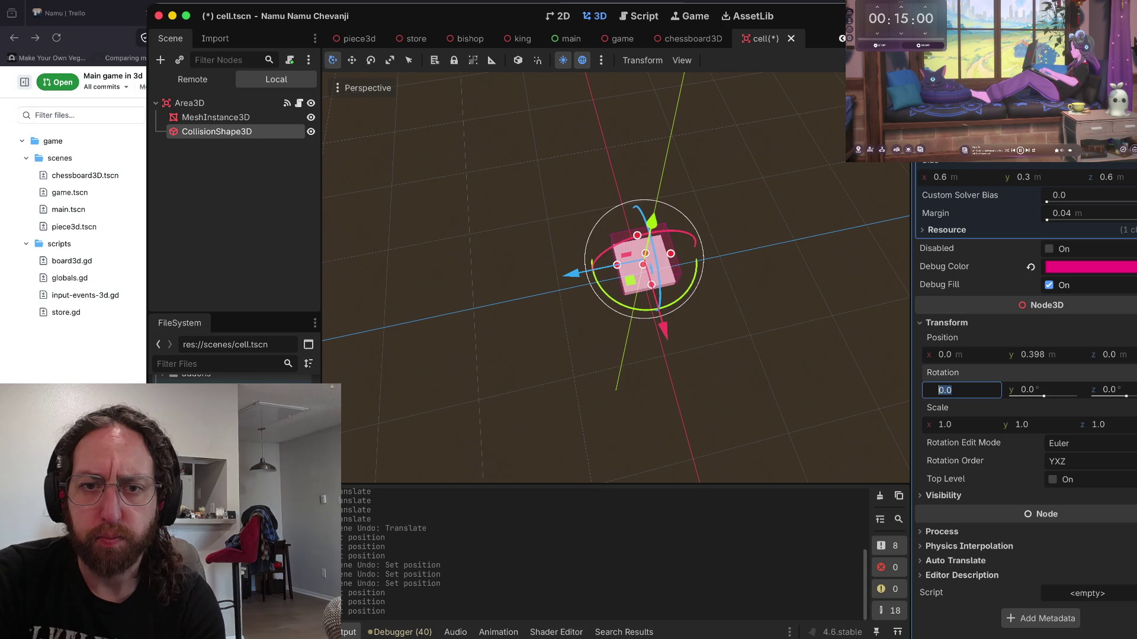
- Save the cell scene, group the collision shape's children, and select the Area3D root
key("ctrl+s")
key("ctrl+g")
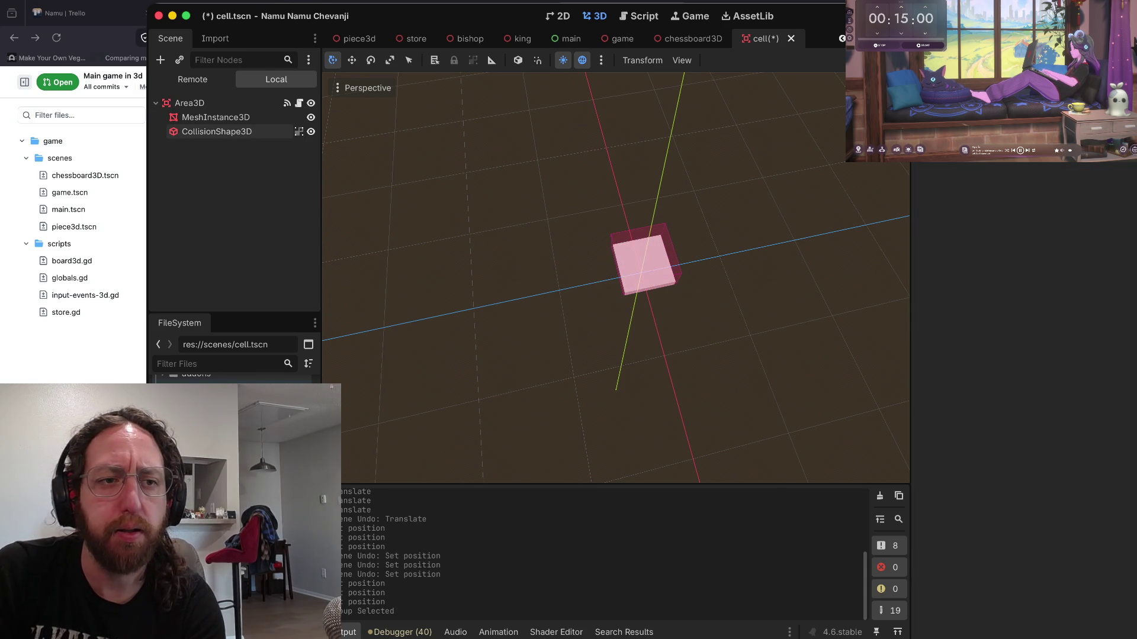
left_click(215, 117)
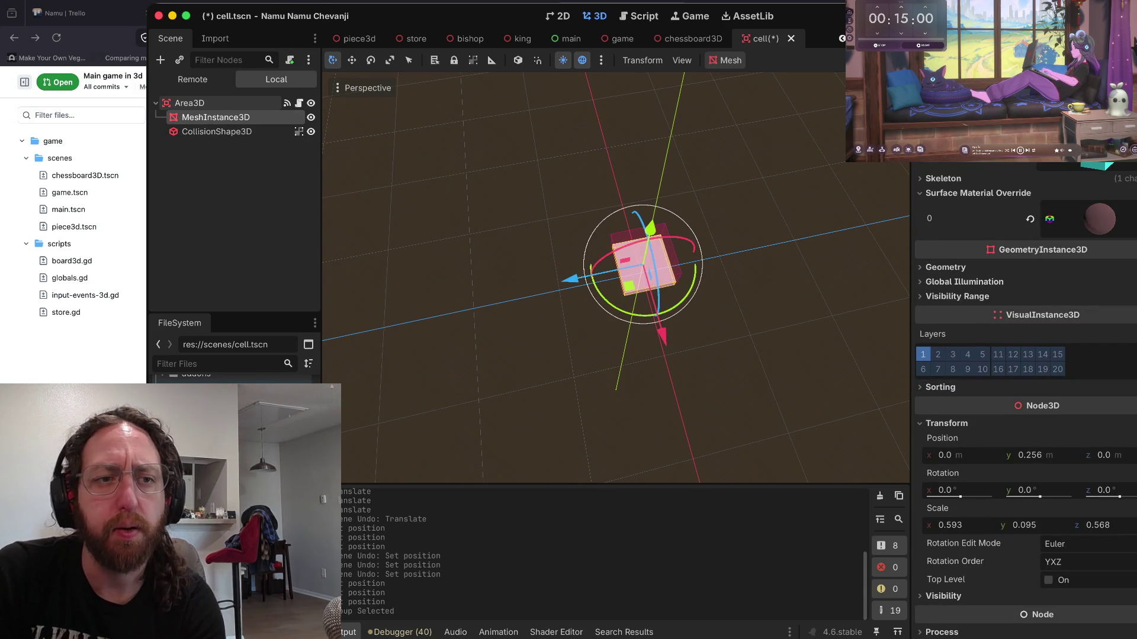
left_click(231, 103)
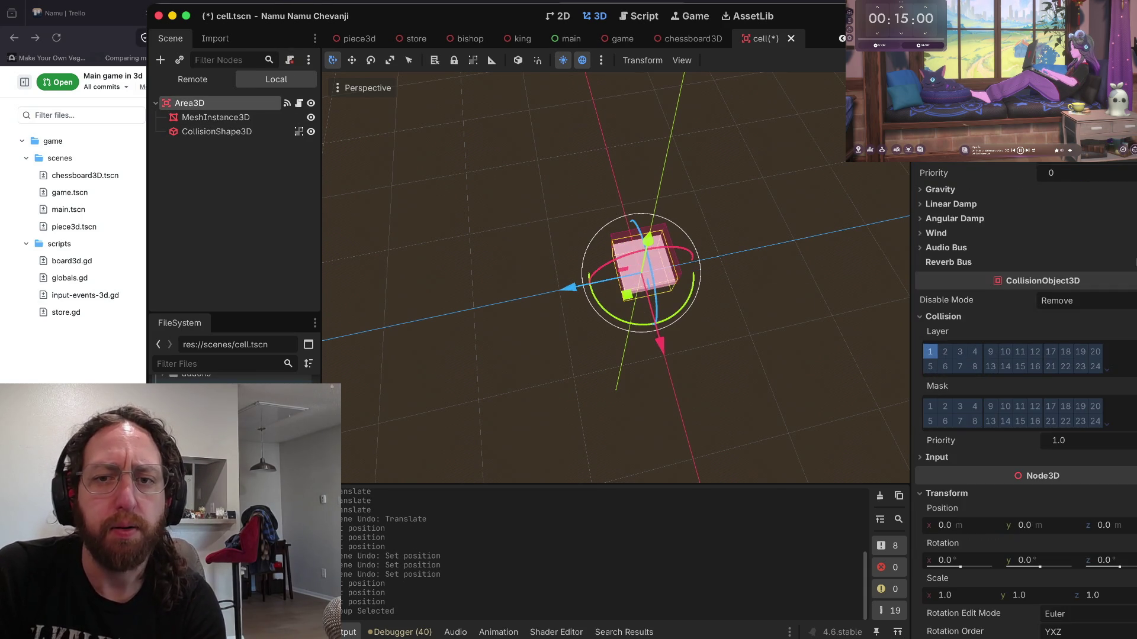
- Delete and restore the CollisionShape3D, then ungroup its children
left_click(257, 131)
right_click(257, 133)
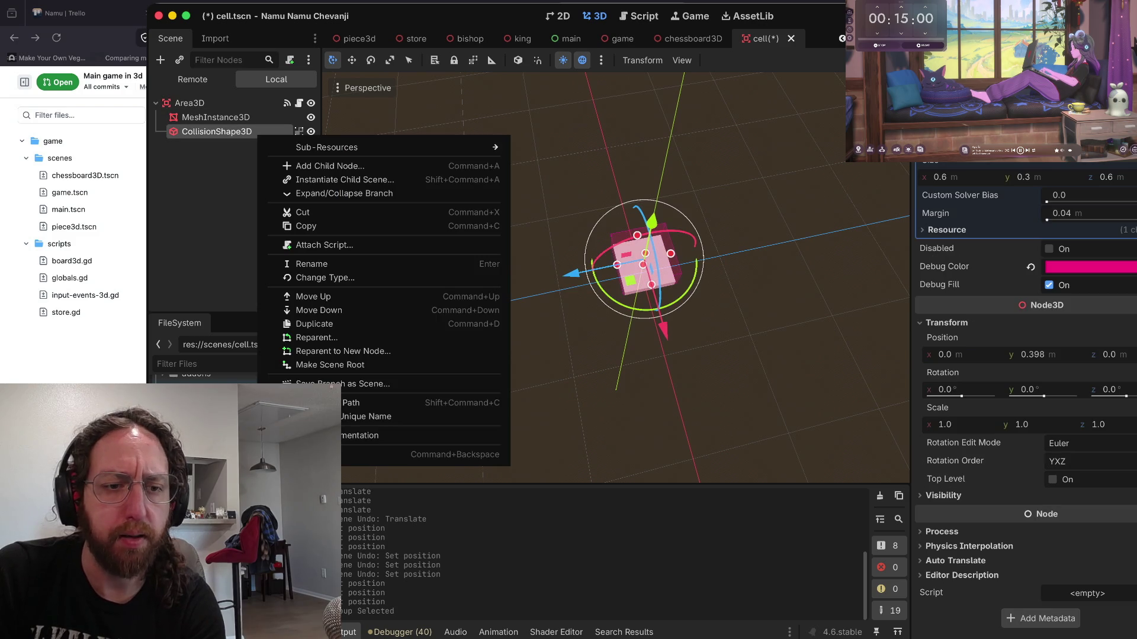
left_click(414, 454)
left_click(692, 326)
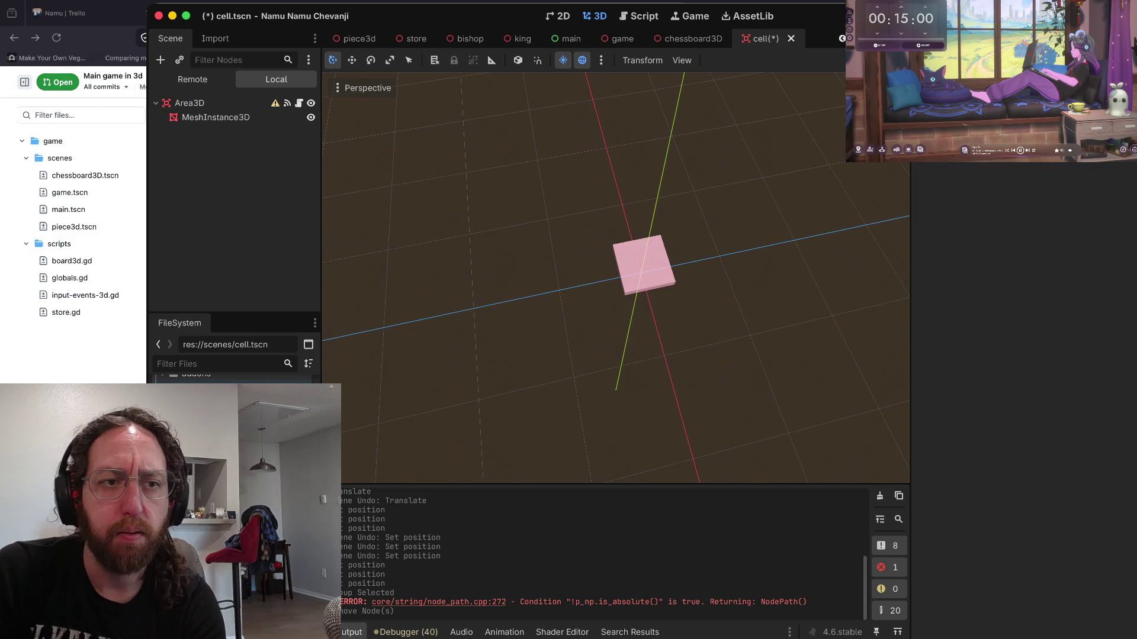
key("ctrl+z")
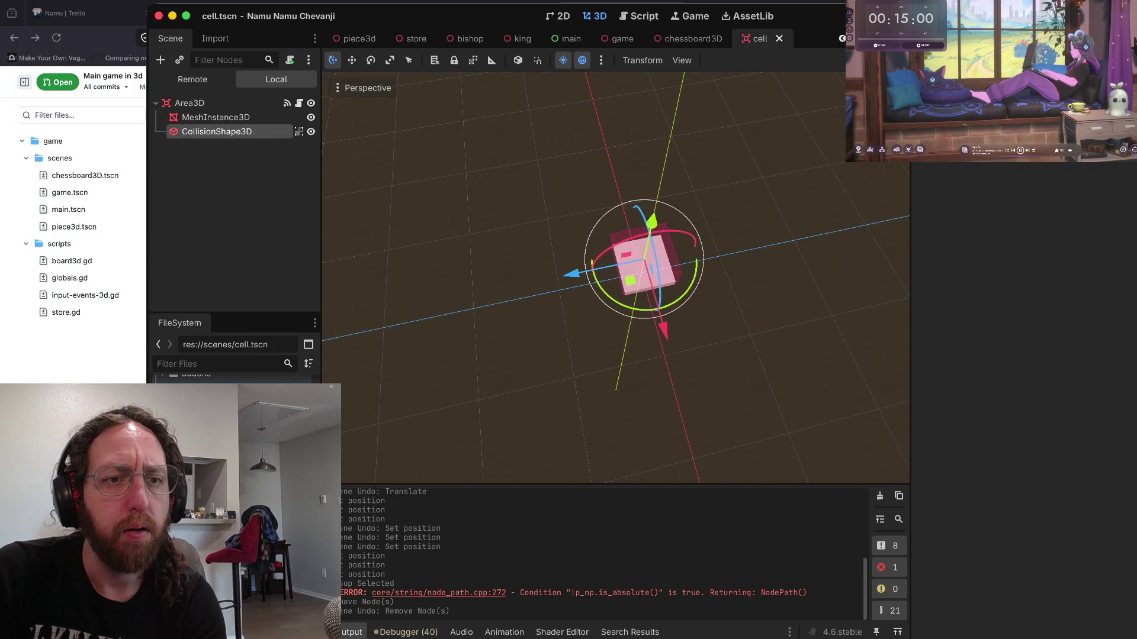
left_click(299, 131)
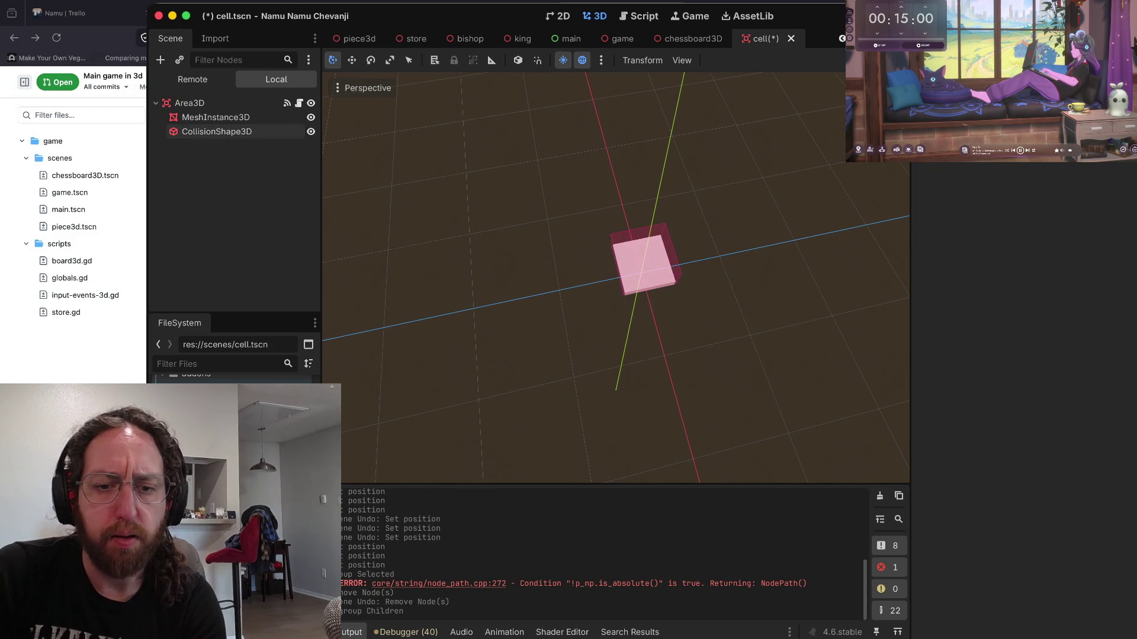
left_click(215, 117)
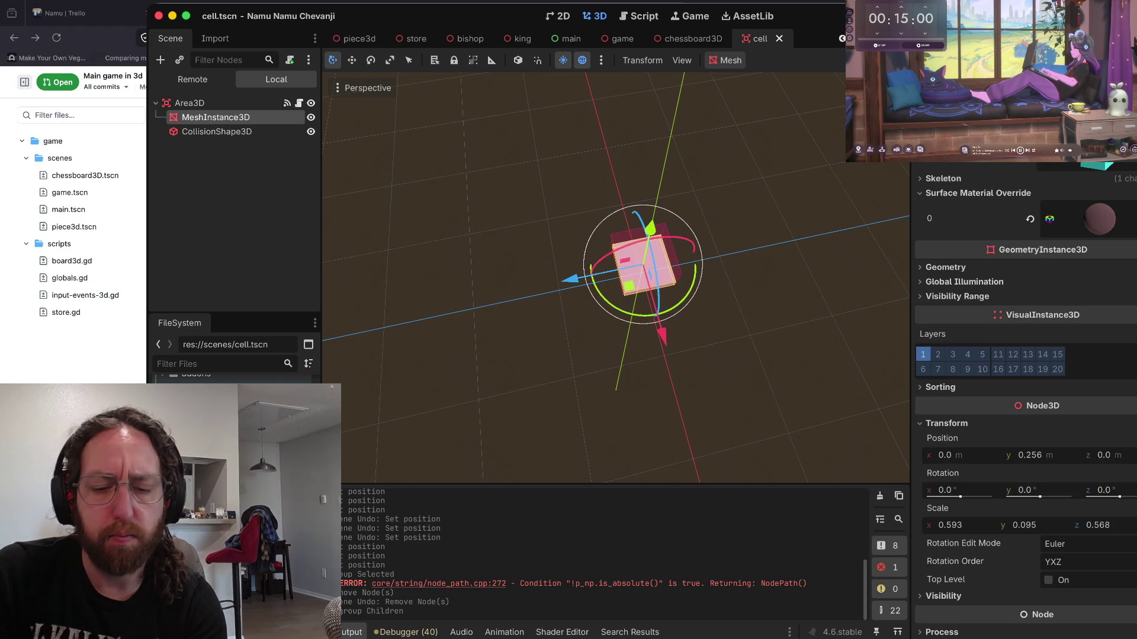
key("super+b")
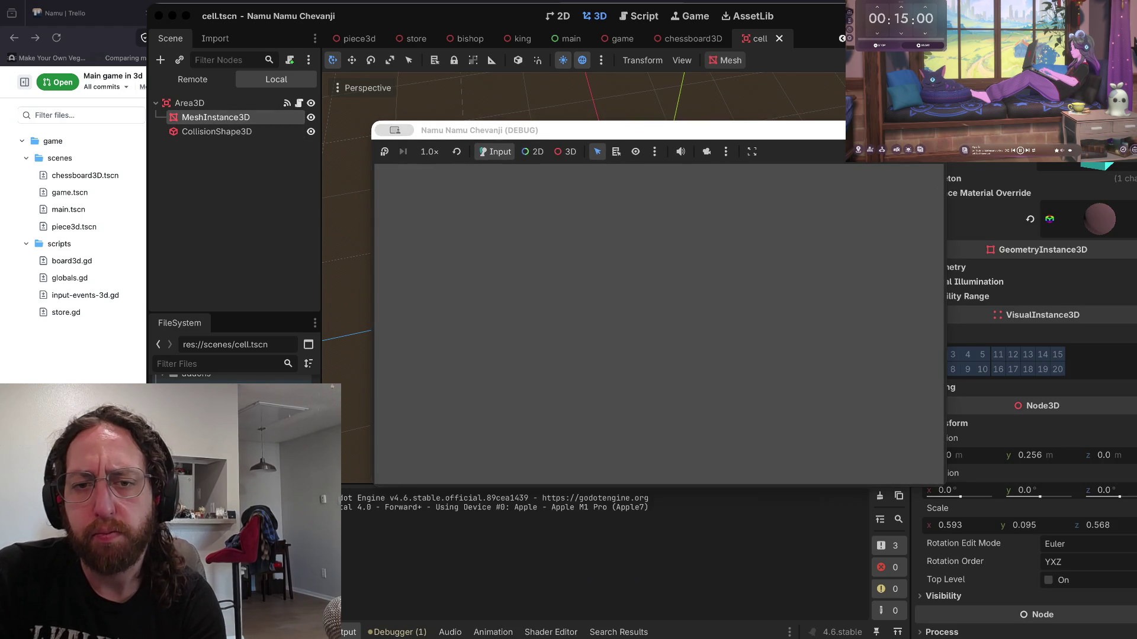
left_click(663, 339)
type("bo")
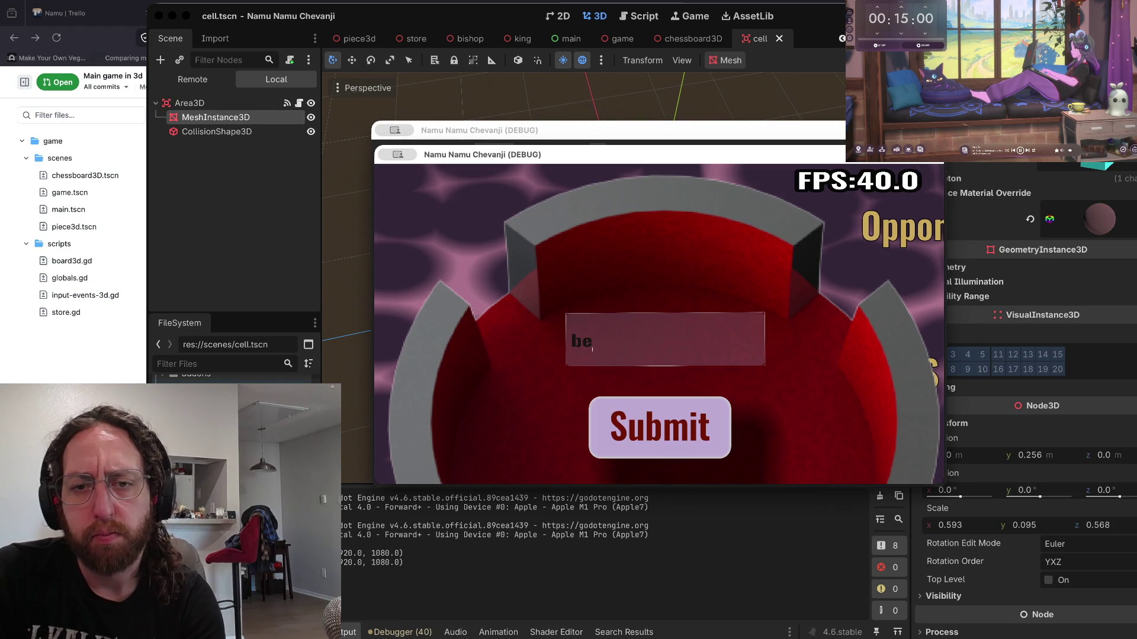
left_click(660, 428)
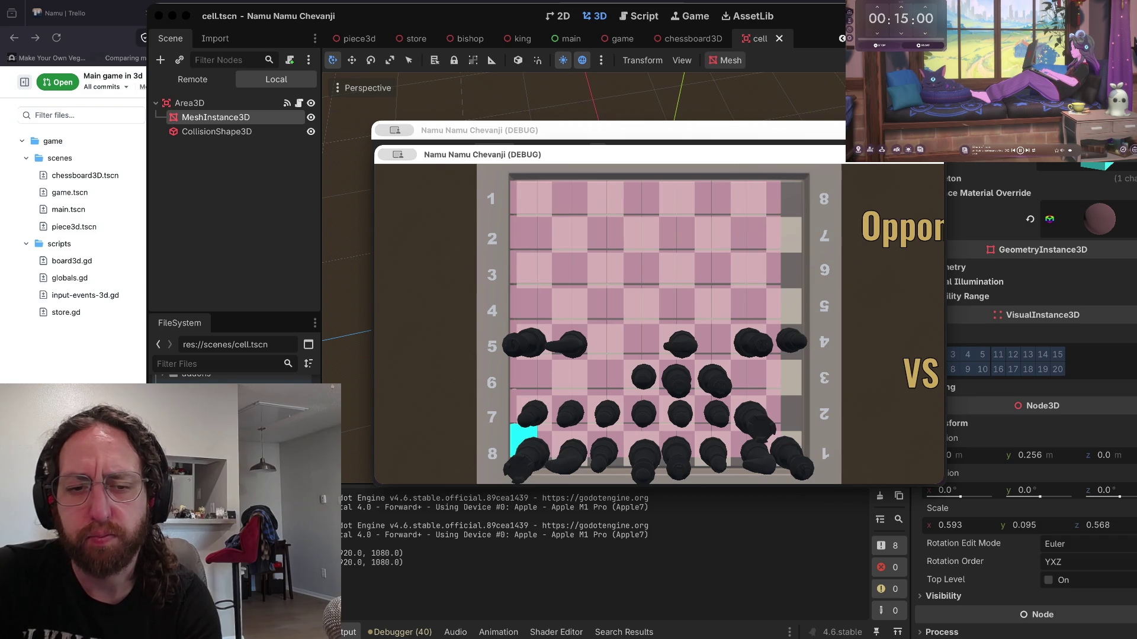
scroll(524, 441, "down", 5)
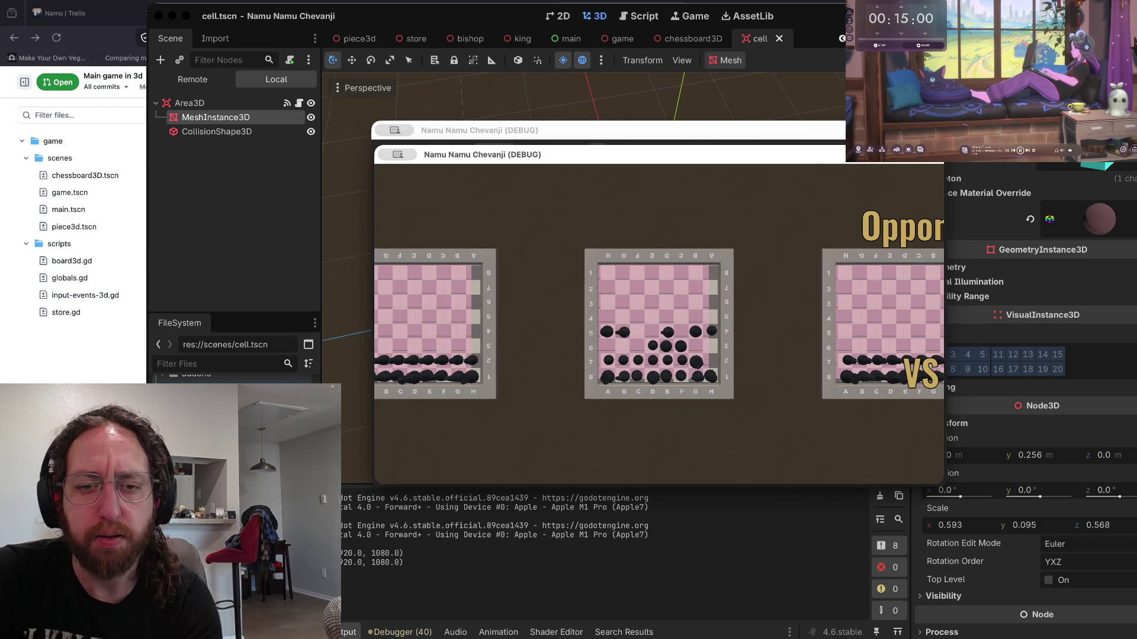
scroll(702, 372, "up", 3)
scroll(702, 372, "down", 2)
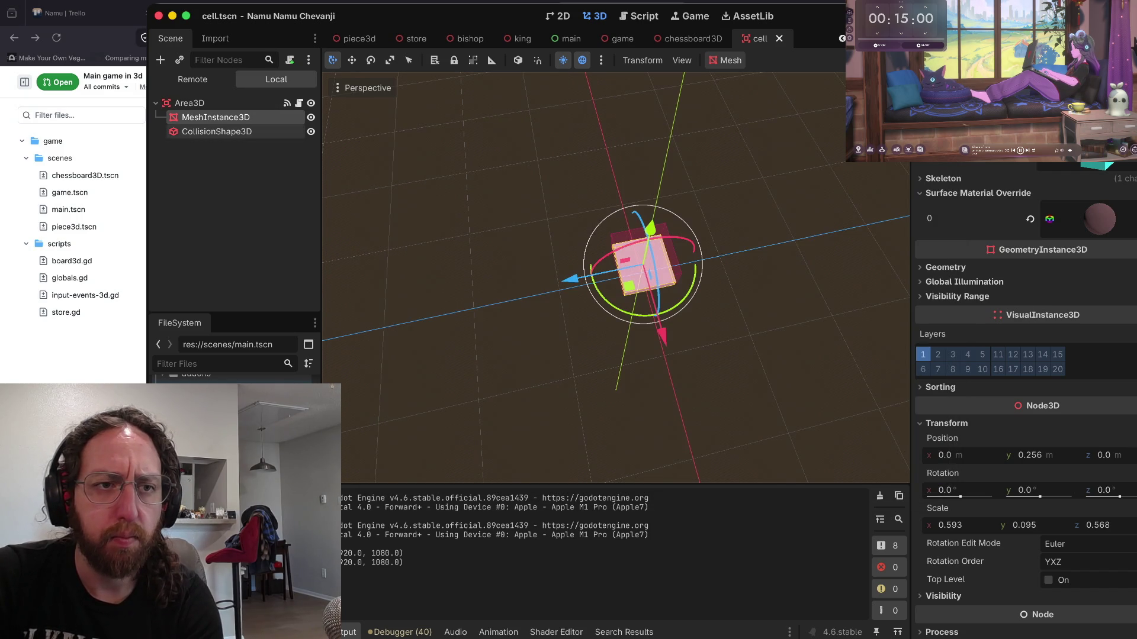
- On the Area3D root, undo a stray Z move and switch off Monitoring and Monitorable
left_click(234, 103)
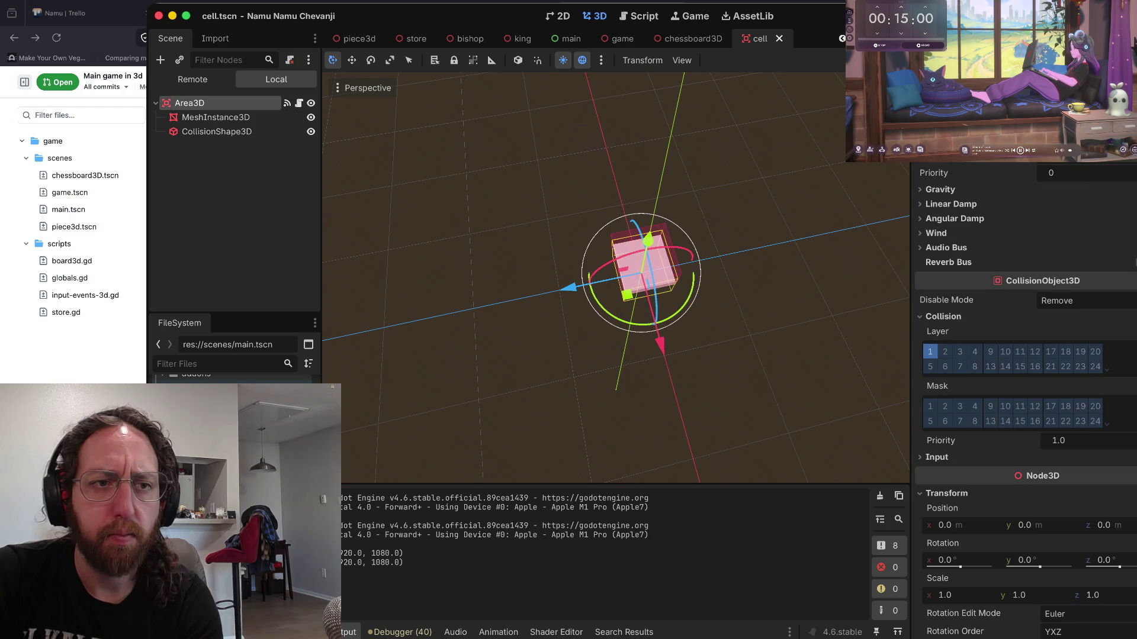
left_click_drag(569, 287, 536, 295)
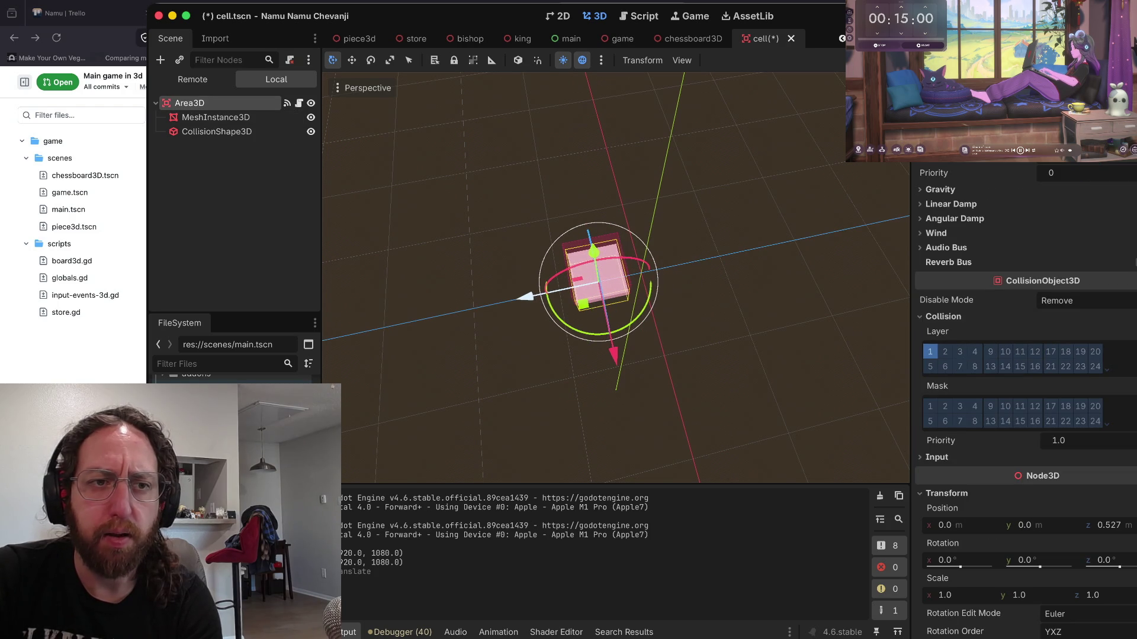
key("super+z")
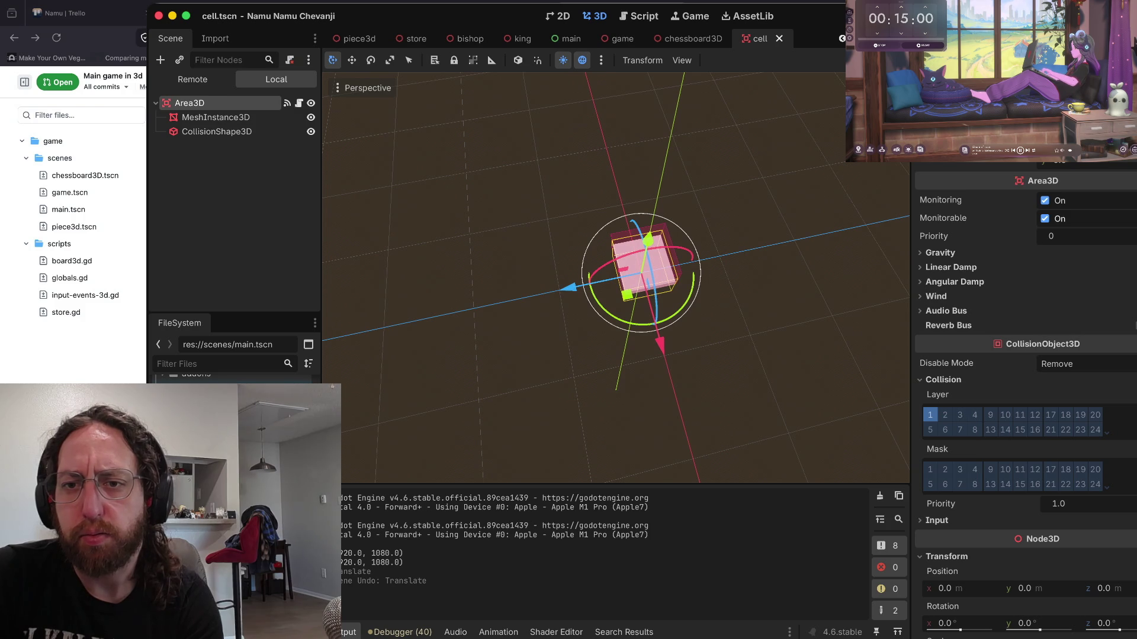
scroll(1024, 403, "down", 5)
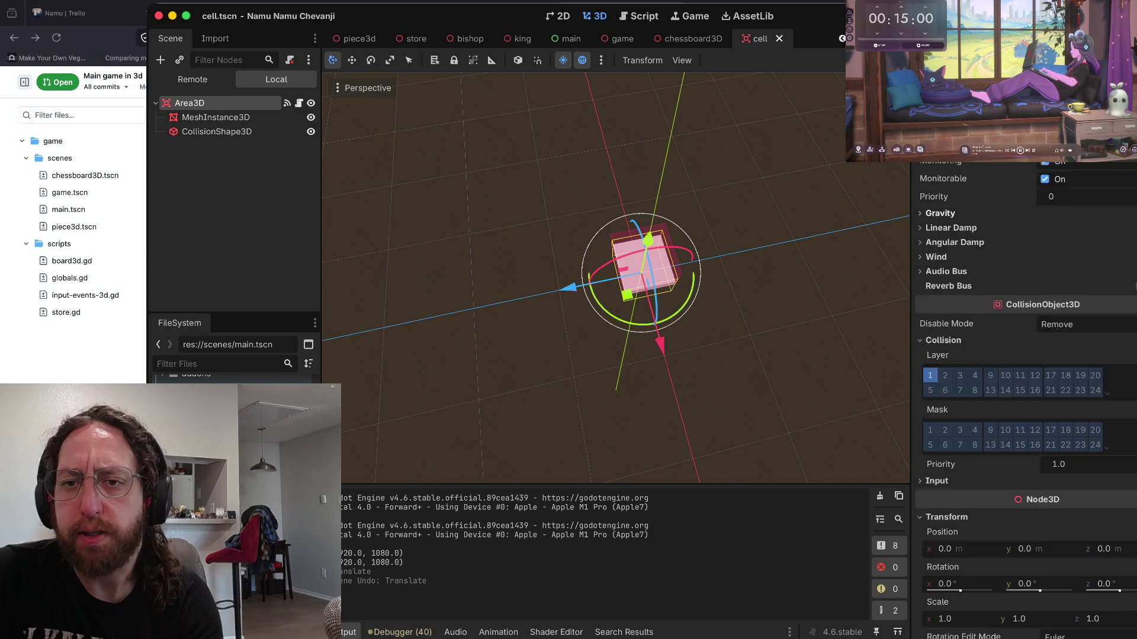
scroll(1024, 402, "up", 5)
left_click(1045, 200)
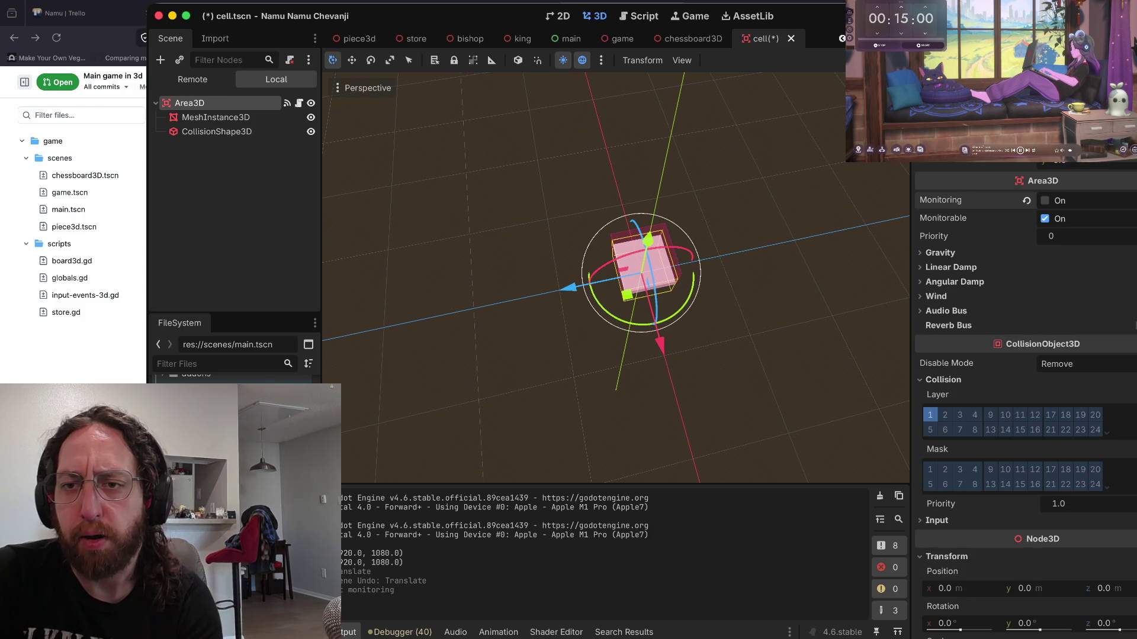
left_click(1045, 219)
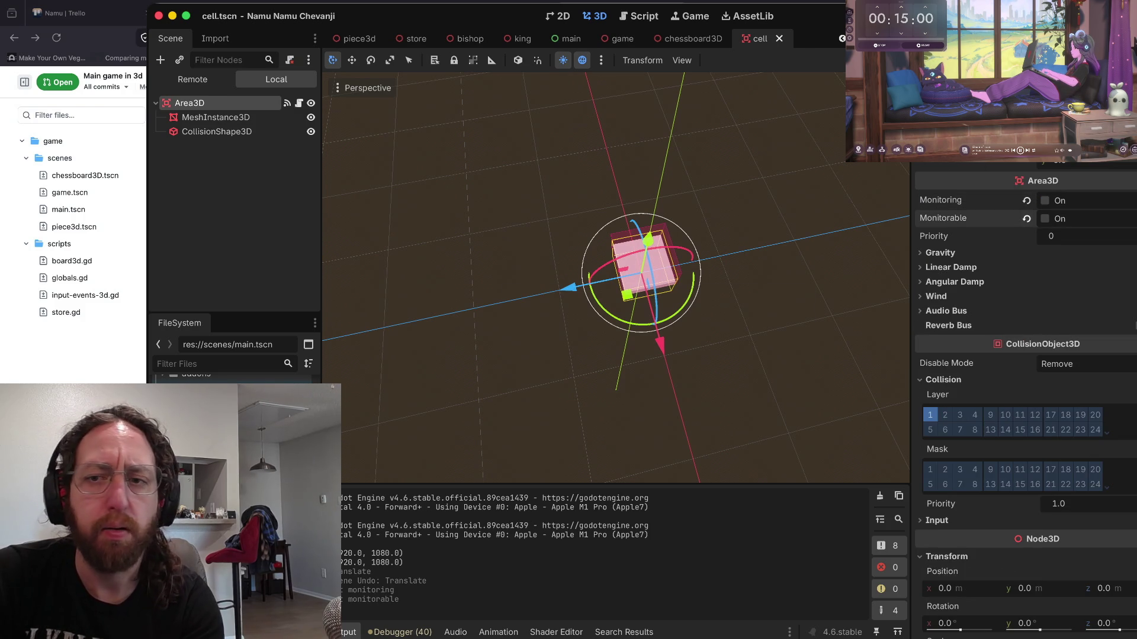
key("super+b")
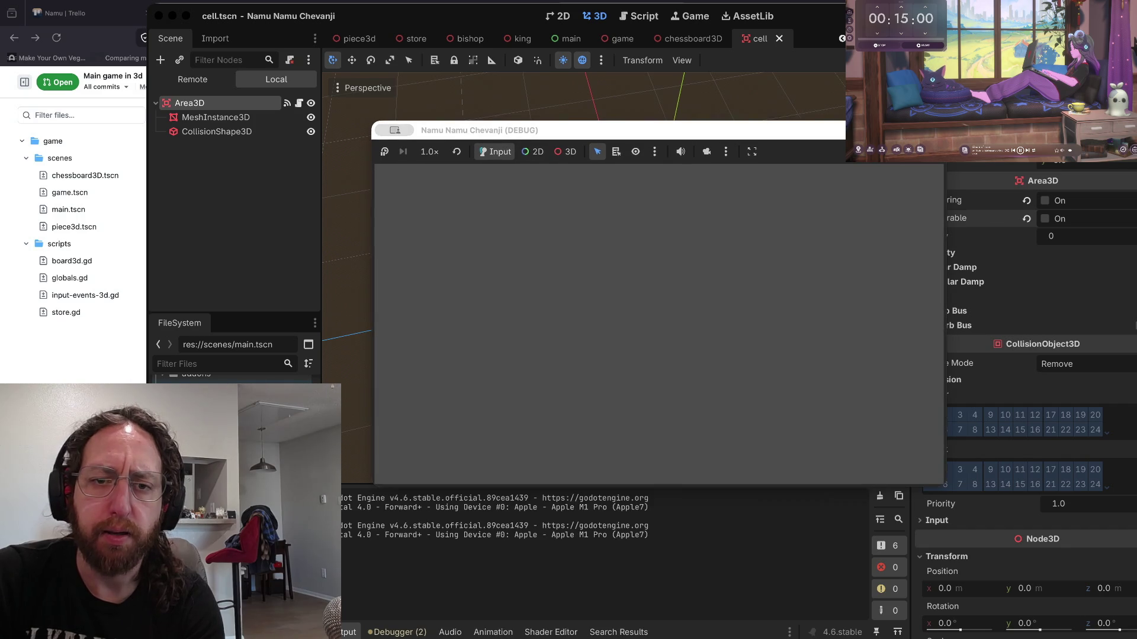
type("bo")
key("Tab")
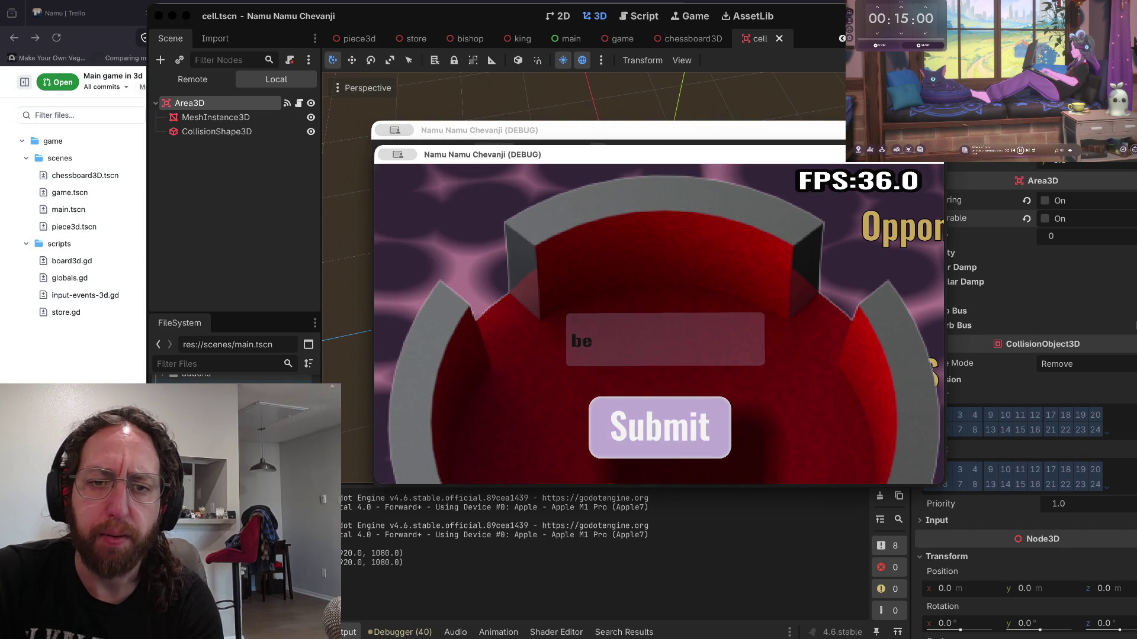
key("Return")
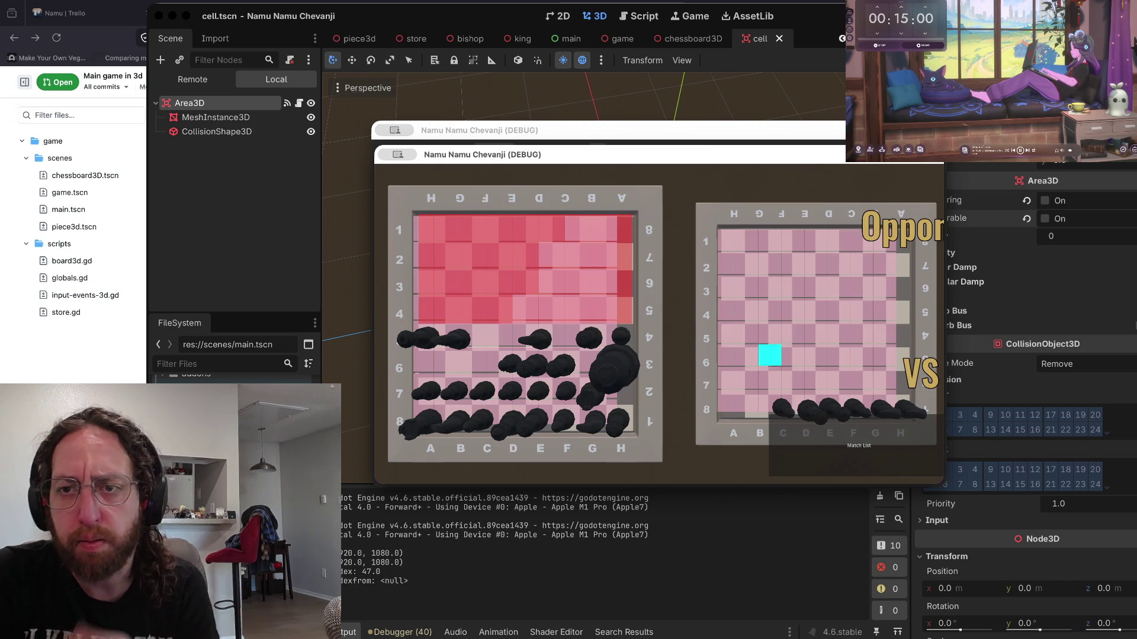
key("super+s")
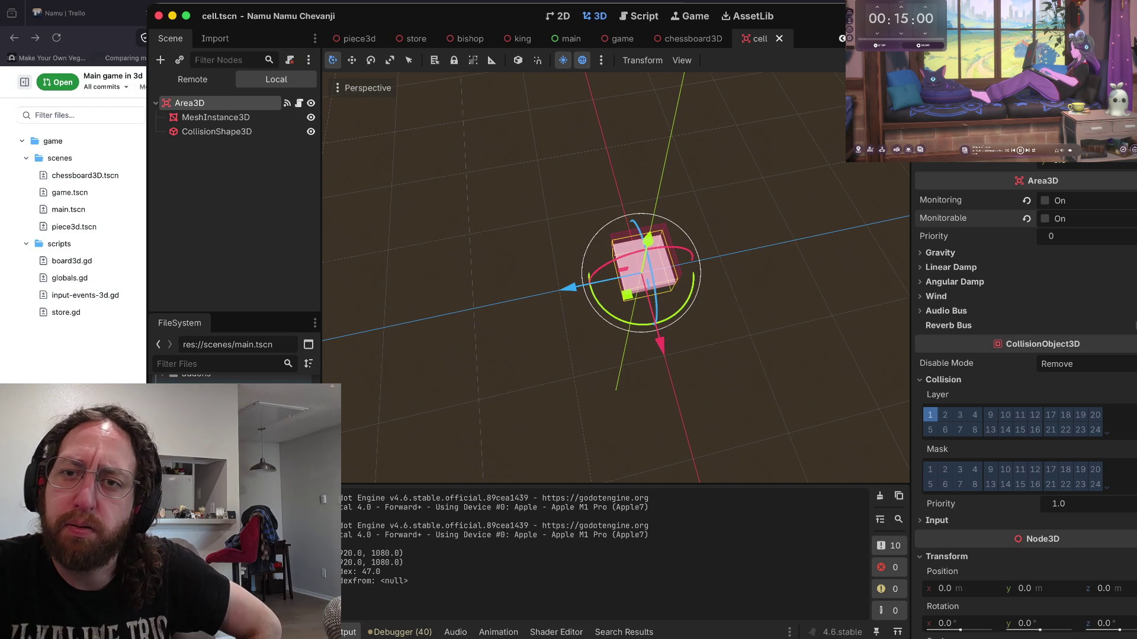
left_click(977, 38)
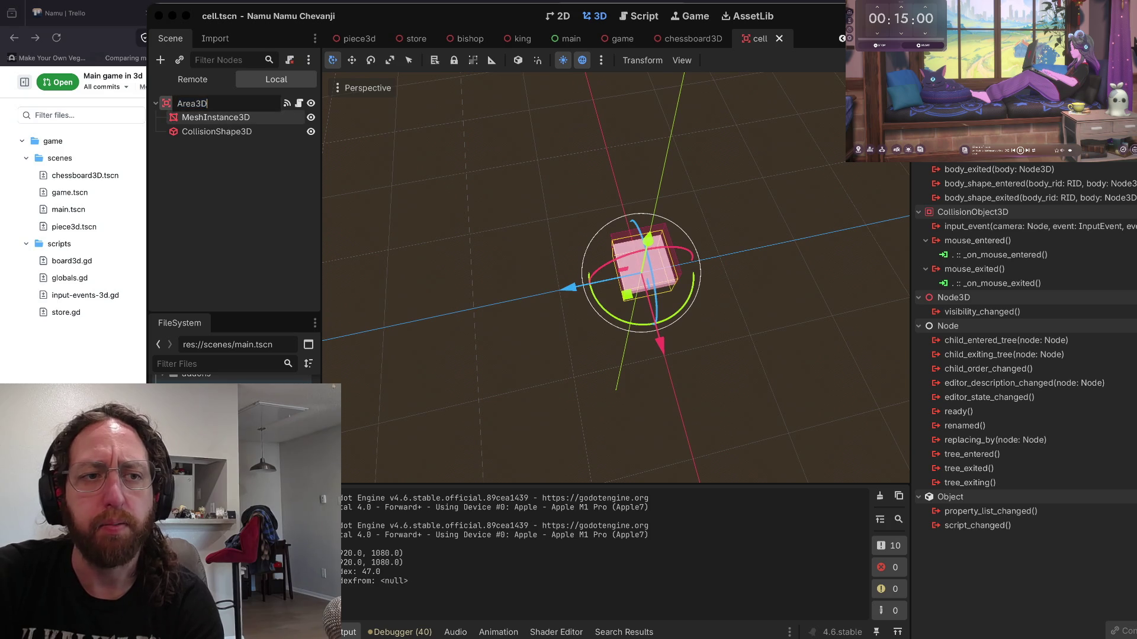
left_click(932, 37)
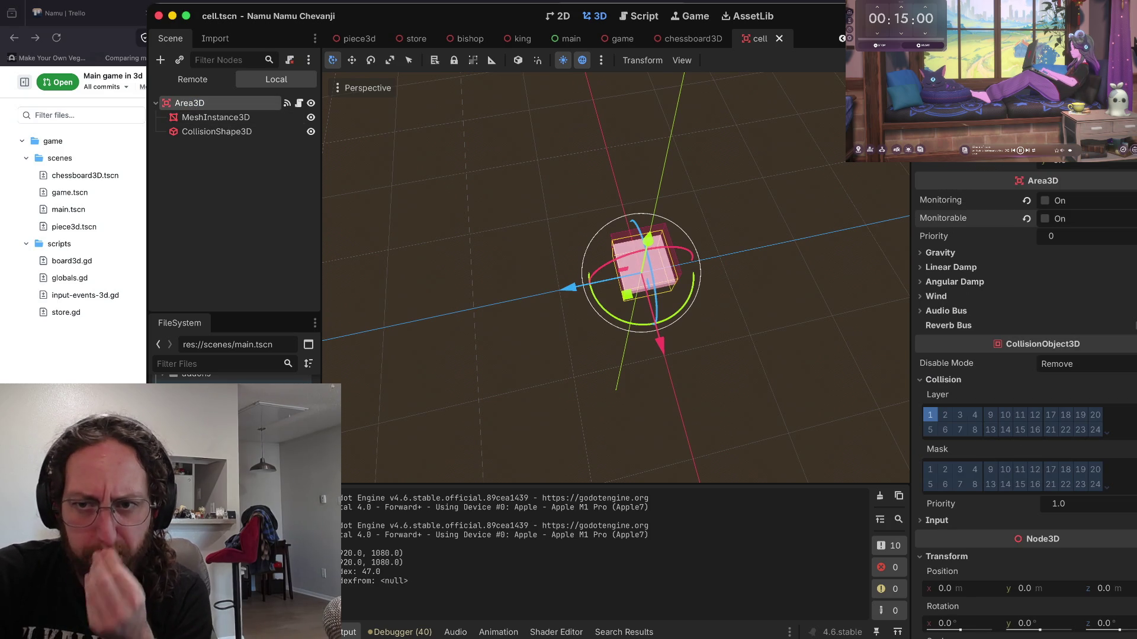
left_click(940, 253)
left_click(940, 253)
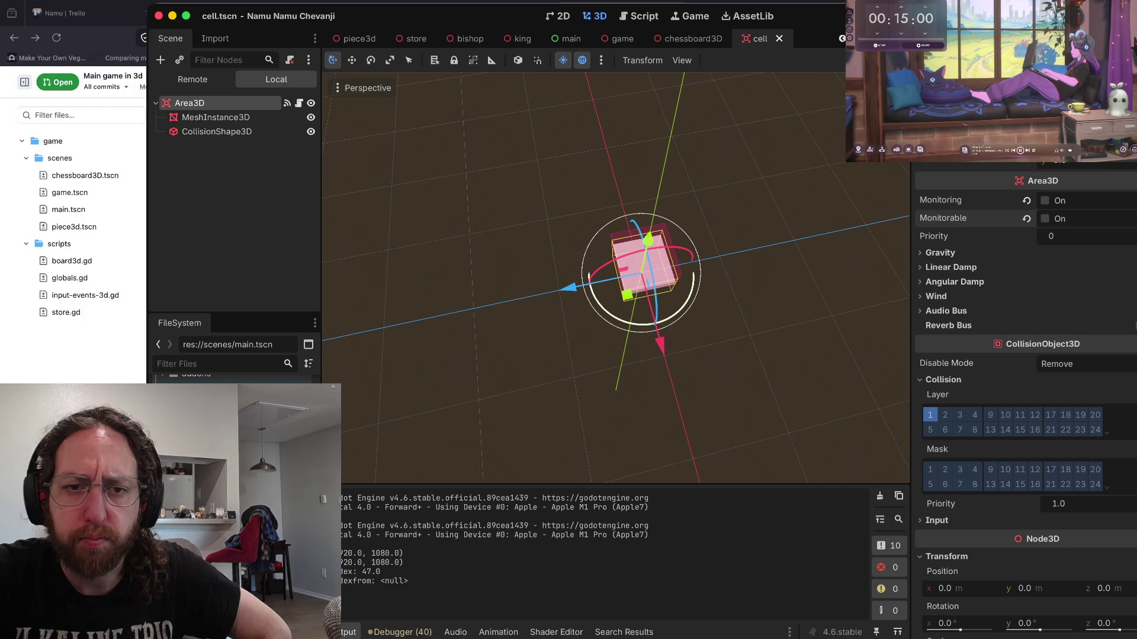
- Shift the mesh and collision shape together along Z, test-running and saving the cell scene
left_click(215, 117)
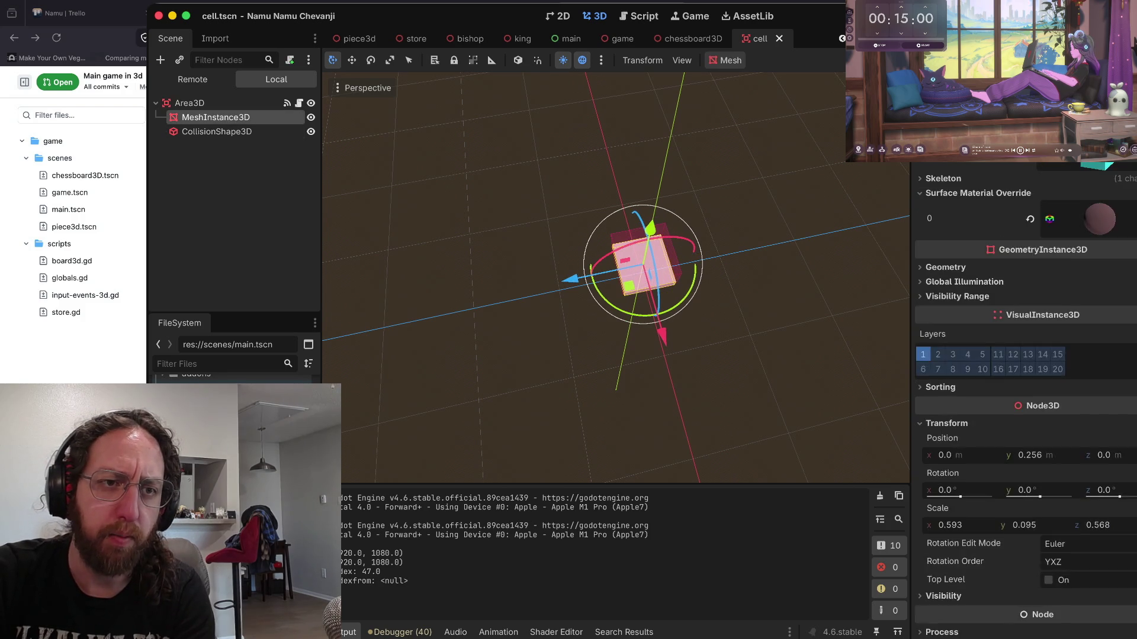
left_click(217, 131, "shift")
left_click_drag(571, 276, 562, 278)
key("super+b")
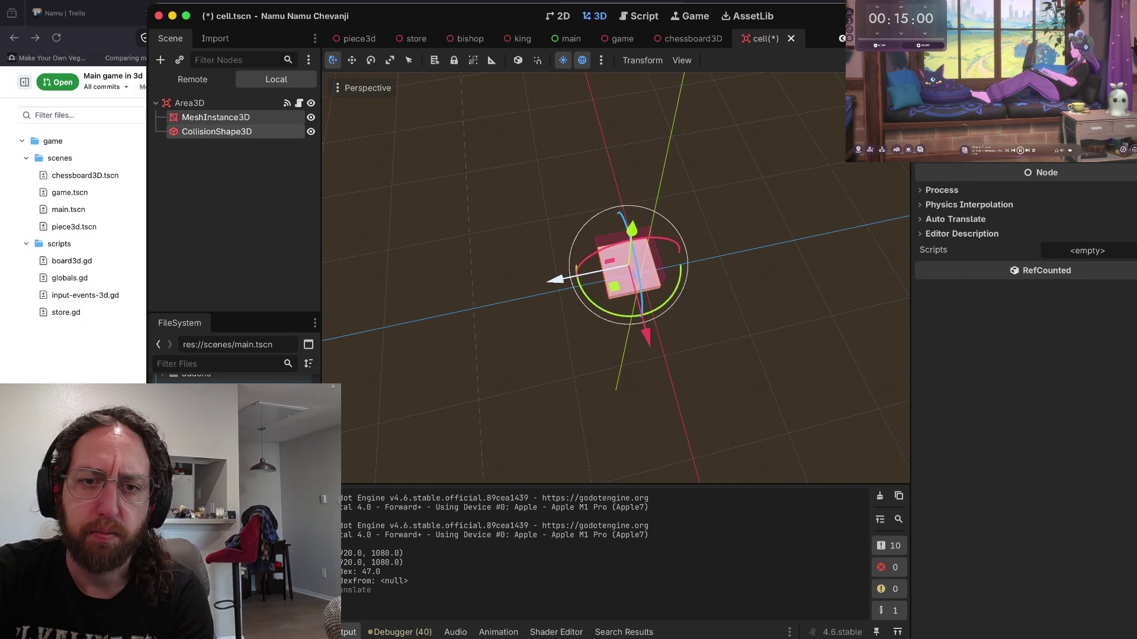
key("super+s")
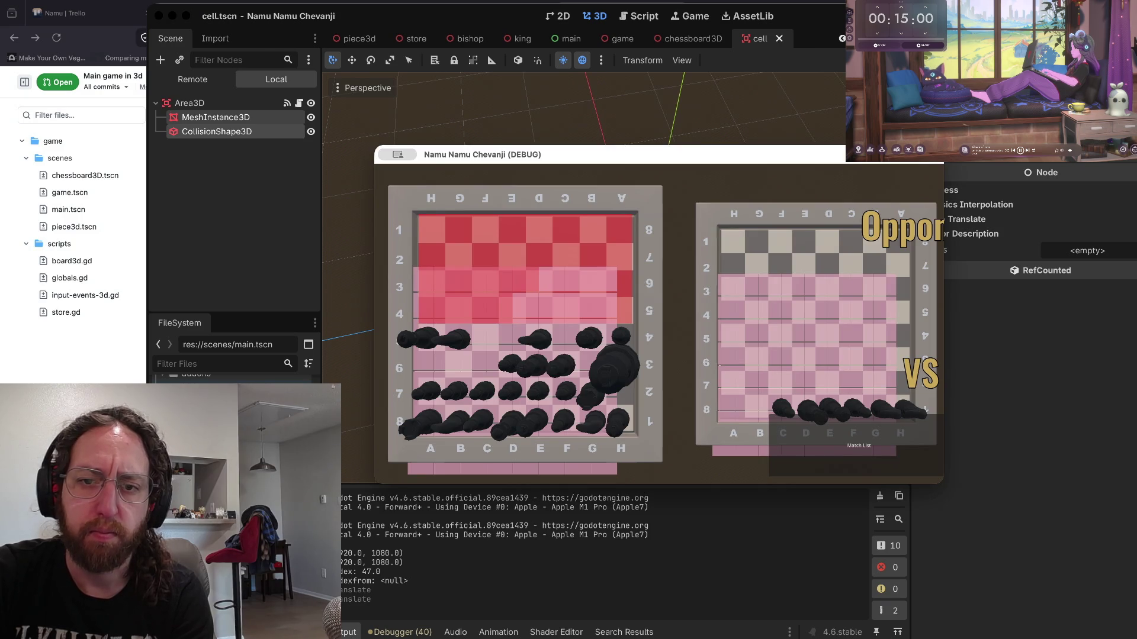
key("super+z")
key("super+s")
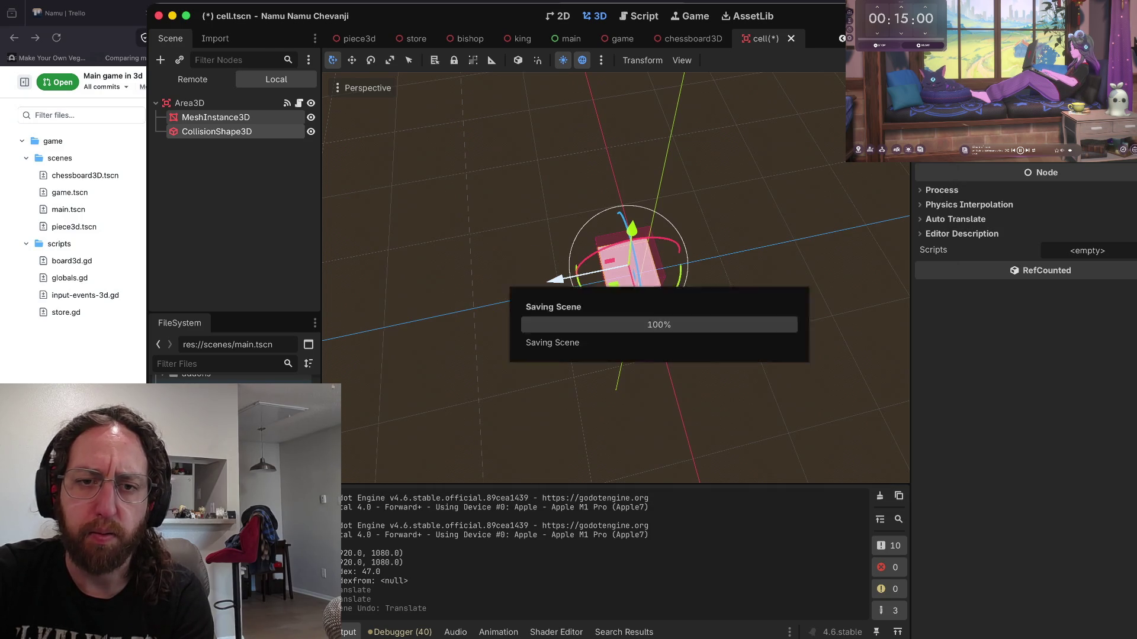
key("super+z")
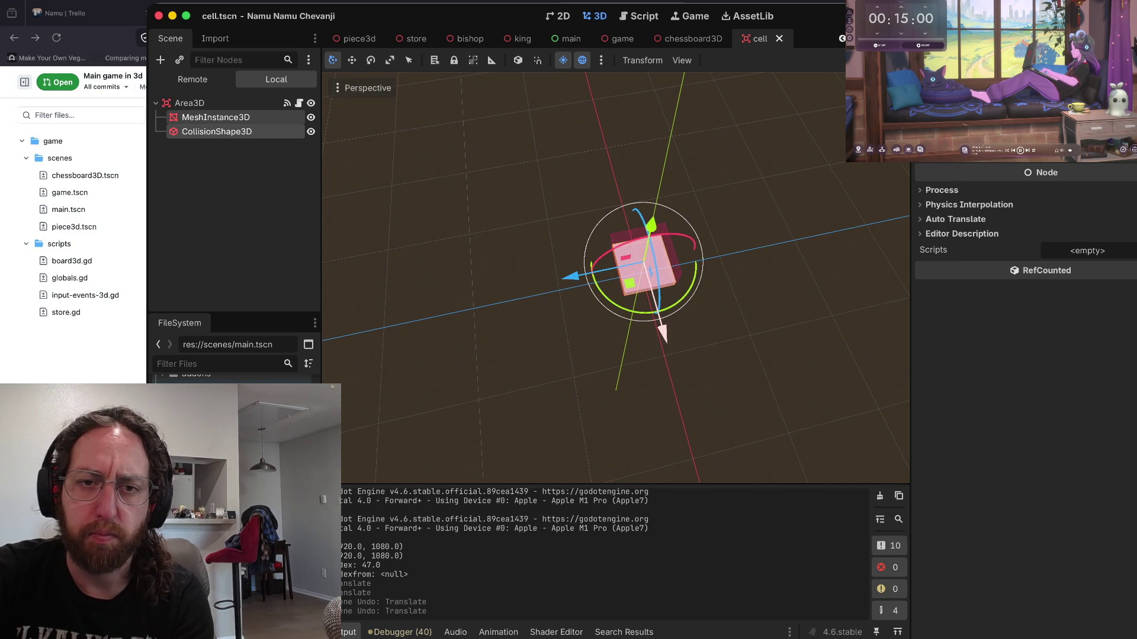
key("super+shift+z")
key("super+b")
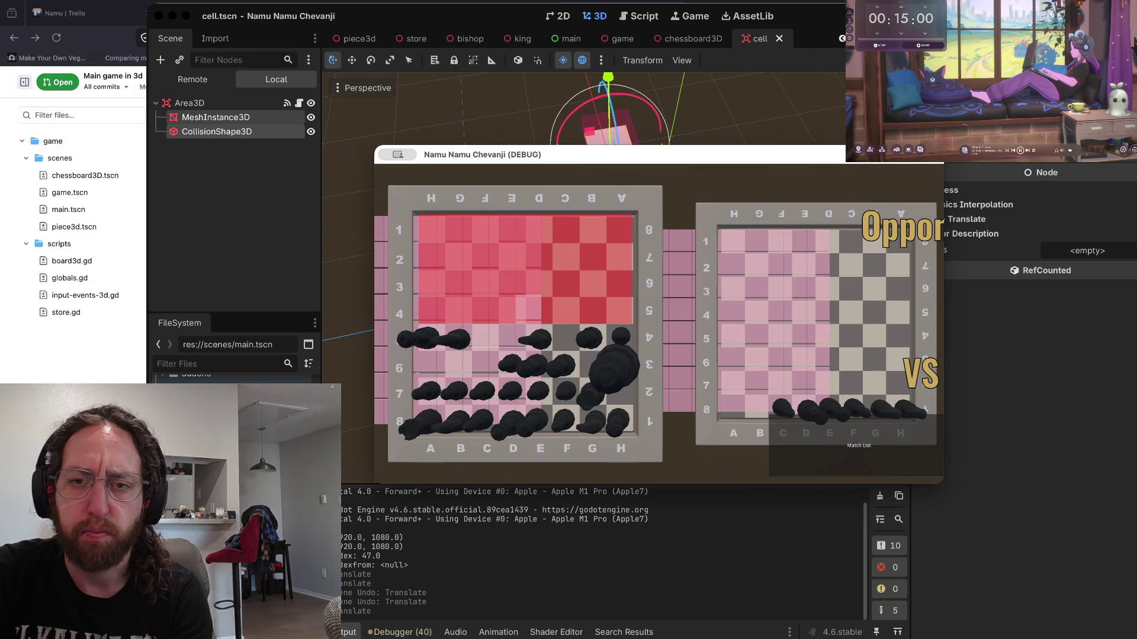
- Move the cell about 2.9 units along X and back, rerunning the game to compare
mouse_move(596, 231)
left_mouse_down()
mouse_move(647, 311)
mouse_move(692, 435)
left_mouse_up()
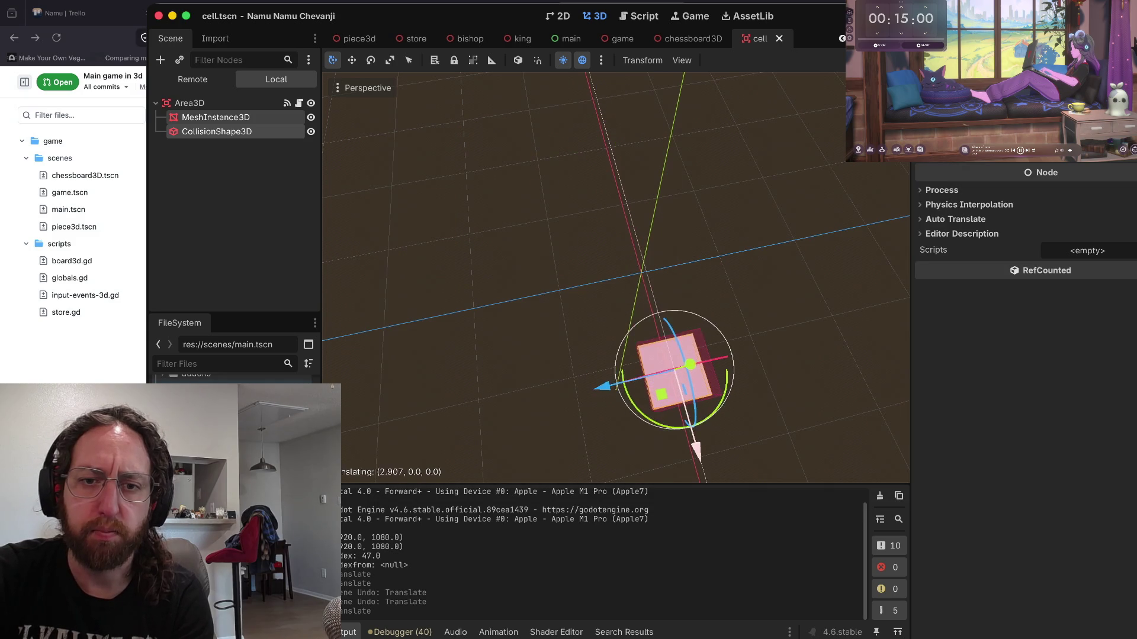
key("super+b")
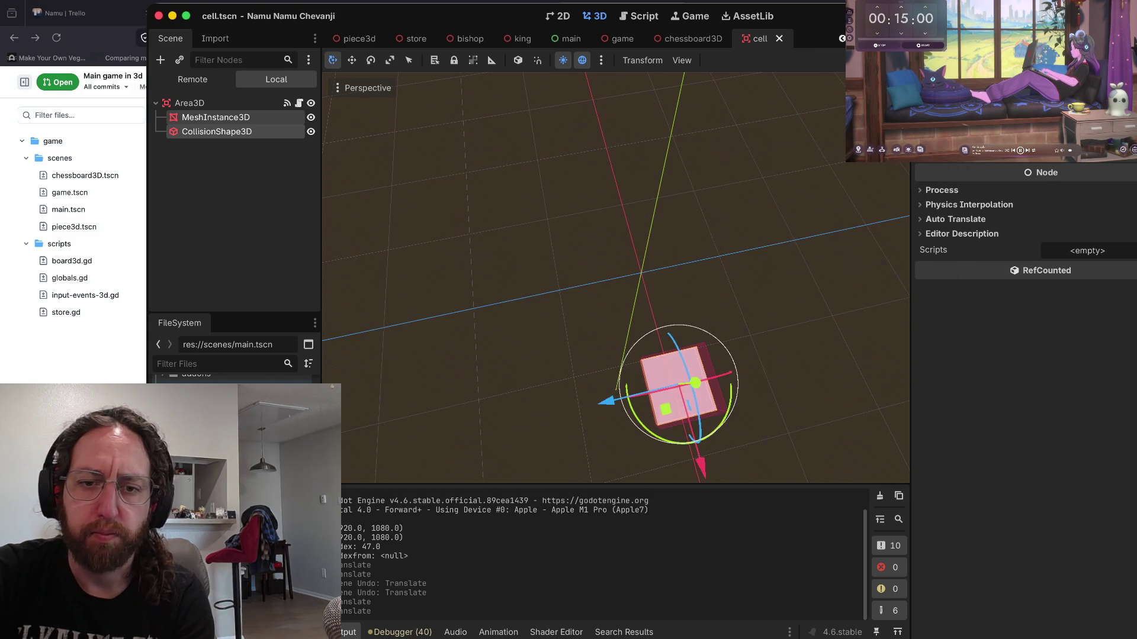
mouse_move(672, 379)
left_mouse_down()
mouse_move(647, 310)
mouse_move(655, 332)
mouse_move(647, 325)
left_mouse_up()
key("super+b")
key("super+b")
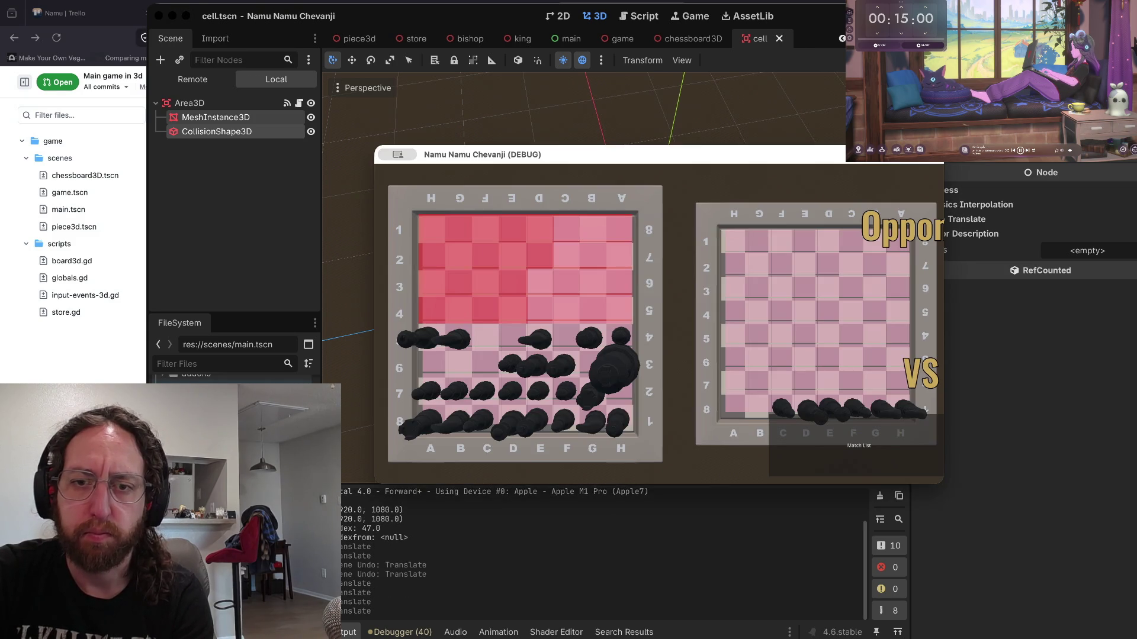
left_click(673, 369)
left_click_drag(672, 369, 649, 322)
key("super+b")
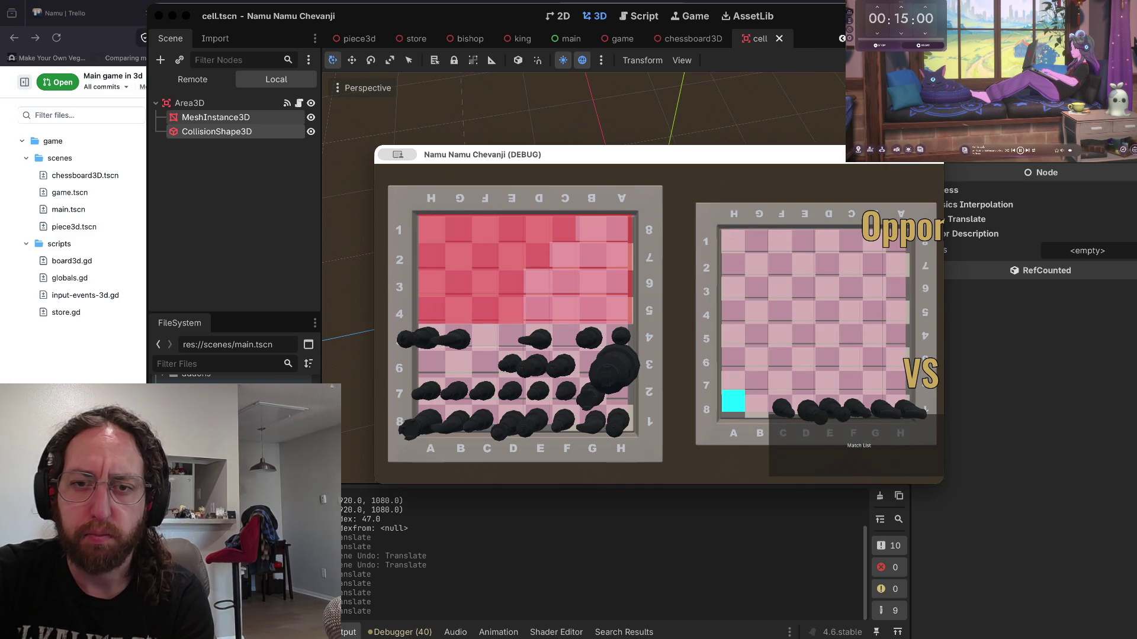
- Fine-tune the cell's position slightly along Z and X, checking the boards in repeated game runs
key("super+period")
left_click_drag(578, 296, 559, 293)
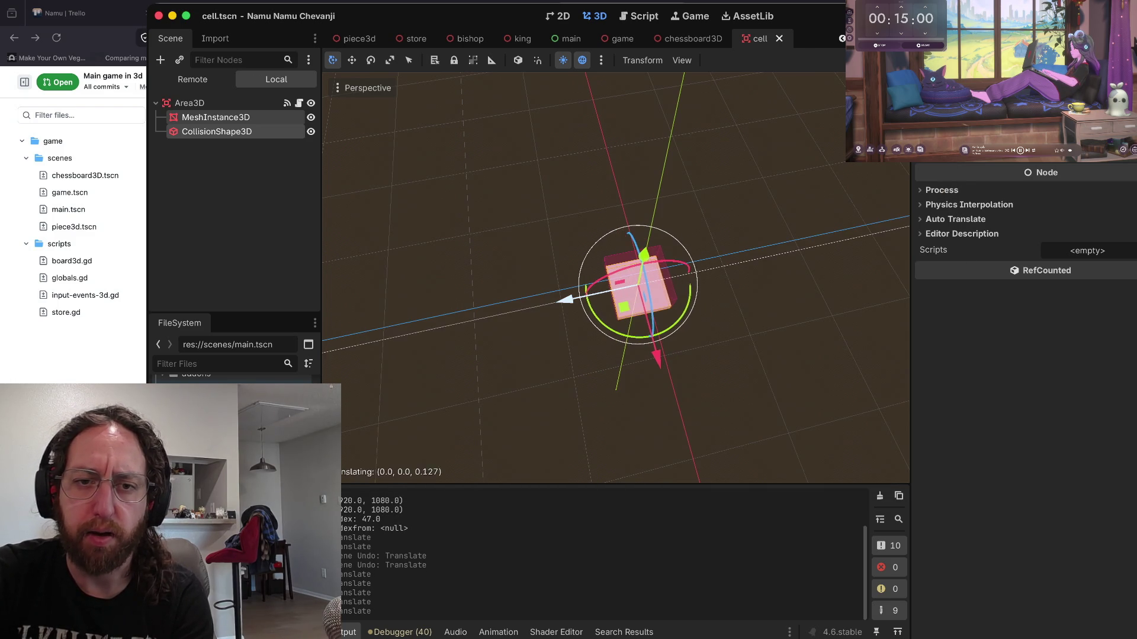
key("super+b")
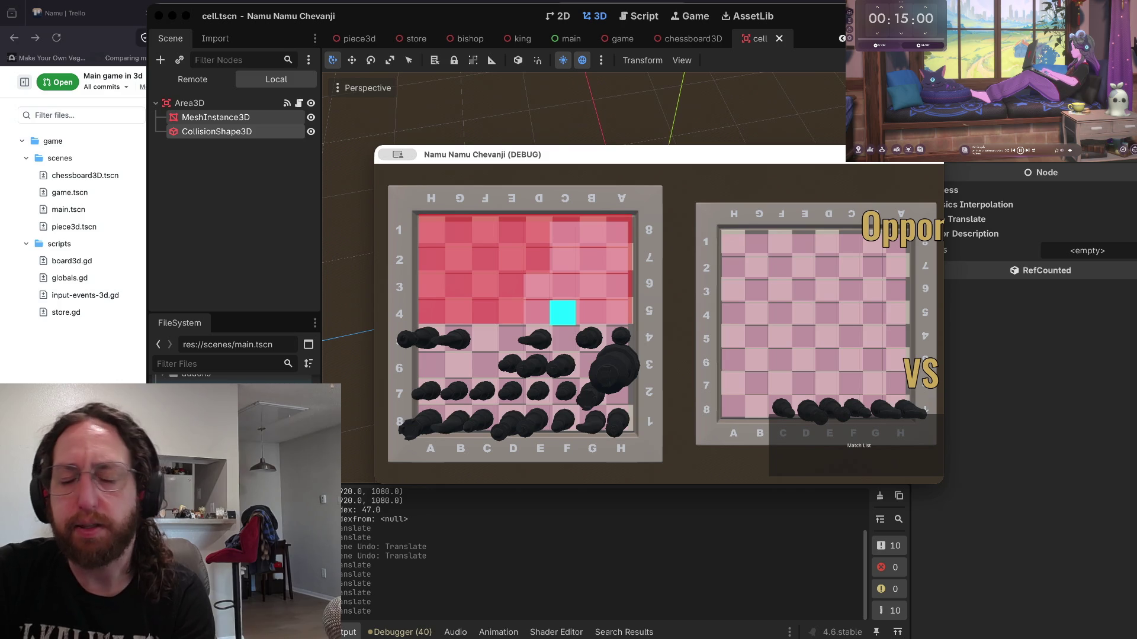
key("super+period")
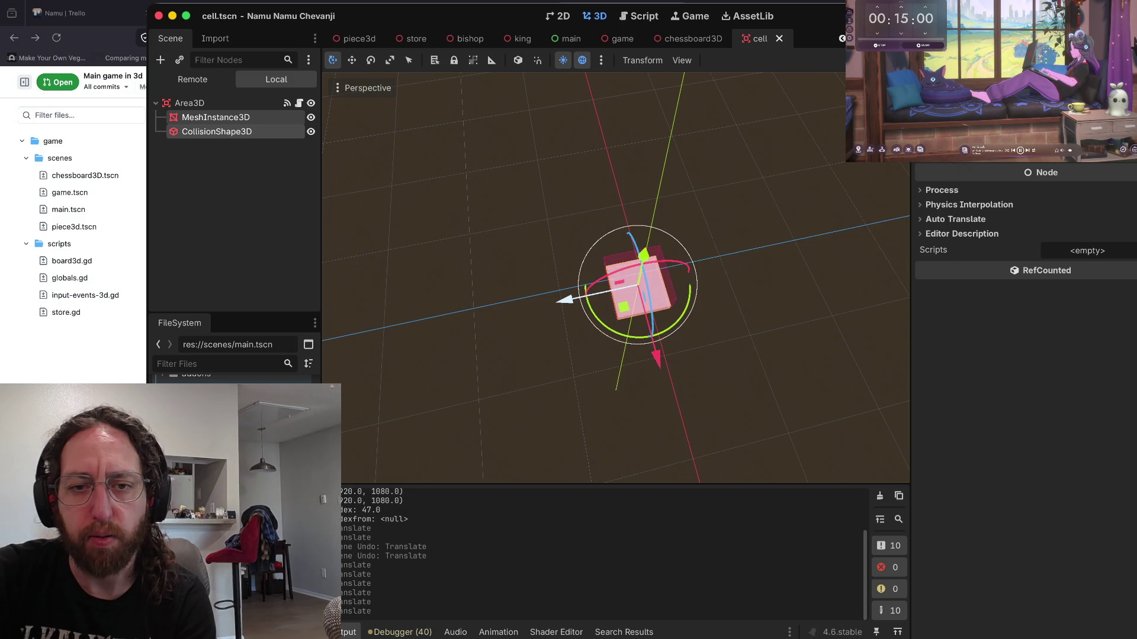
key("super+b")
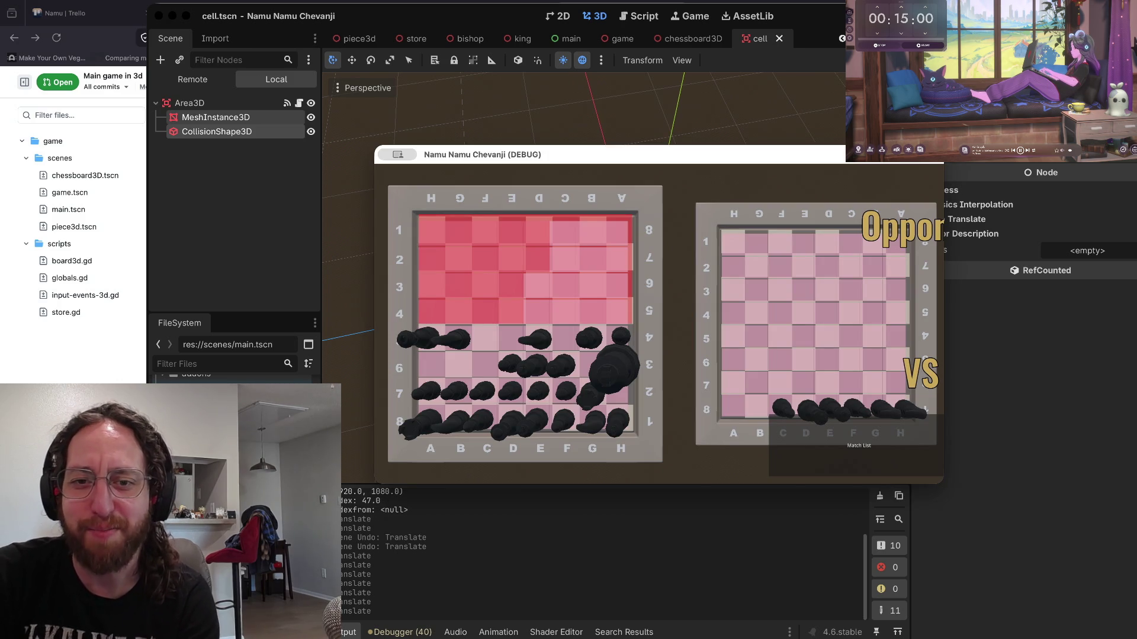
key("super+period")
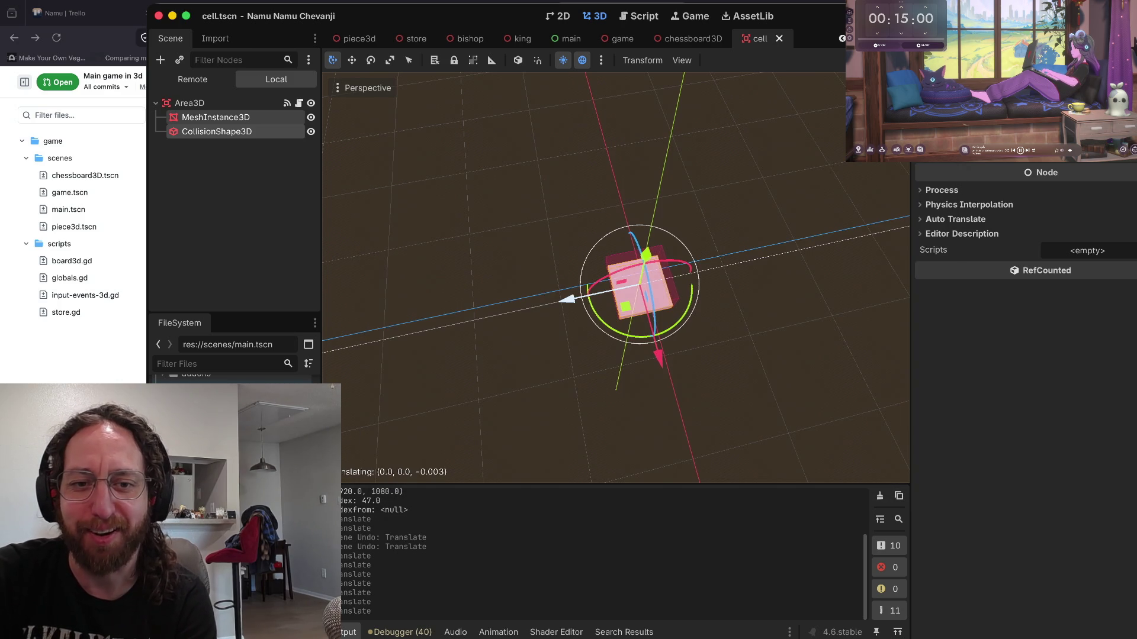
key("super+z")
key("super+b")
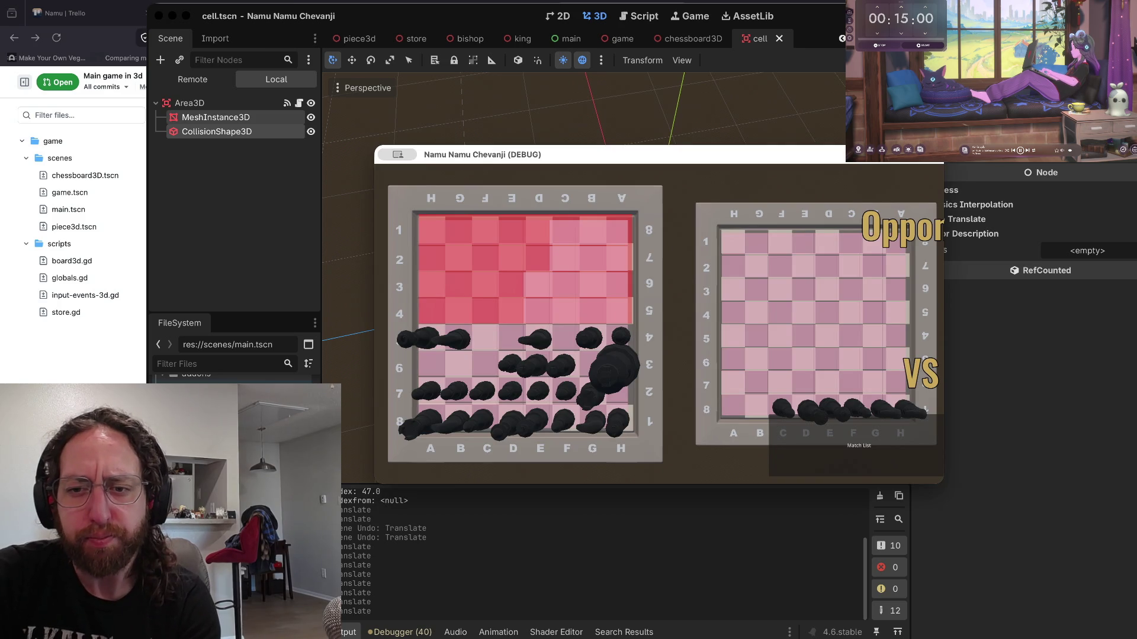
key("super+period")
left_click_drag(660, 358, 661, 362)
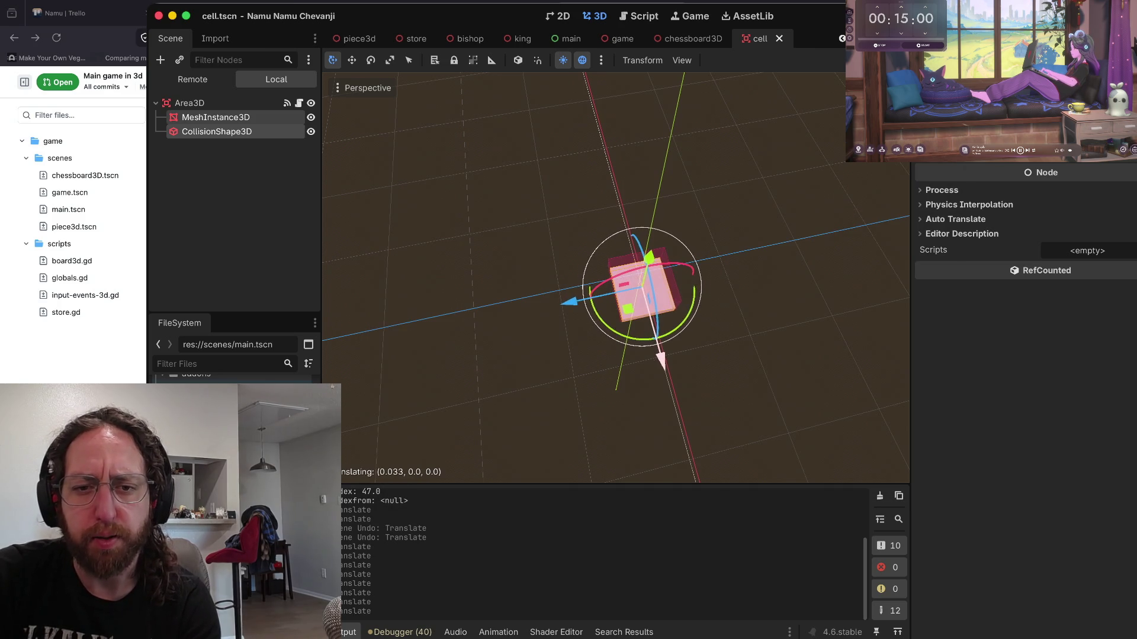
key("super+b")
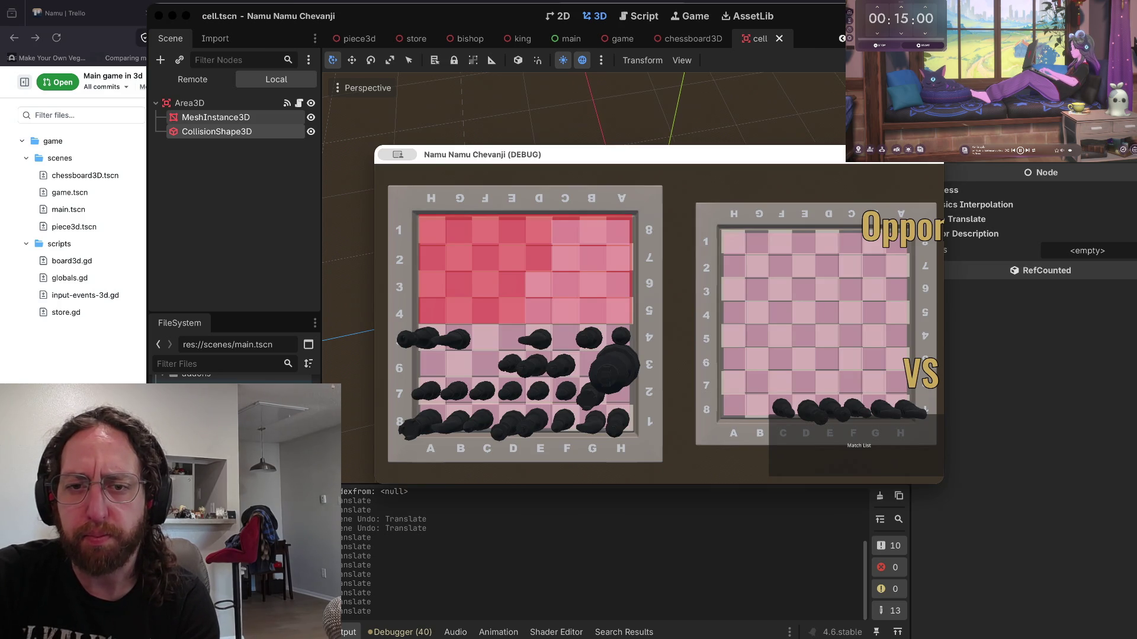
- Stage and commit the change as wip with the a, s, x aliases and run git push
key("super+Tab")
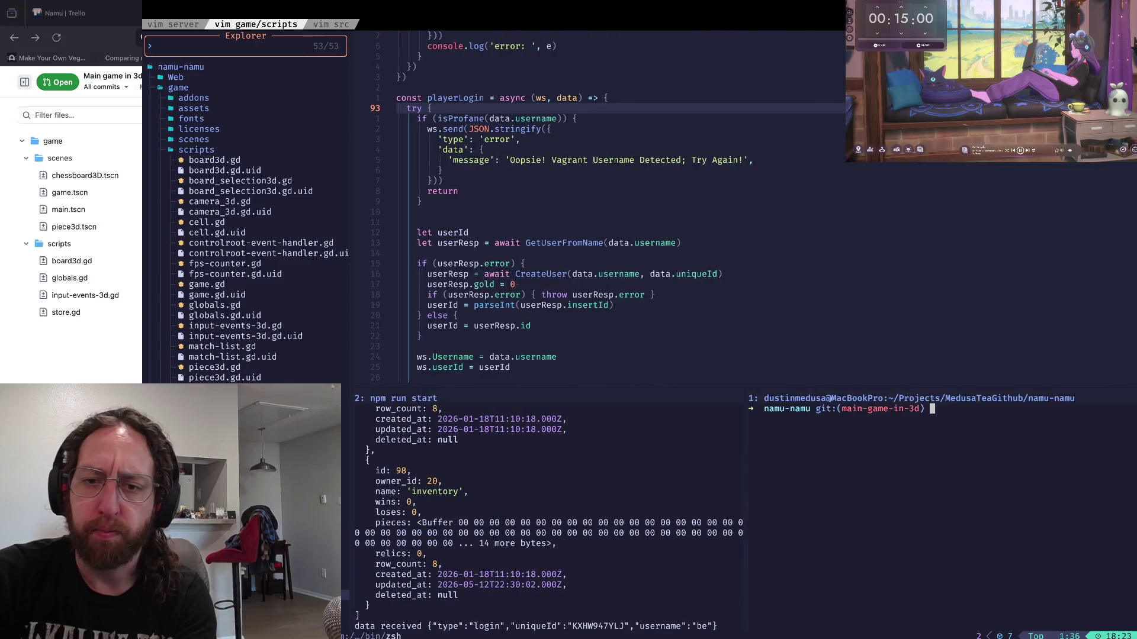
type("a")
key("Return")
type("s")
key("Return")
type("x")
key("Return")
type("git push")
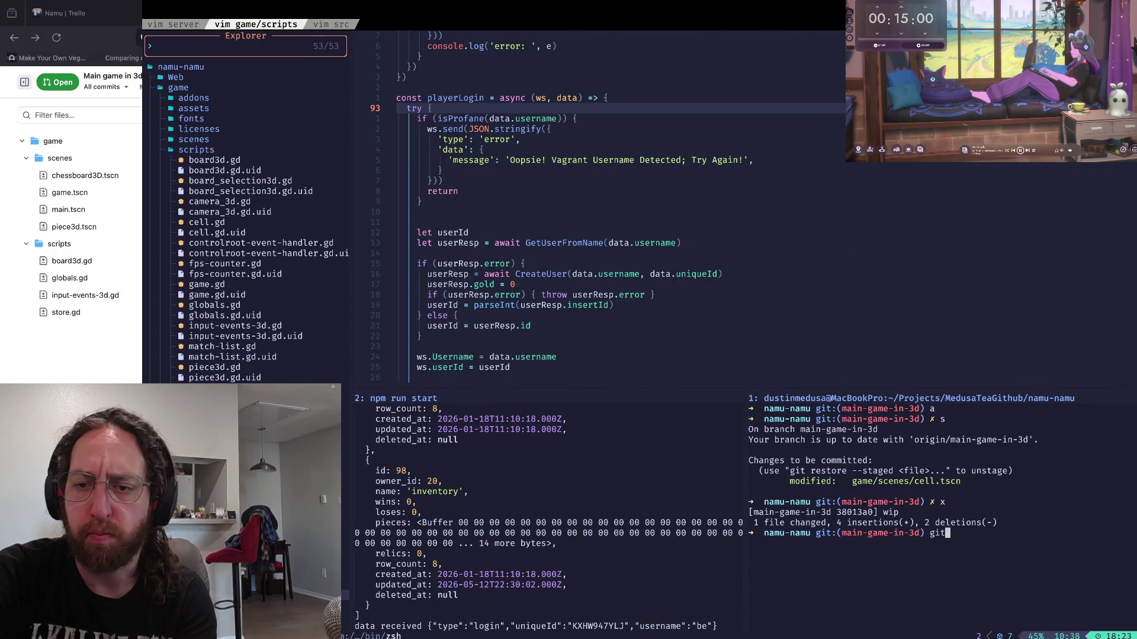
key("Return")
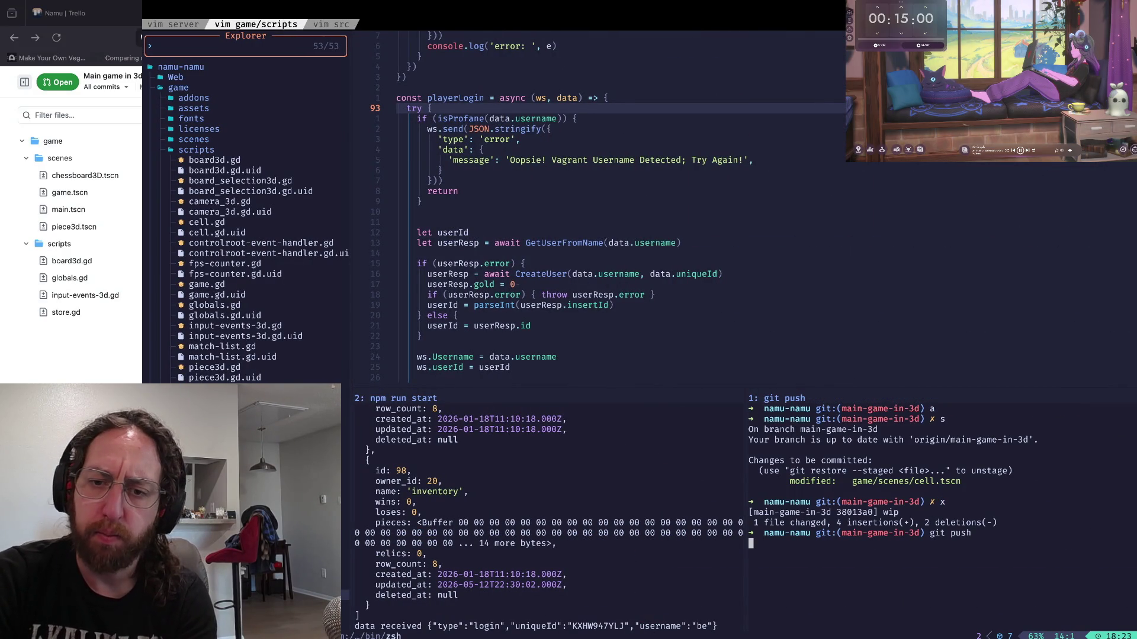
key("ctrl+l")
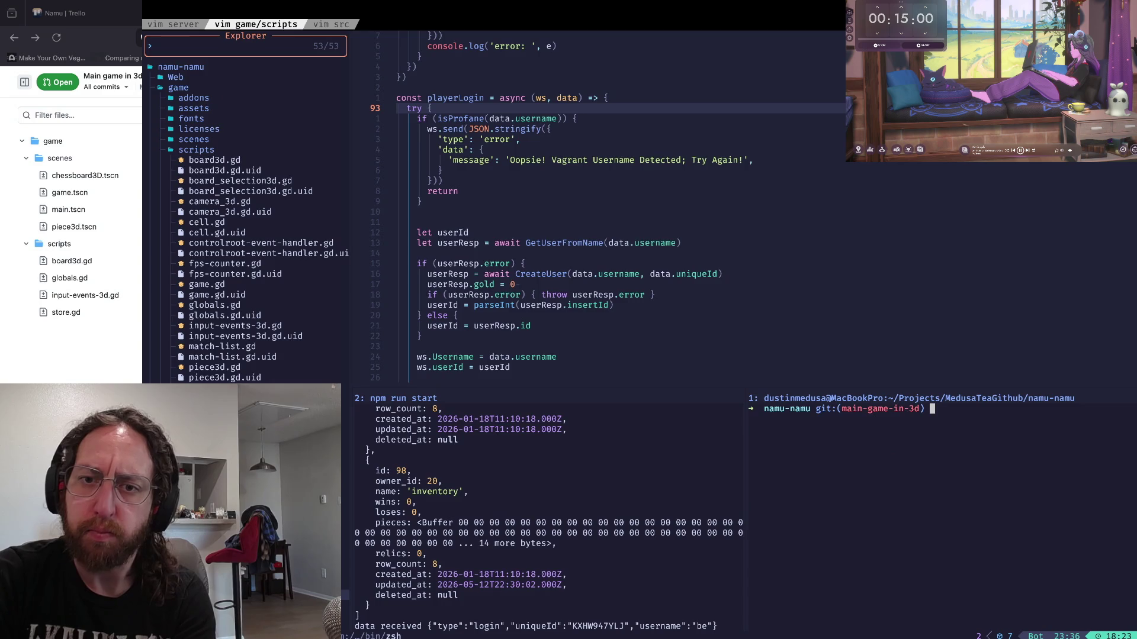
key("super+Tab")
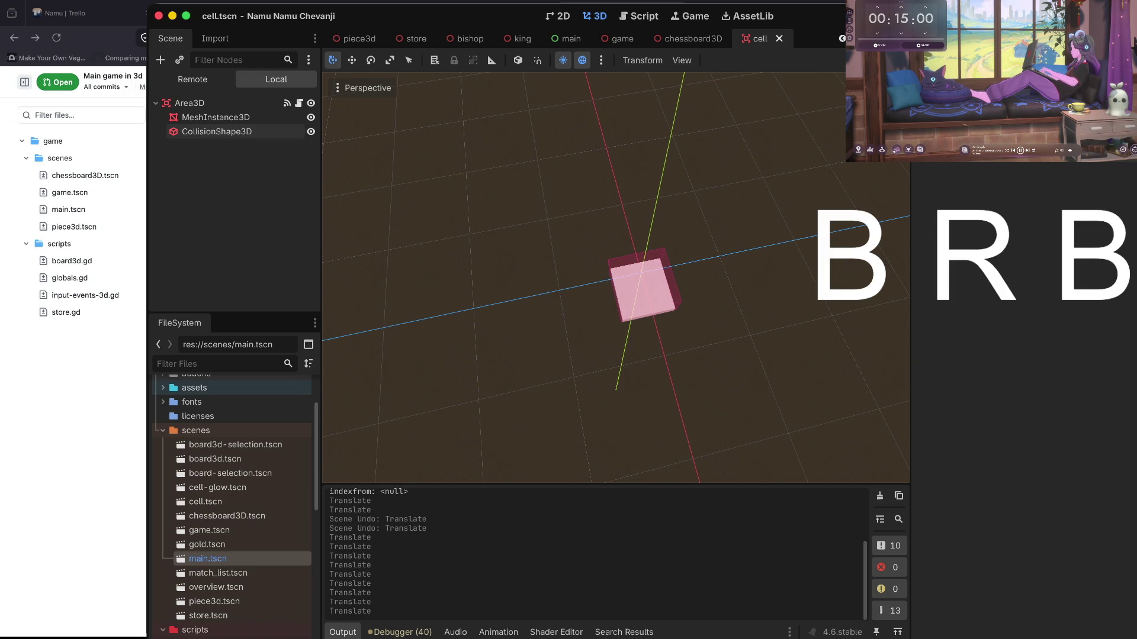
left_click(897, 149)
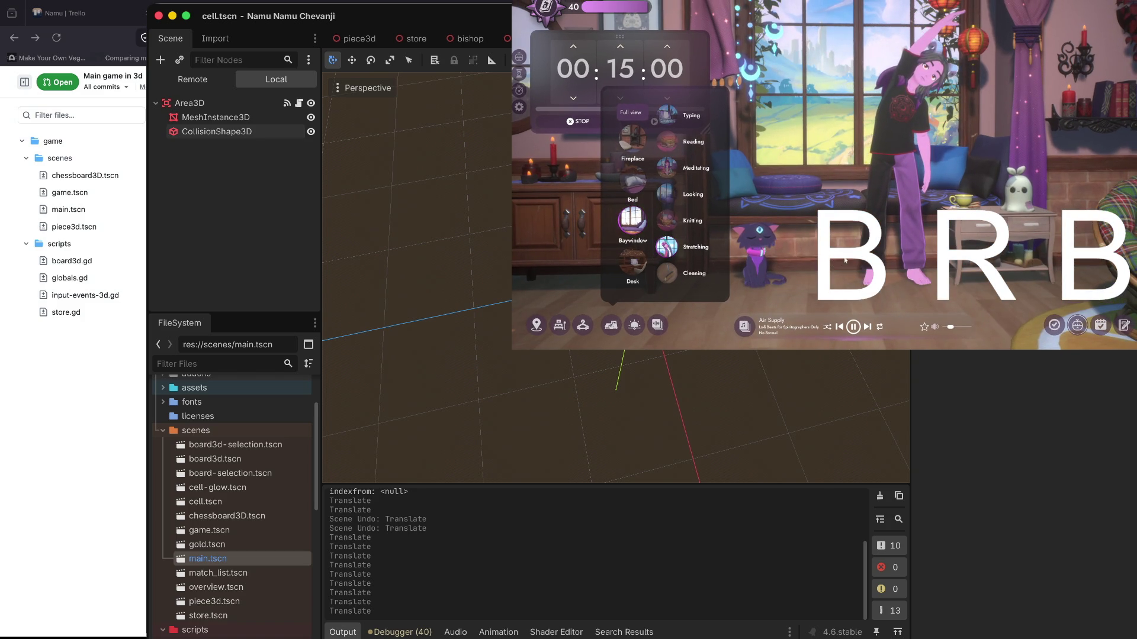
left_click(618, 98)
left_click(618, 98)
left_click(618, 98)
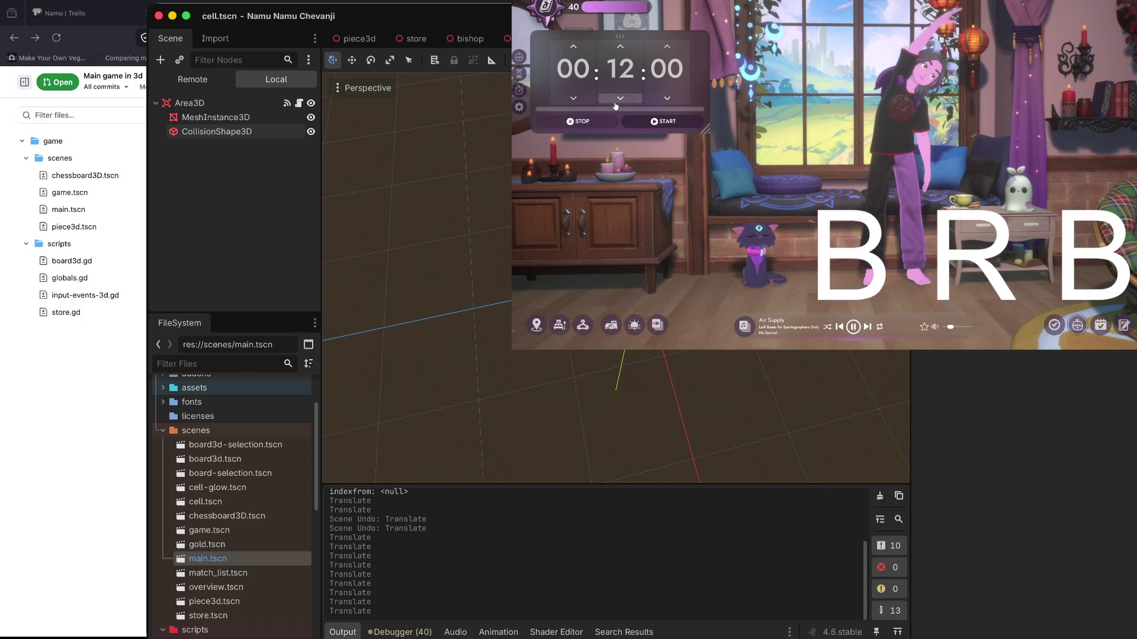
left_click(618, 100)
left_click(617, 100)
left_click(617, 100)
left_click(616, 102)
left_click(615, 102)
left_click(616, 102)
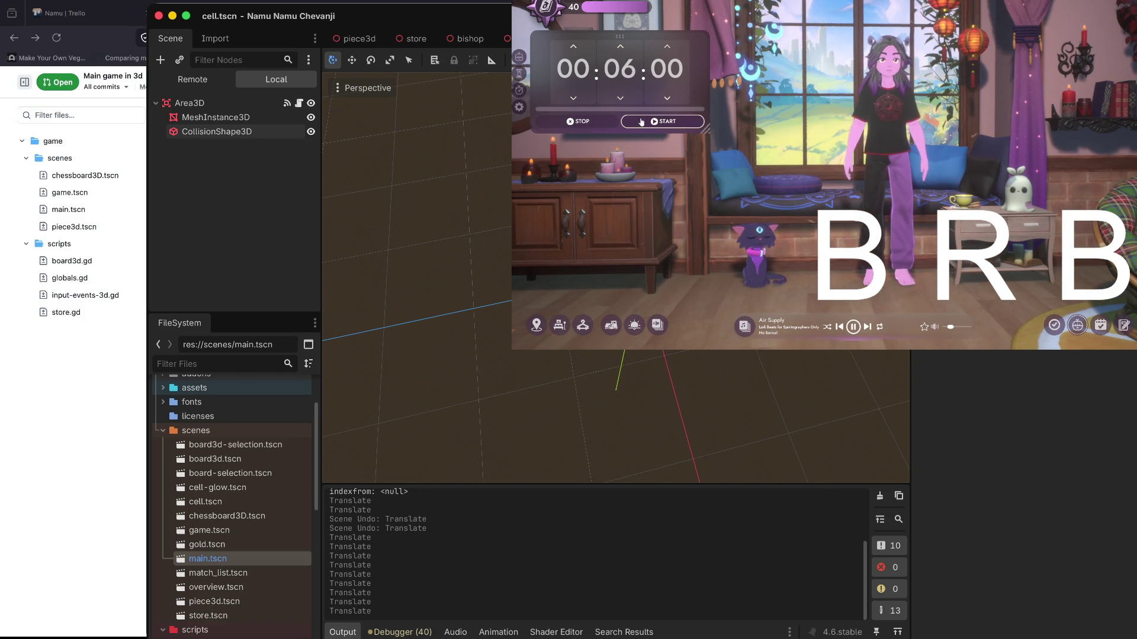
left_click(663, 121)
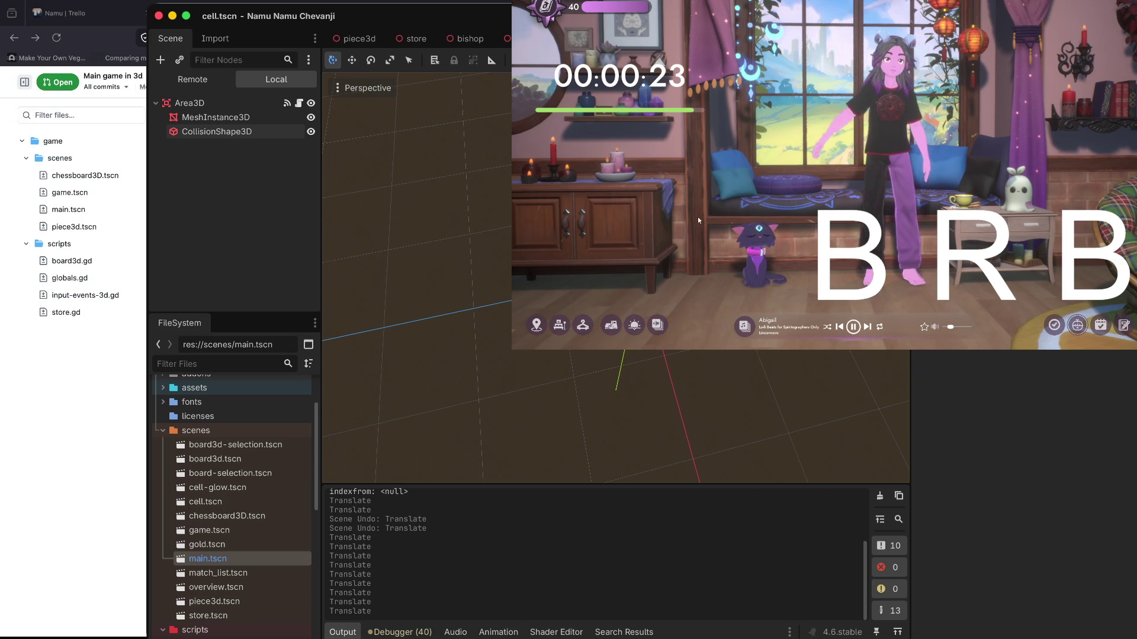
mouse_move(620, 58)
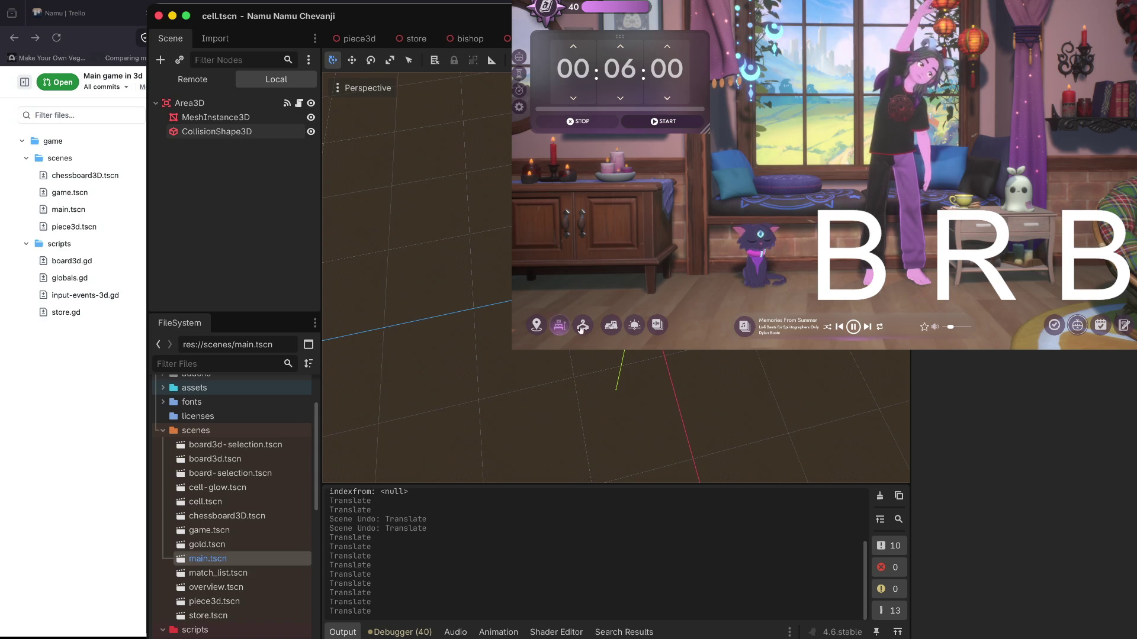
left_click(616, 322)
left_click(666, 116)
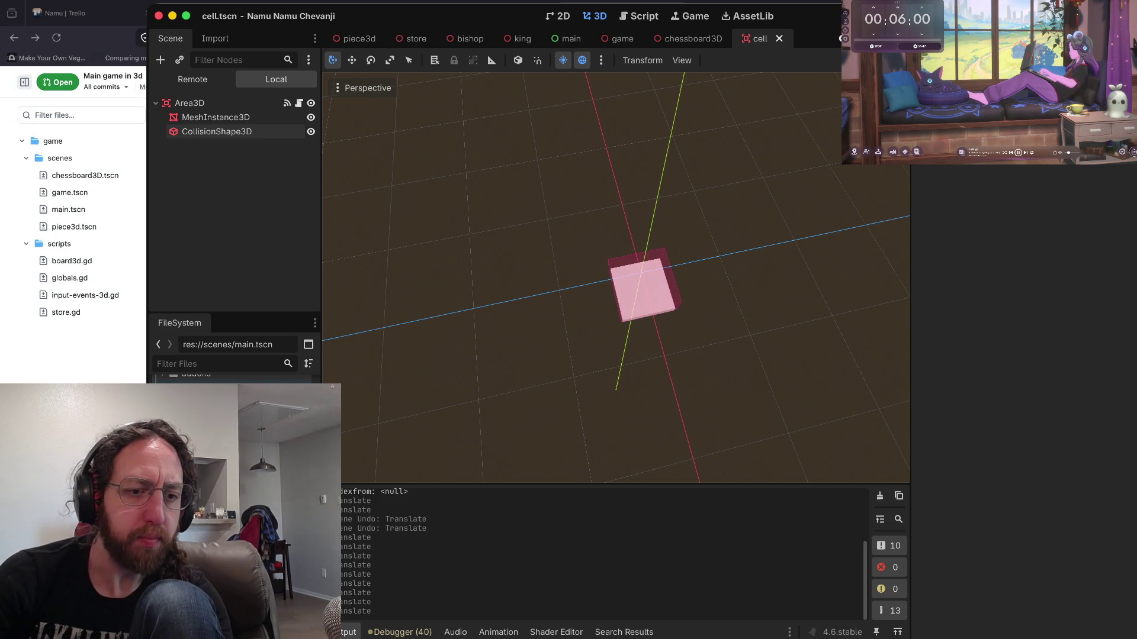
- Scroll the cell.tscn editor view before launching the chess game
scroll(234, 379, "down", 3)
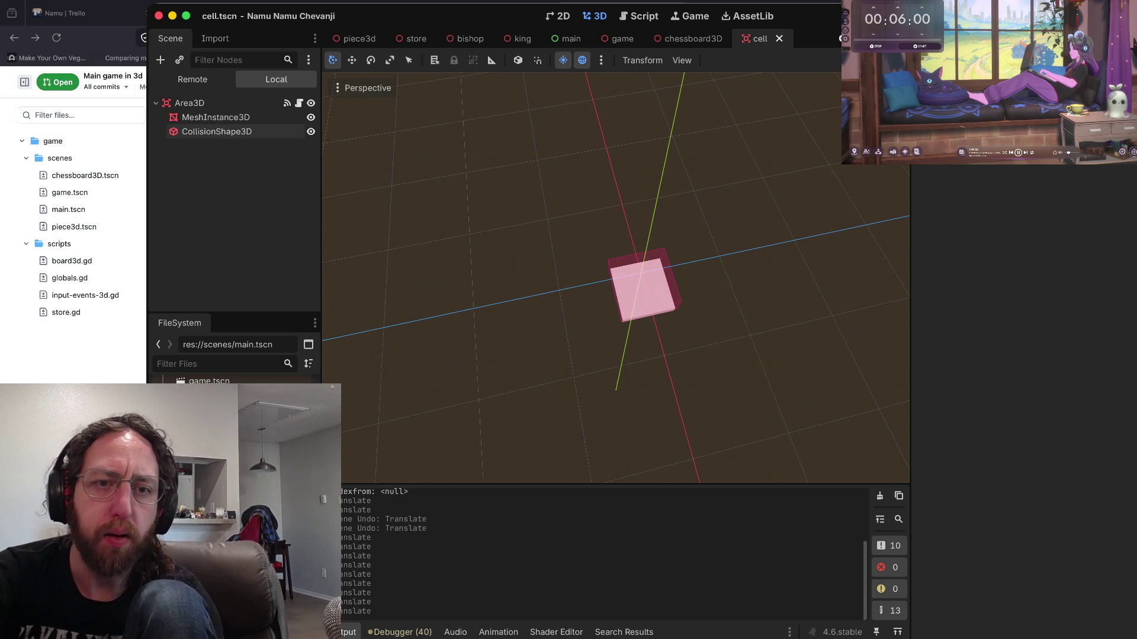
- Run the game, log in, pick up the A8 piece on the right board, then stop it
key("super+b")
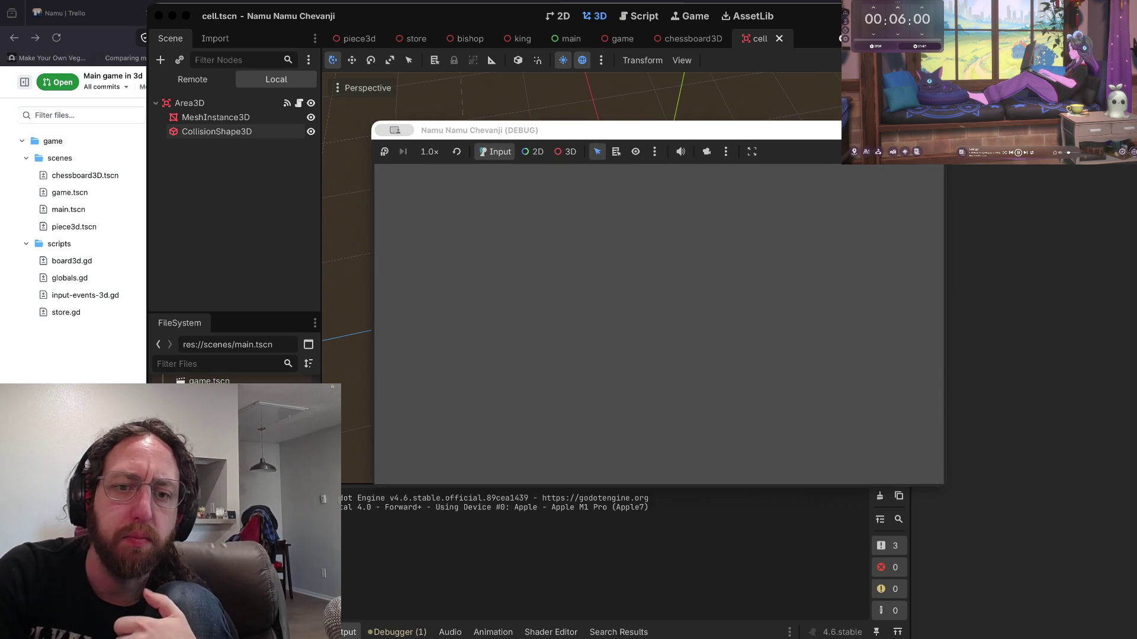
type("bo")
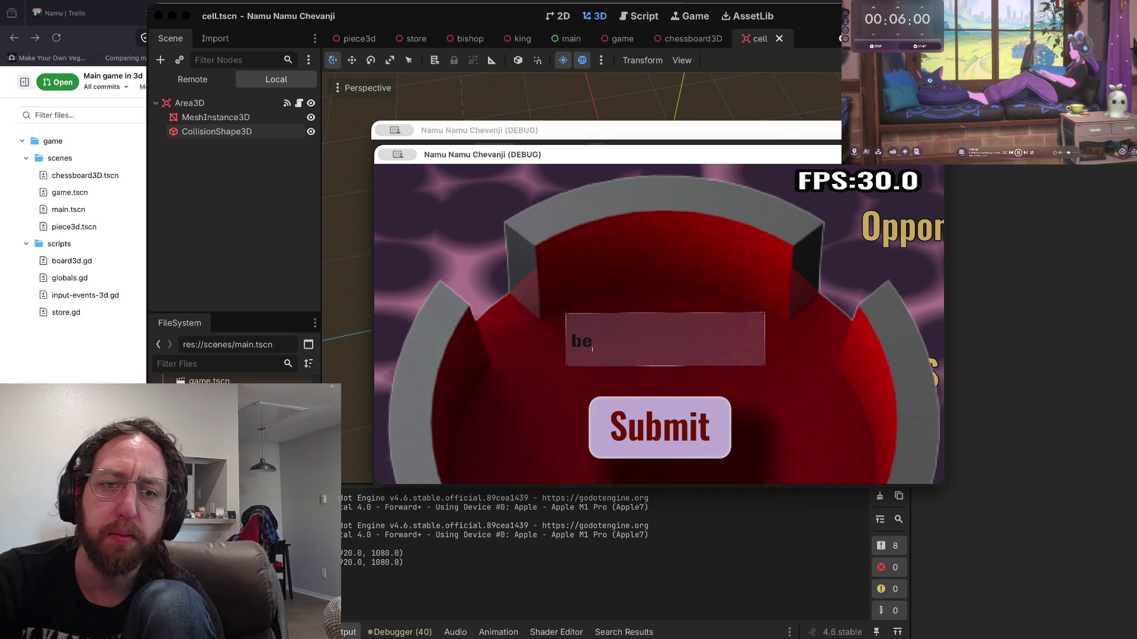
key("Return")
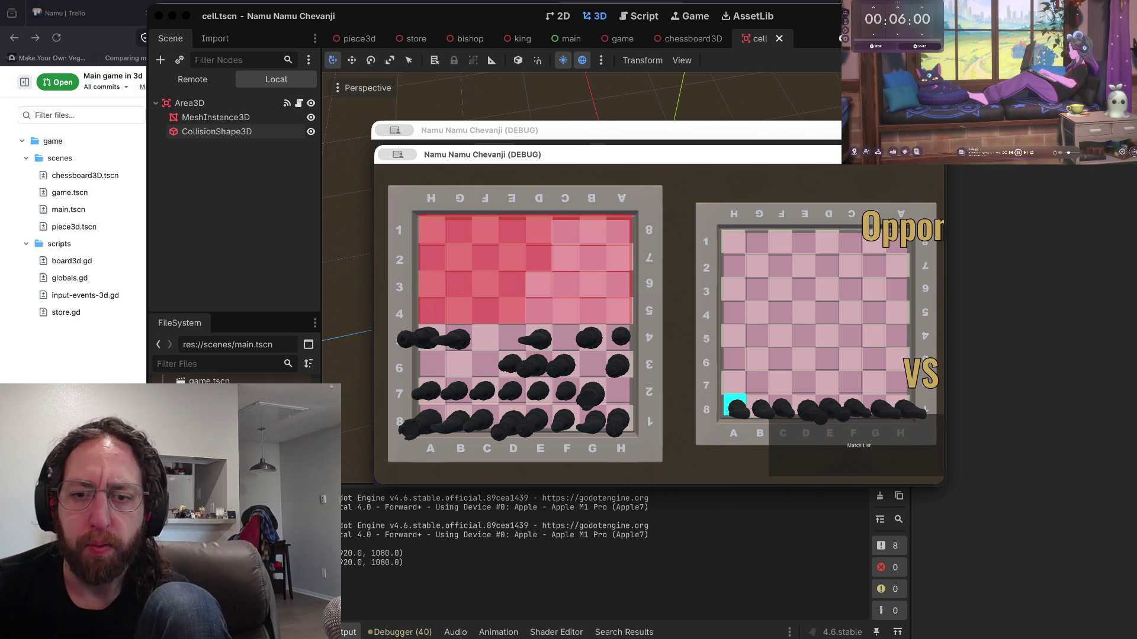
left_click(734, 405)
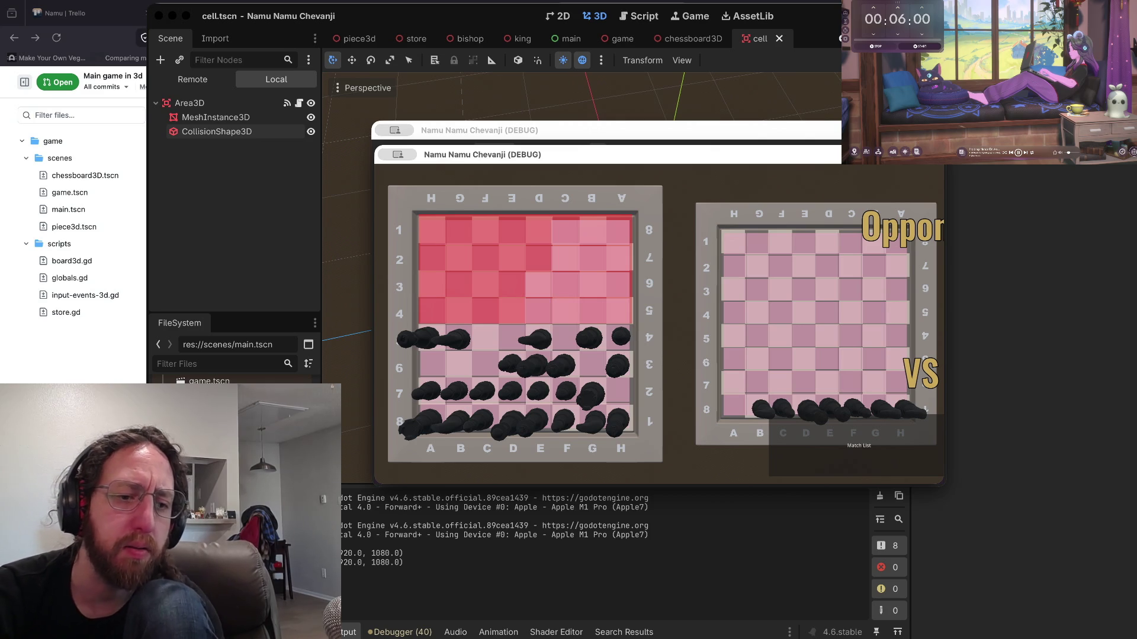
key("super+q")
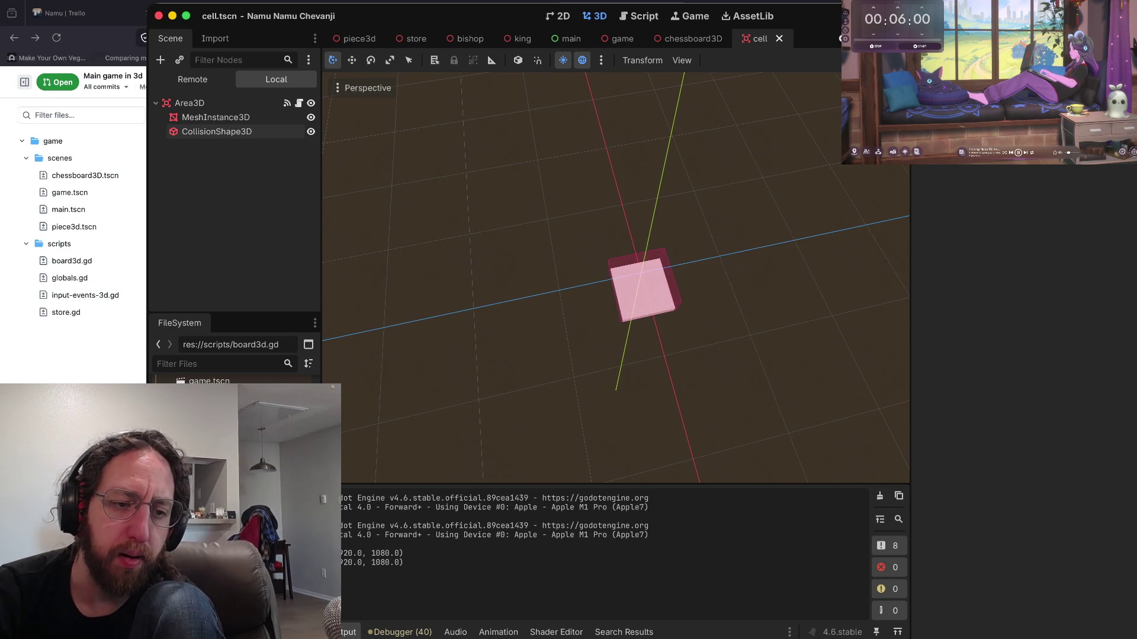
- Switch to the Script workspace showing board3d.gd's init_pieces at line 225
key("alt+3")
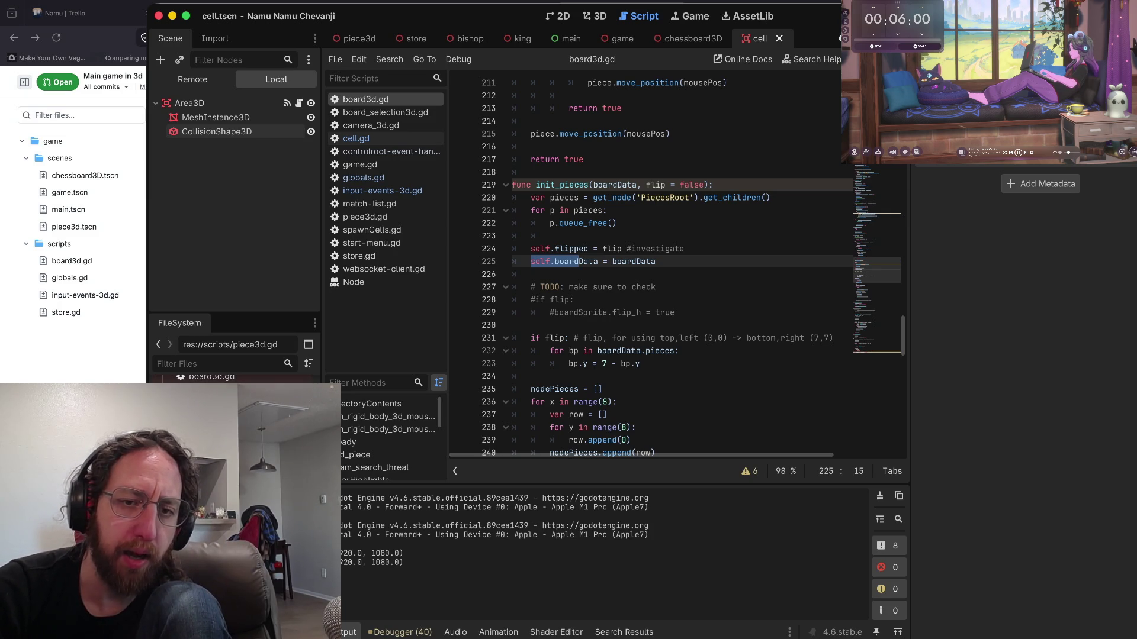
left_click(365, 216)
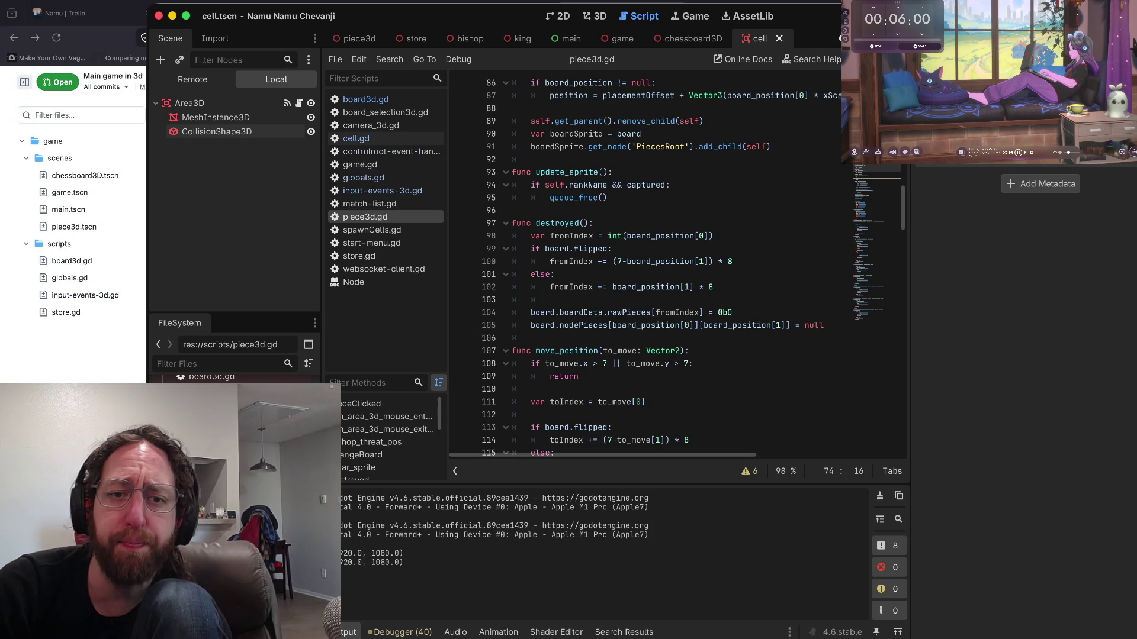
left_click(675, 325)
scroll(676, 325, "up", 10)
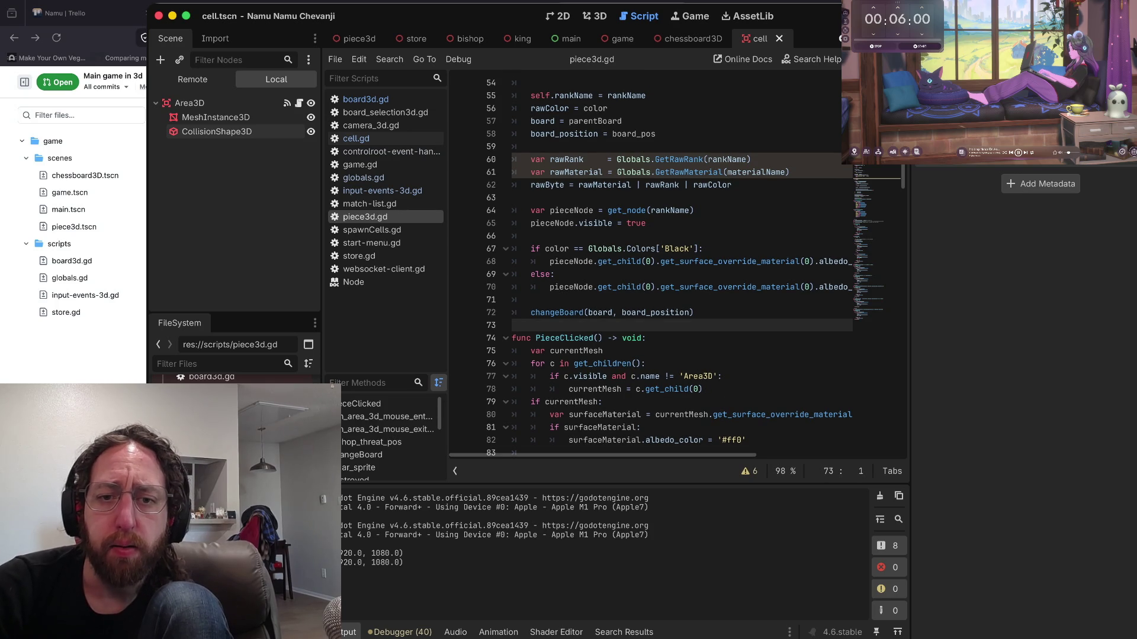
left_click(533, 300)
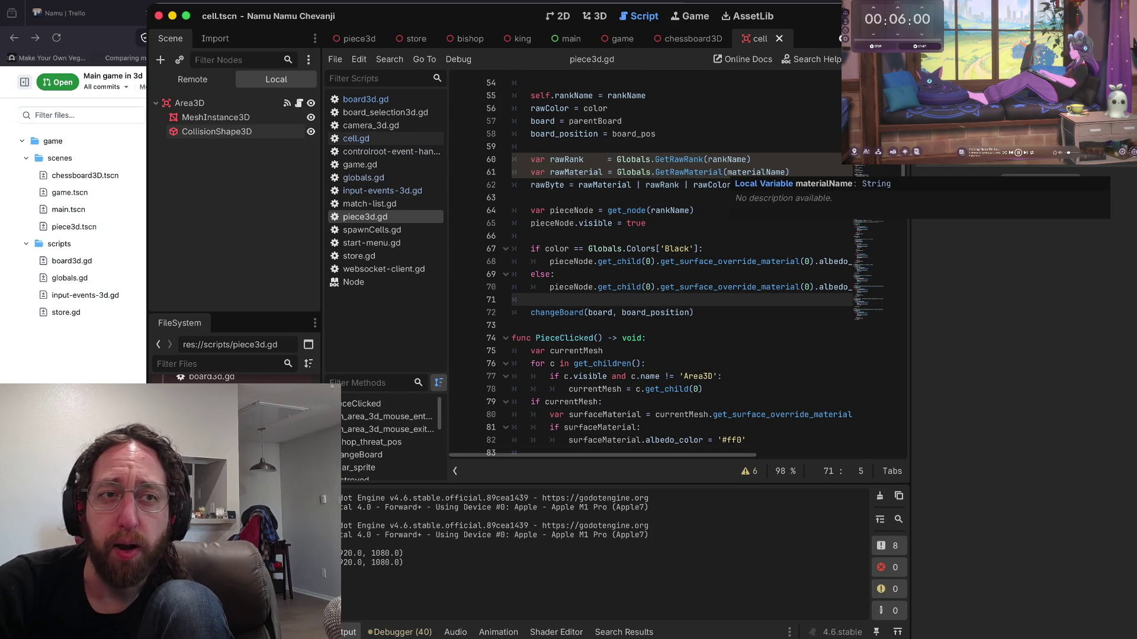
mouse_move(764, 172)
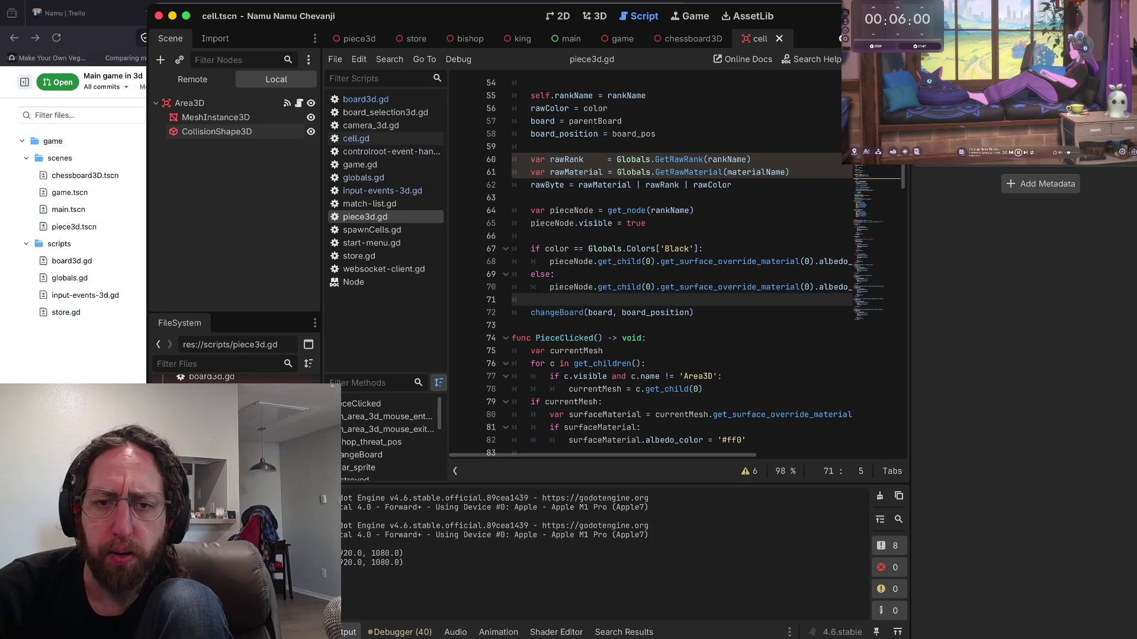
left_click(649, 222)
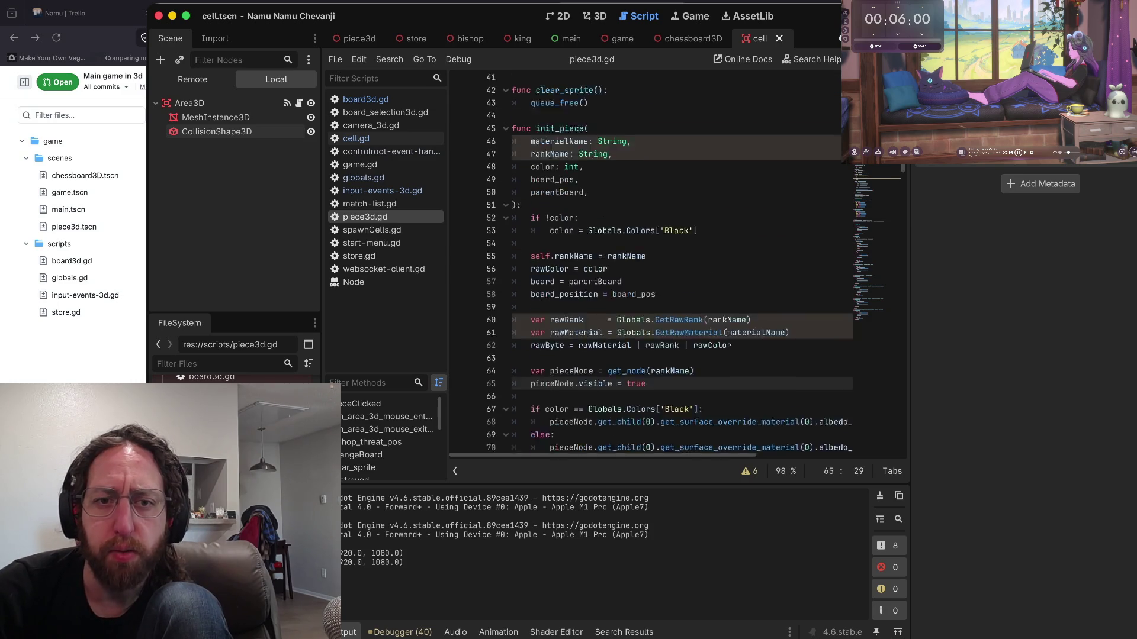
scroll(648, 223, "up", 5)
left_click(515, 158)
scroll(592, 267, "up", 10)
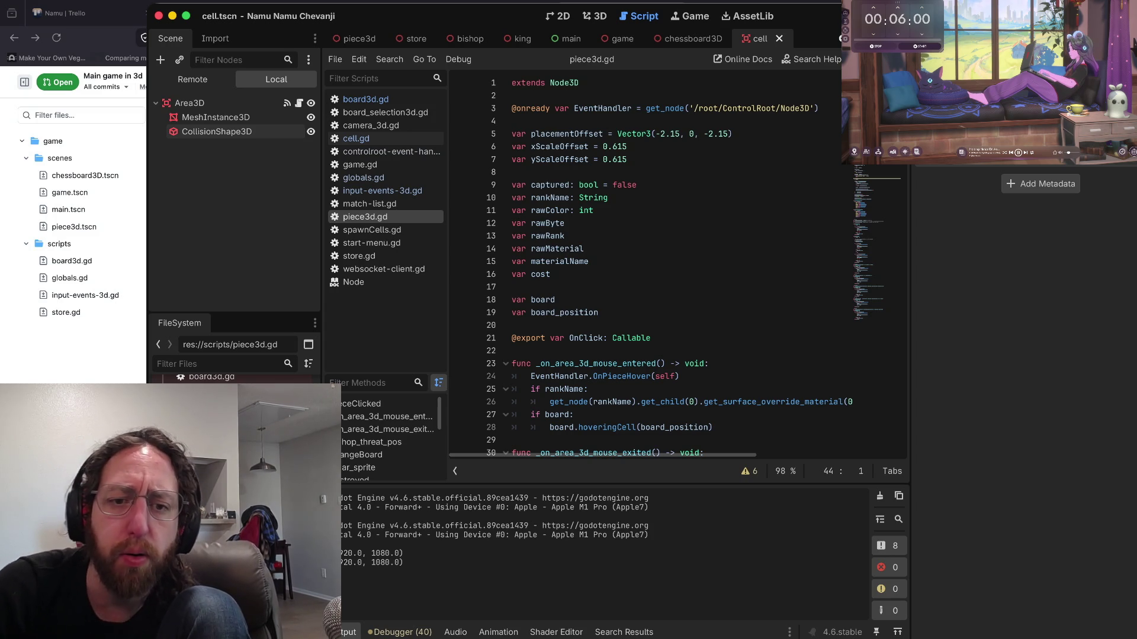
scroll(651, 266, "down", 4)
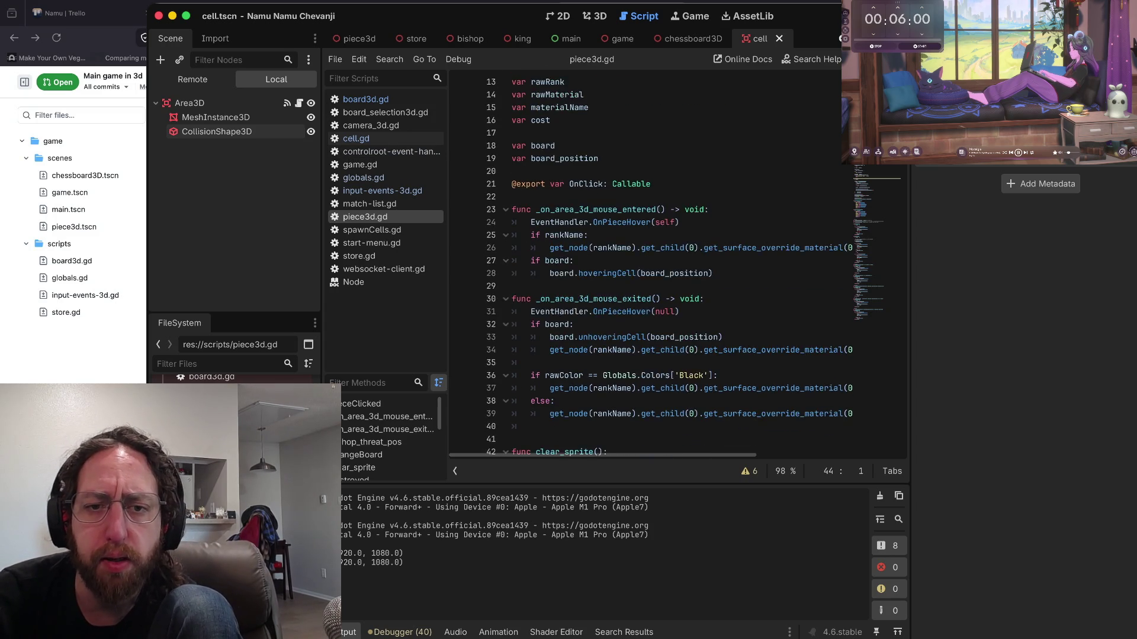
scroll(651, 266, "down", 5)
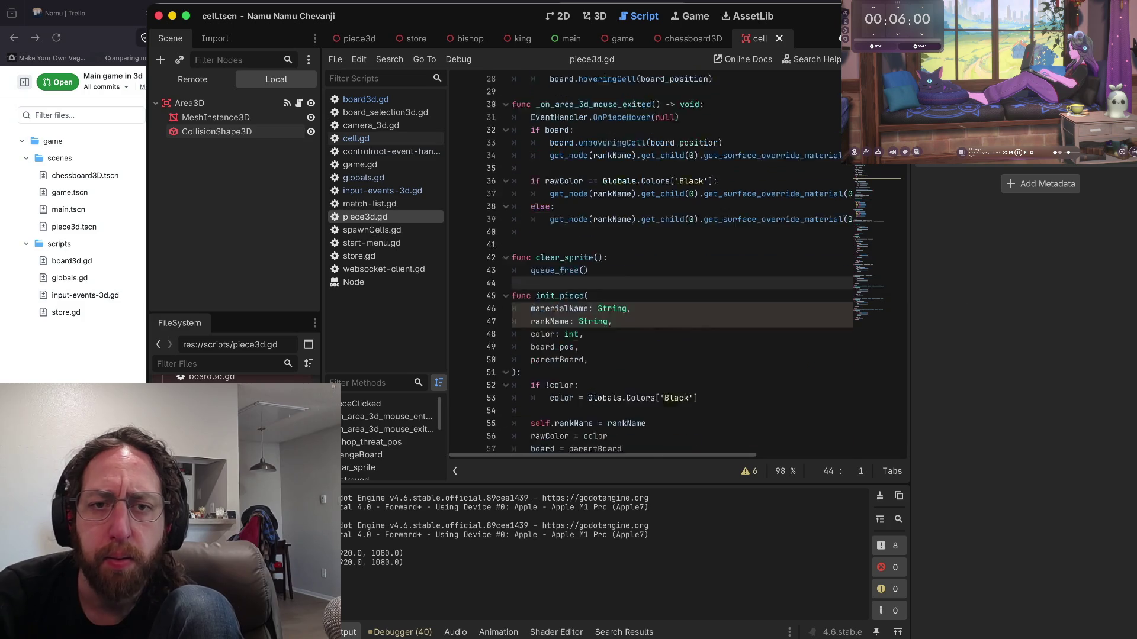
scroll(651, 266, "up", 2)
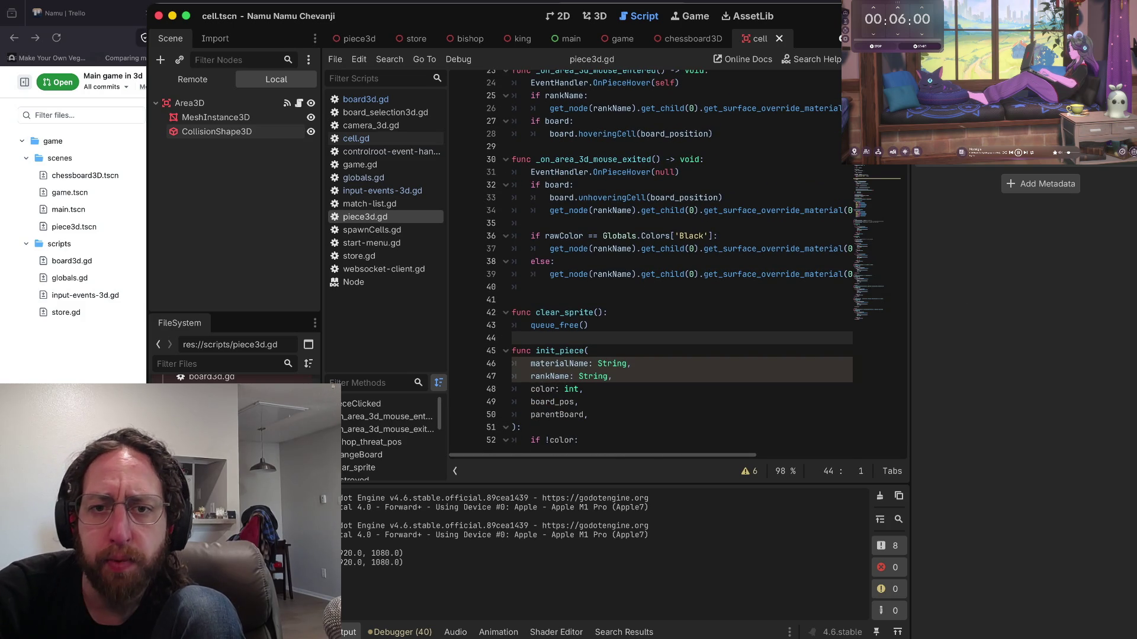
scroll(652, 266, "up", 2)
scroll(651, 267, "down", 8)
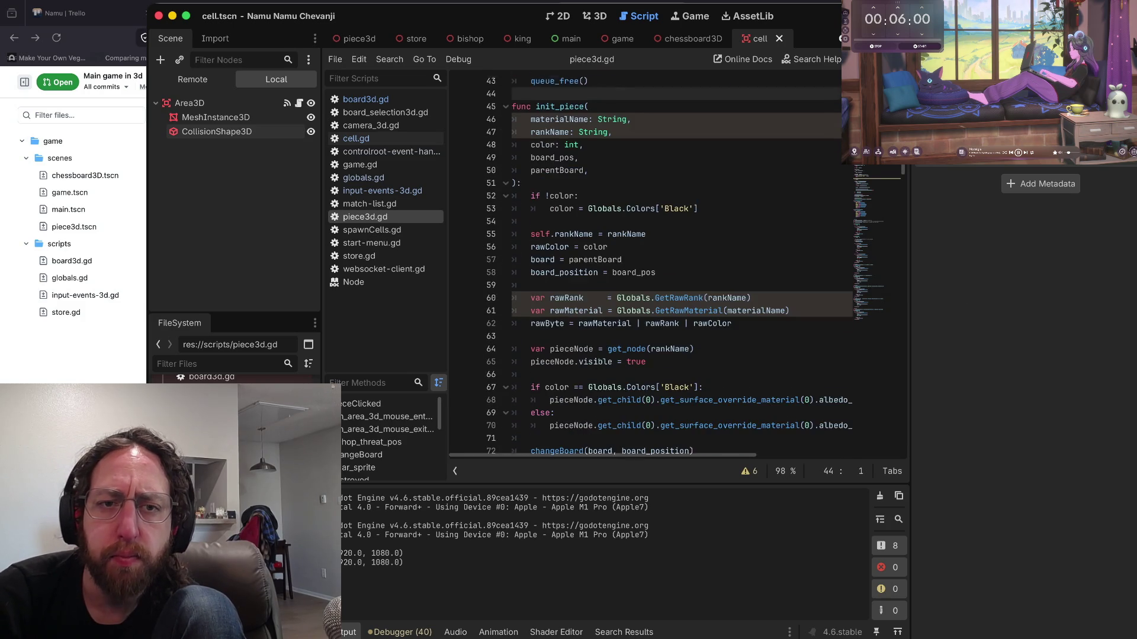
scroll(651, 266, "down", 8)
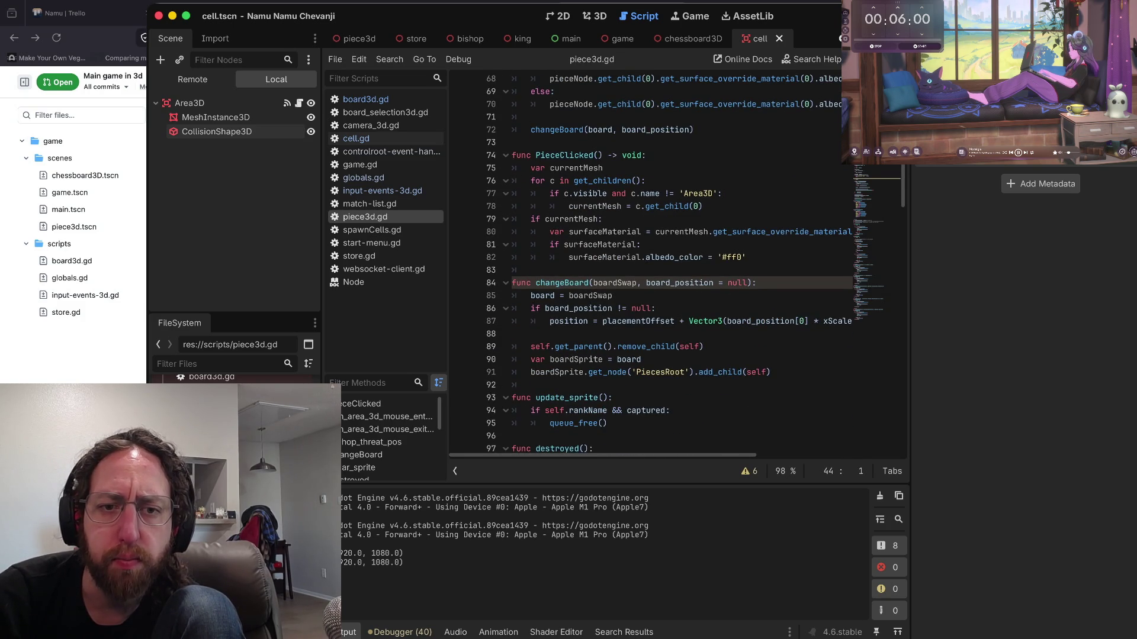
- Indent blank line 83 above the changeBoard declaration in piece3d.gd
triple_click(562, 282)
scroll(562, 283, "down", 2)
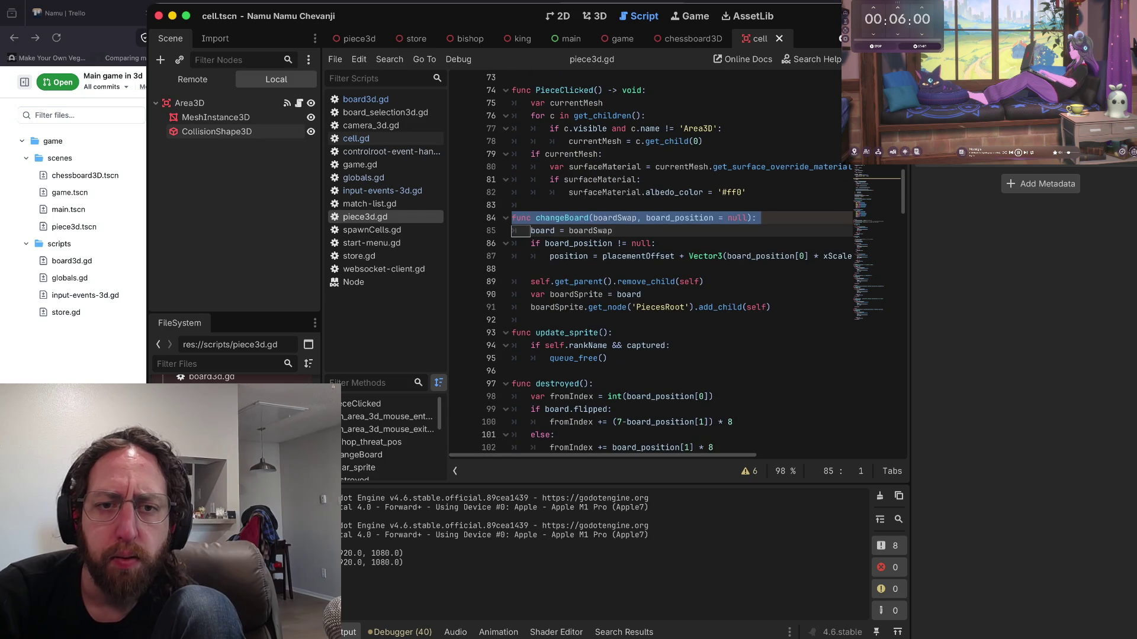
left_click(521, 210)
key("Tab")
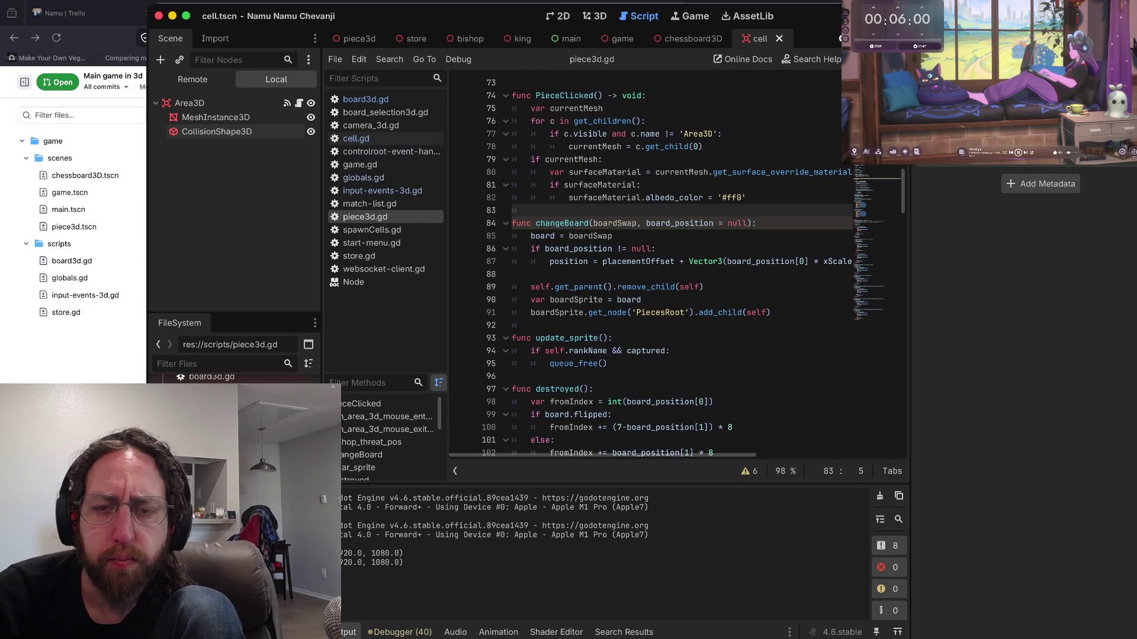
scroll(666, 263, "down", 1)
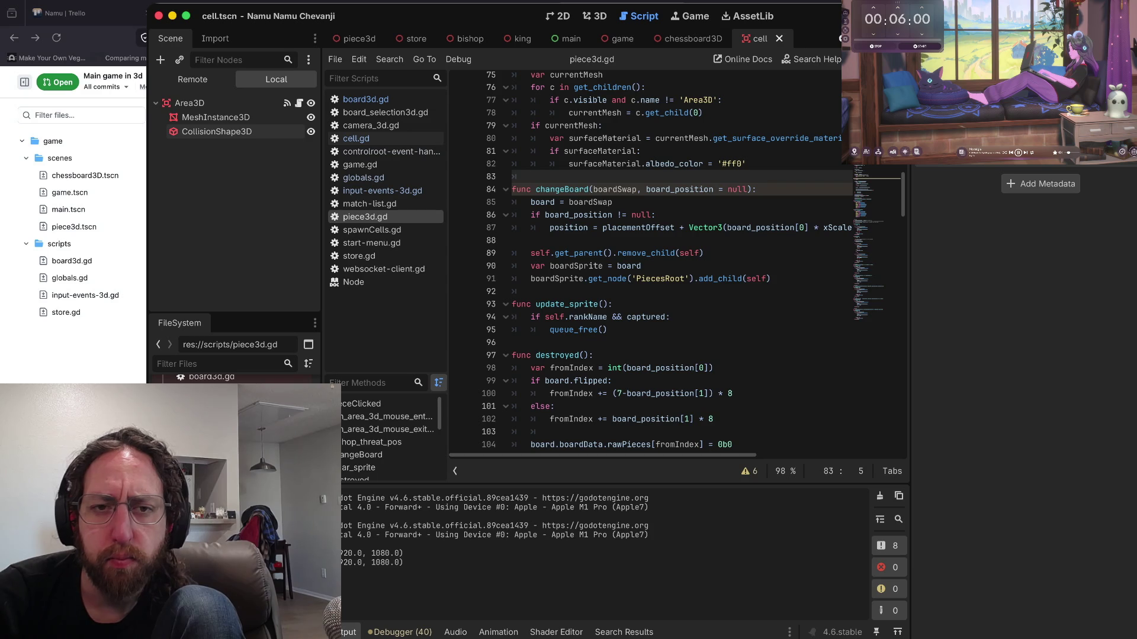
scroll(667, 263, "up", 1)
- Show the warning list with SHADOWED_VARIABLE entries for lines 46, 47 and 60
left_click_drag(574, 197, 533, 185)
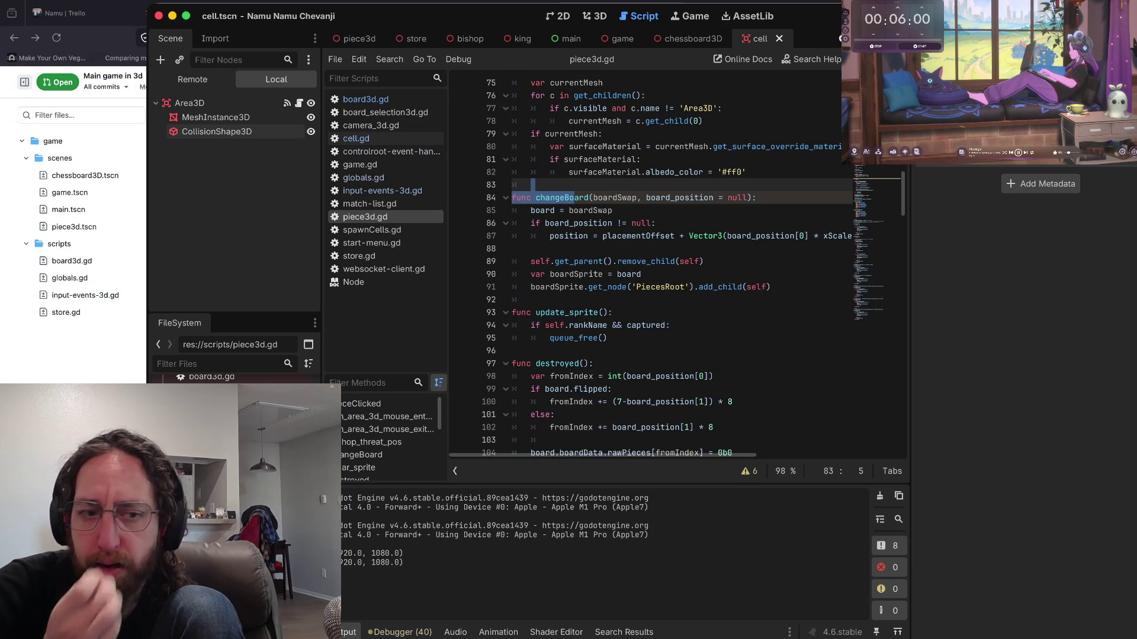
left_click(569, 197)
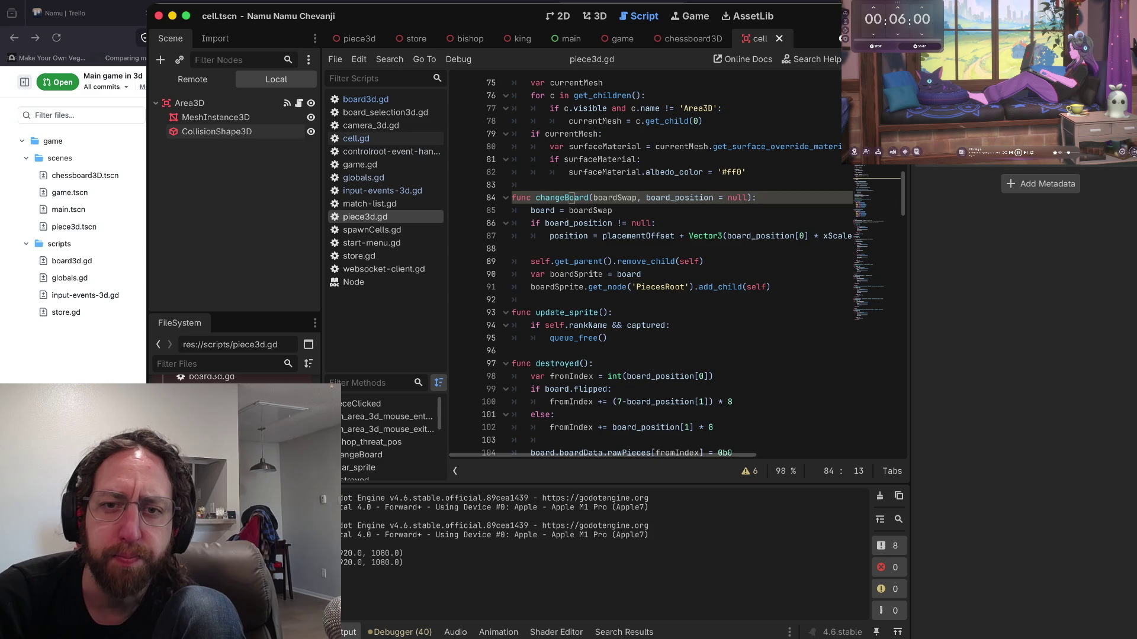
right_click(766, 200)
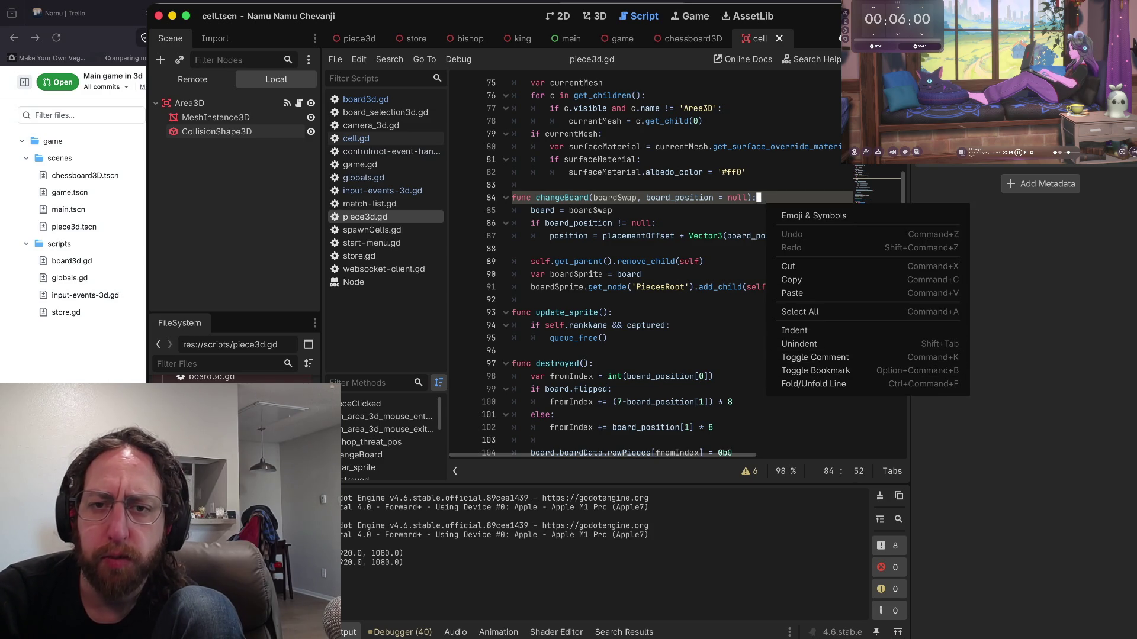
key("Escape")
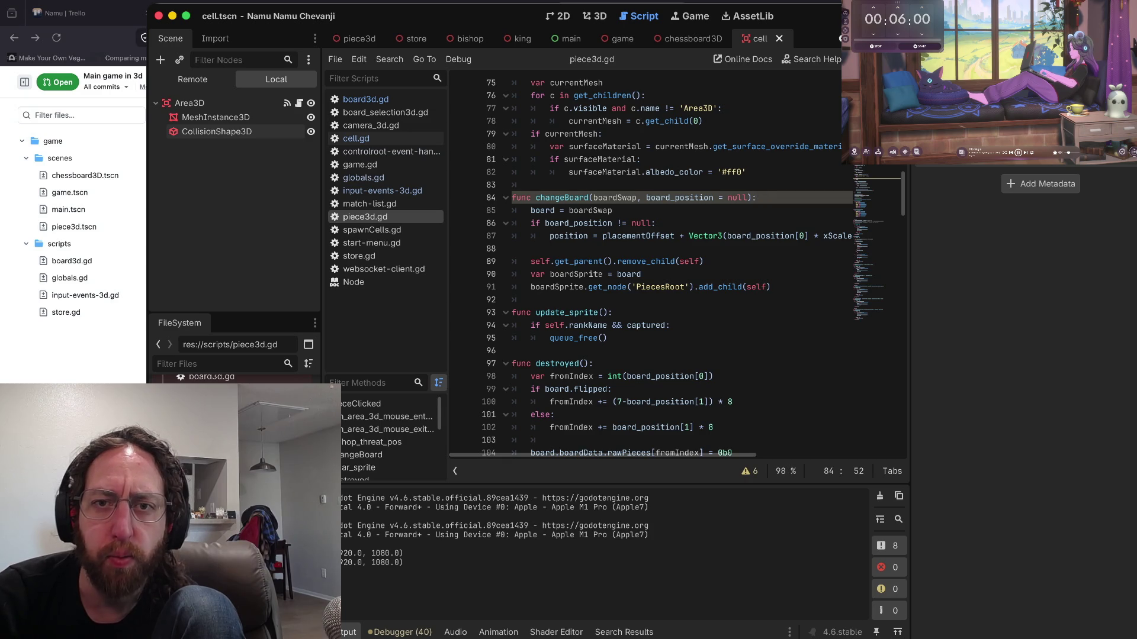
left_click(746, 471)
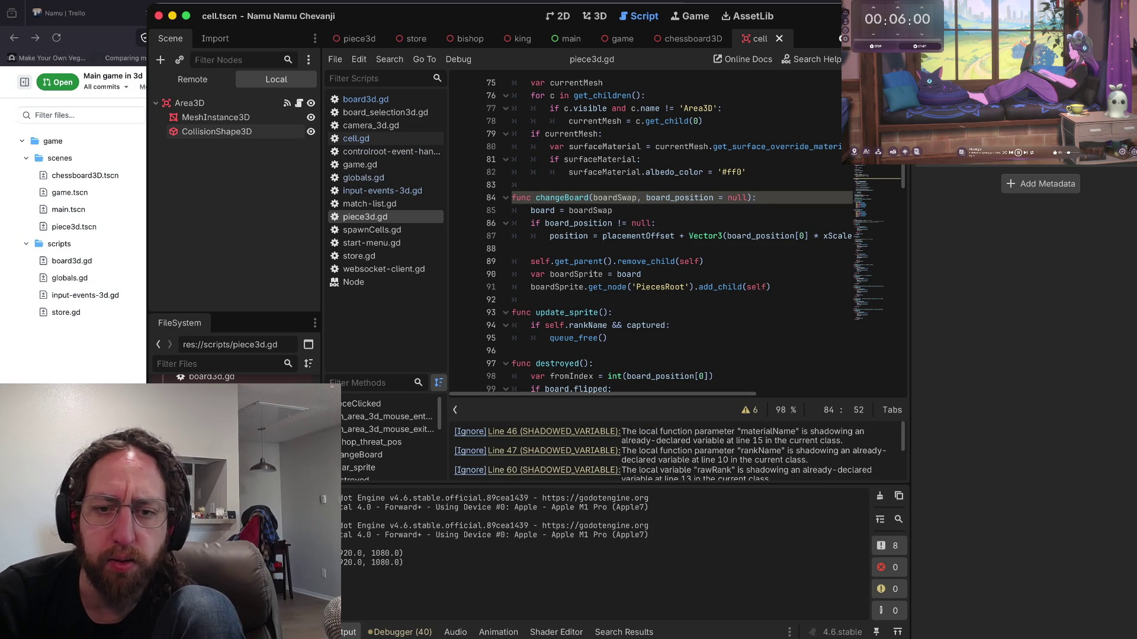
- Select changeBoard's board_position parameter on line 84 and jump to its line 19 declaration
scroll(675, 451, "down", 5)
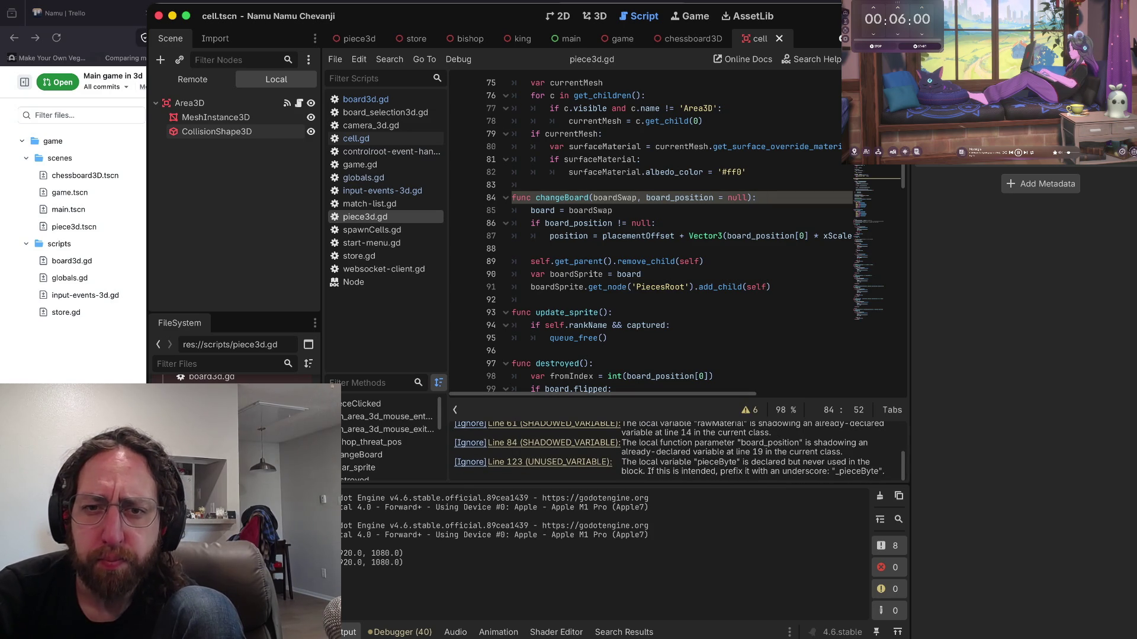
scroll(667, 231, "down", 1)
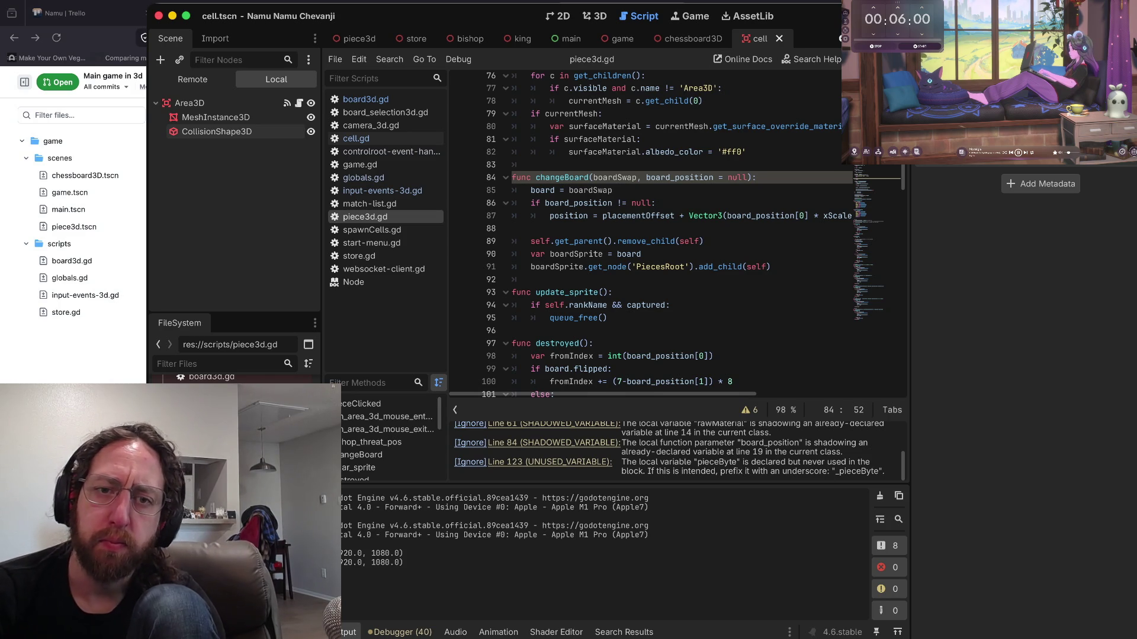
key("Up")
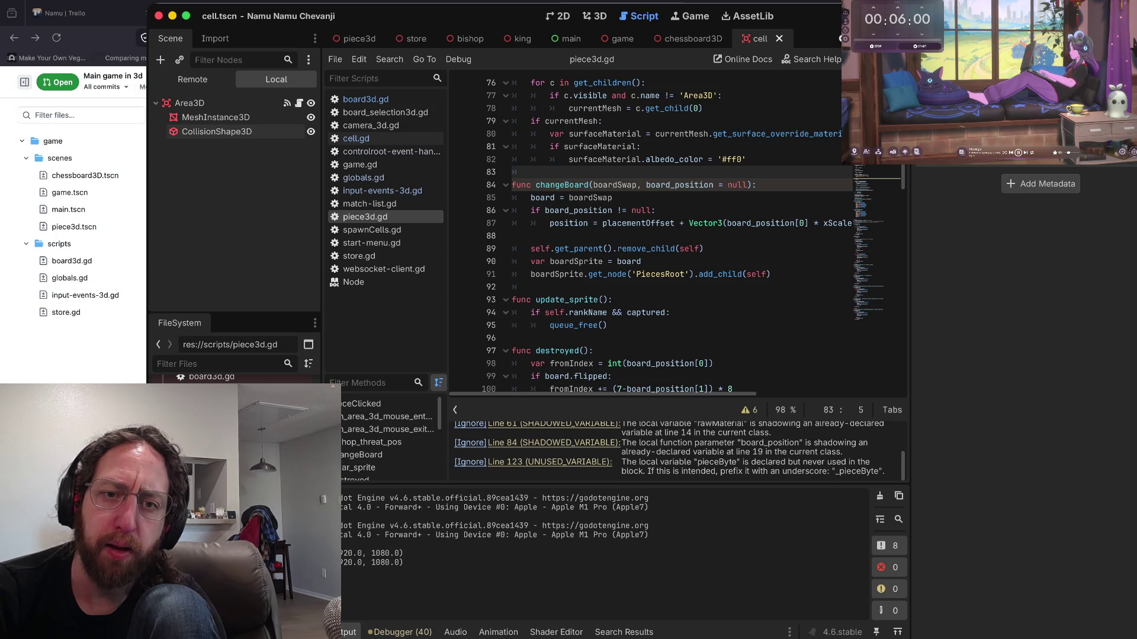
scroll(668, 451, "up", 1)
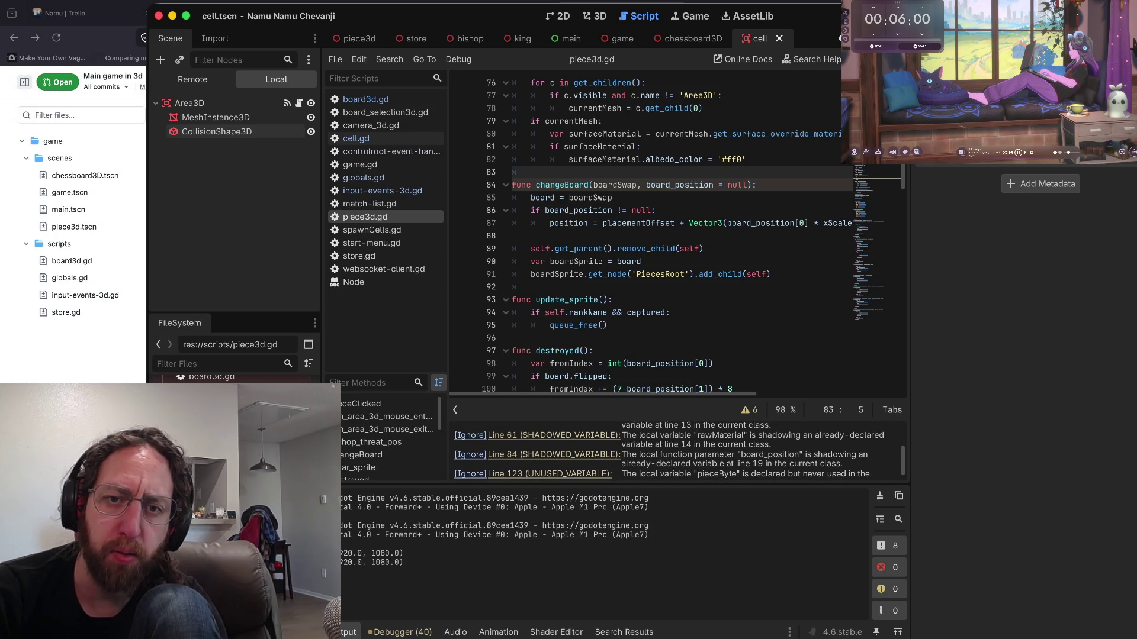
scroll(669, 451, "down", 1)
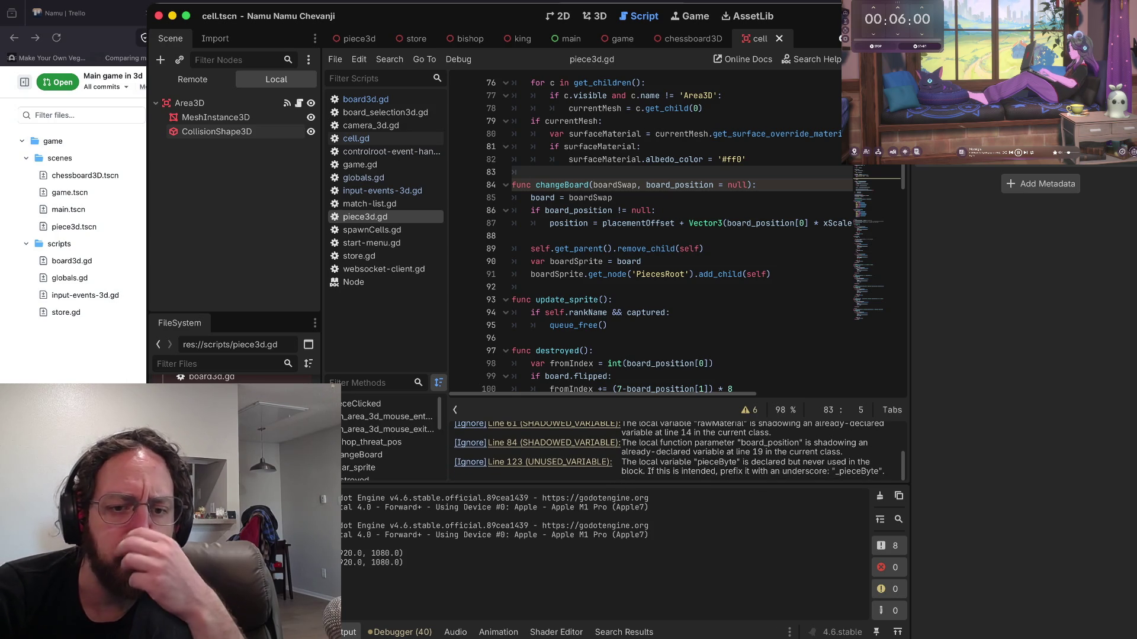
scroll(669, 451, "up", 2)
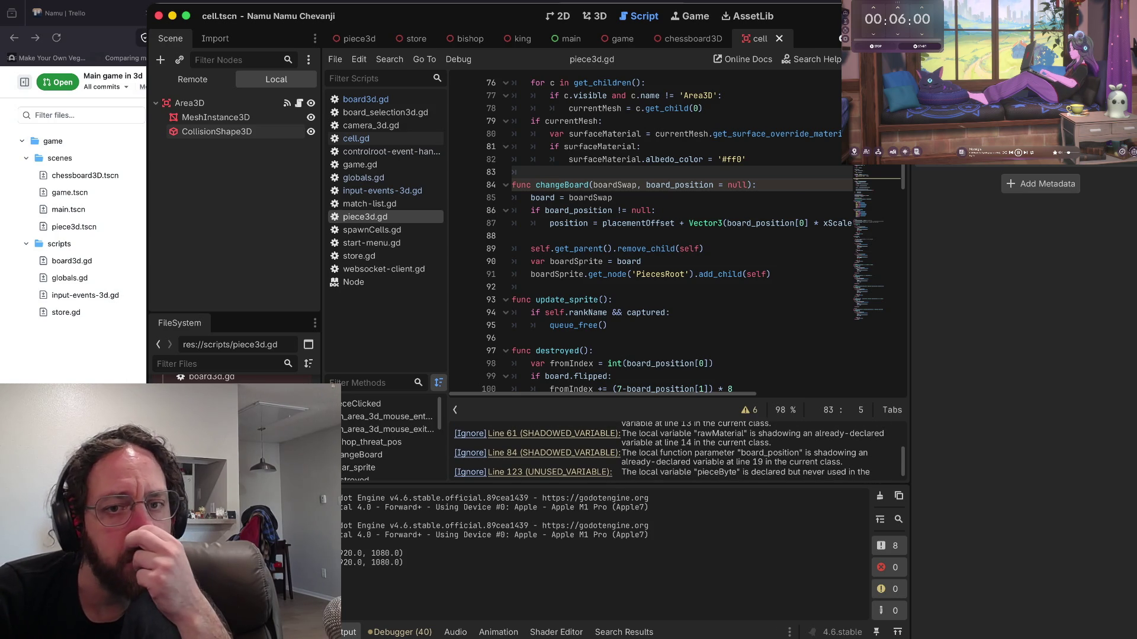
left_click(554, 453)
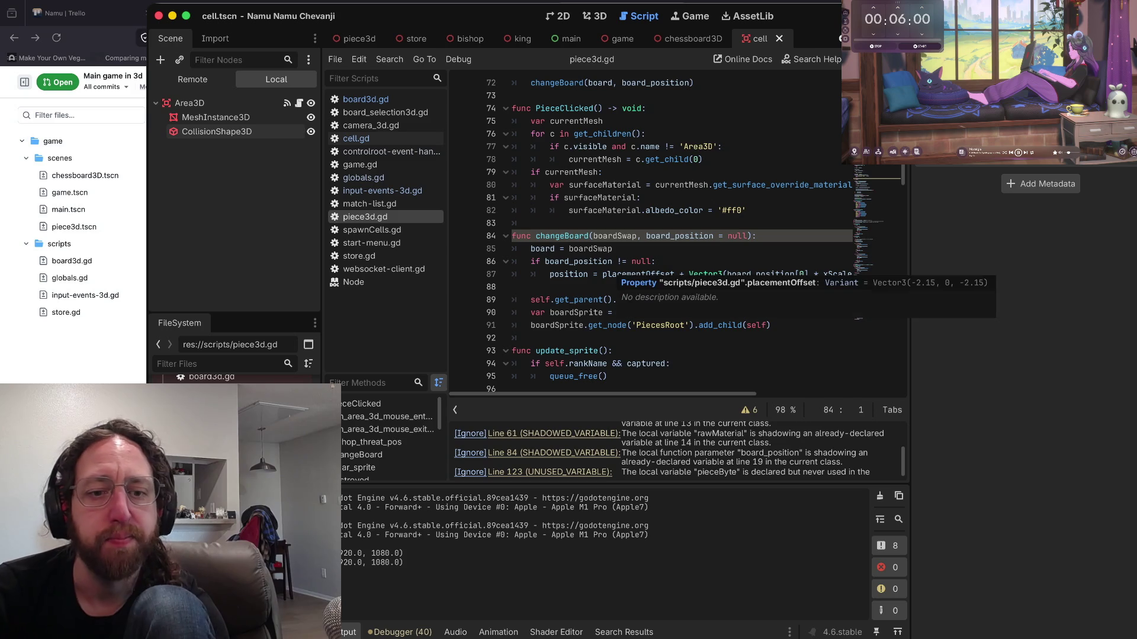
scroll(669, 452, "up", 4)
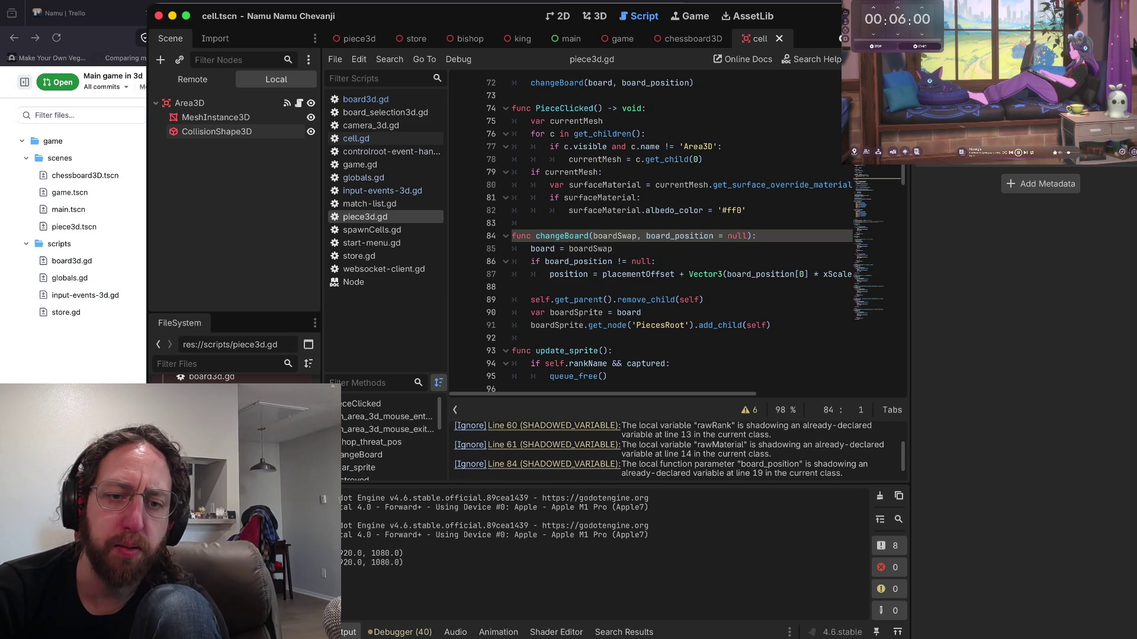
scroll(669, 451, "down", 3)
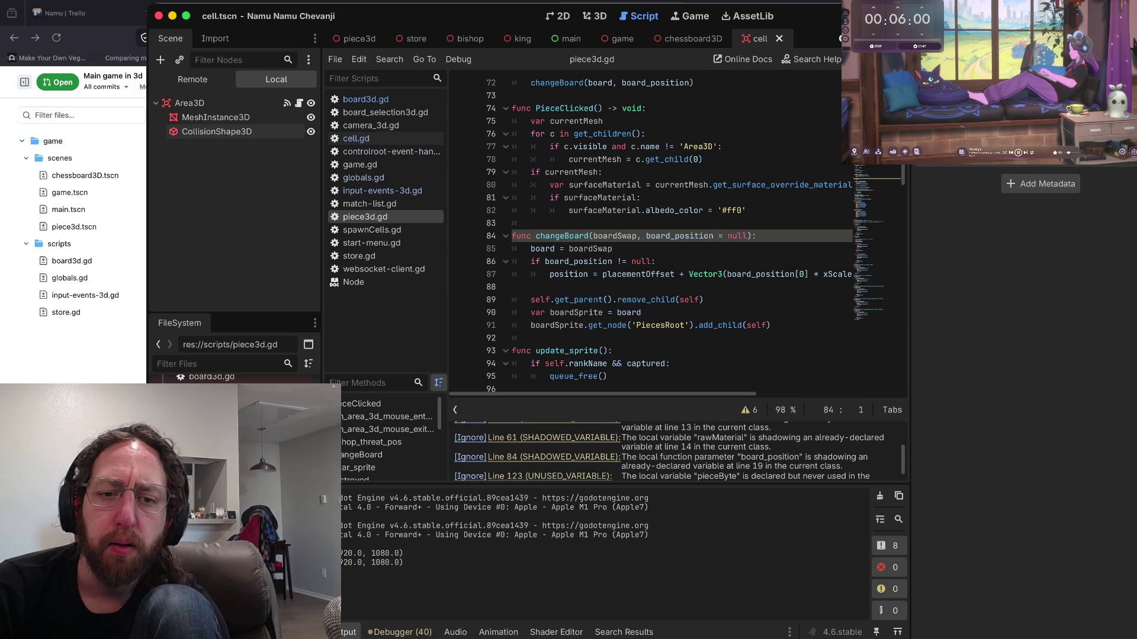
double_click(662, 236)
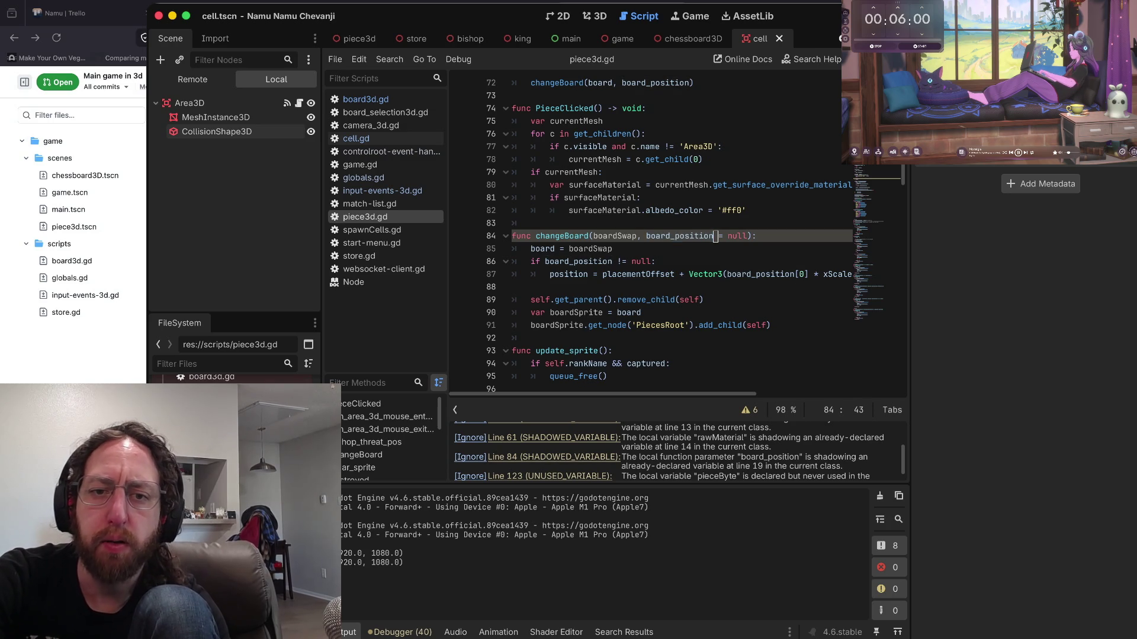
left_click(579, 262, "super")
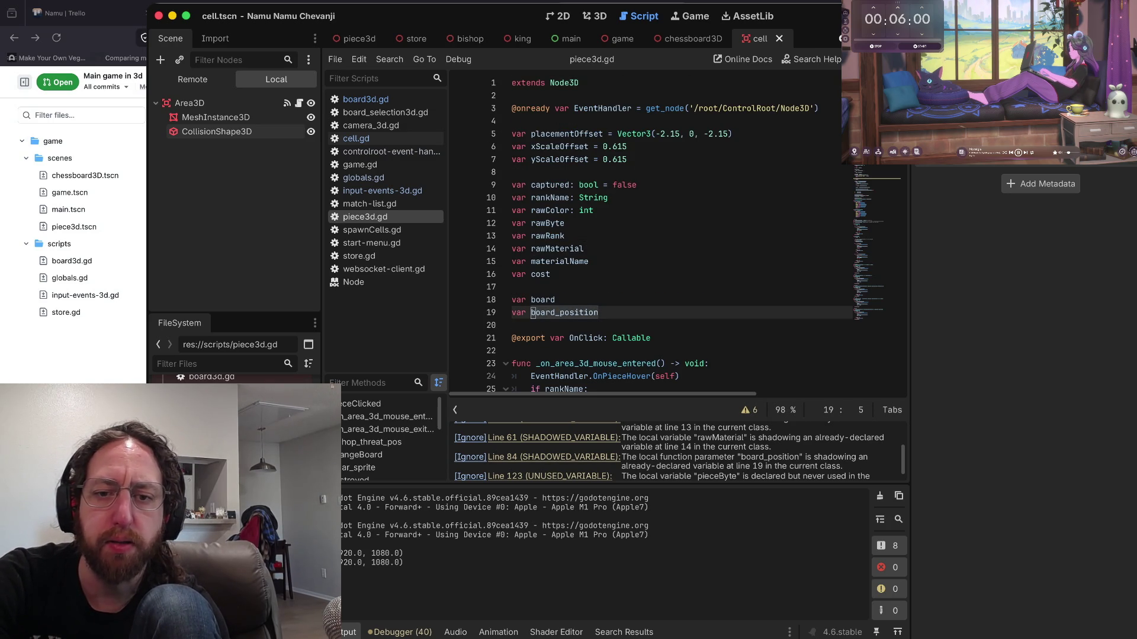
left_click(670, 286)
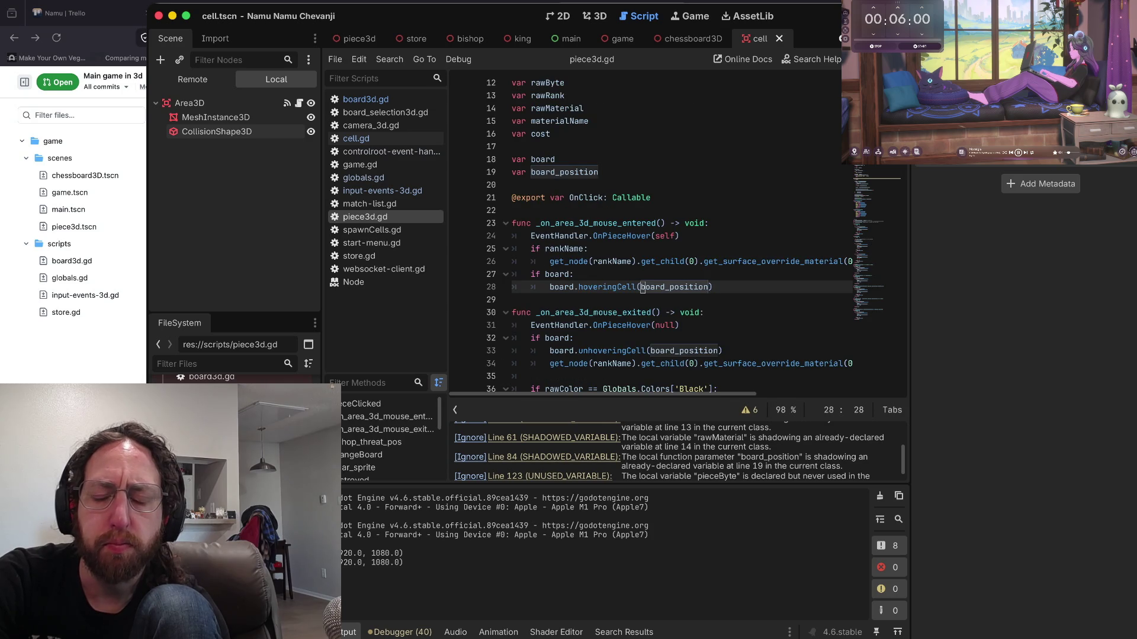
left_click(530, 286)
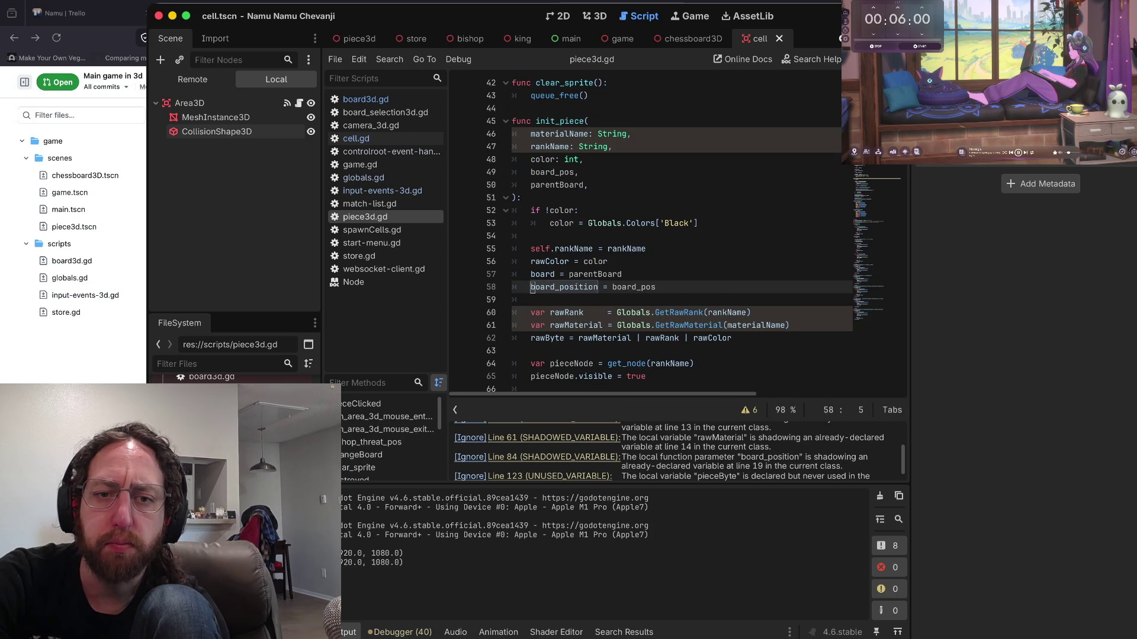
key("super+g")
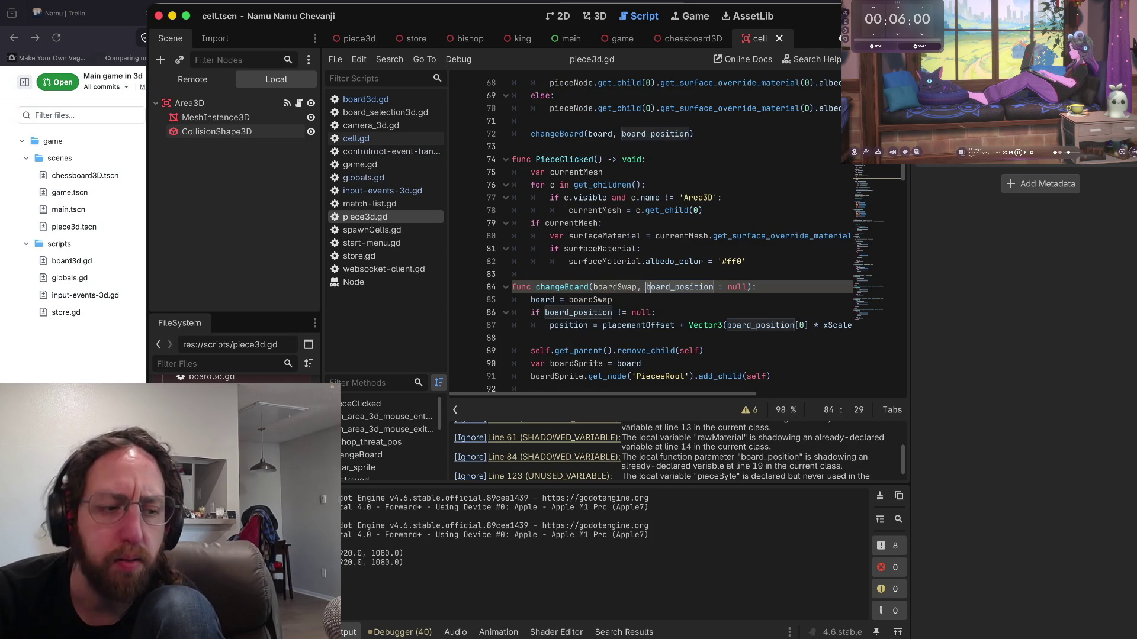
scroll(651, 237, "down", 2)
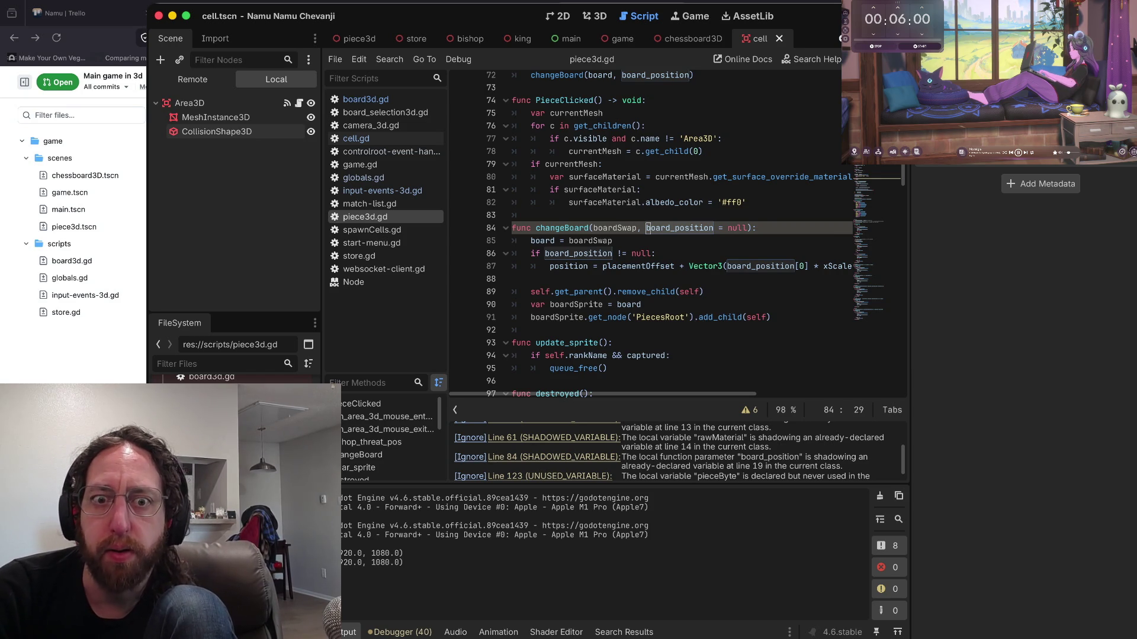
left_click_drag(614, 248, 739, 237)
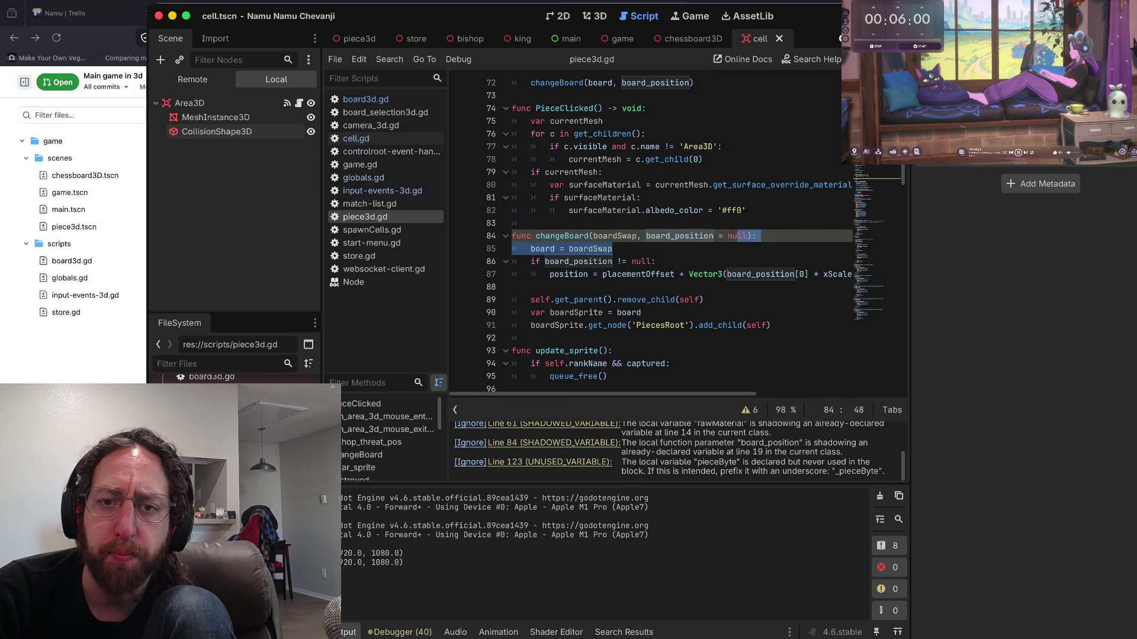
key("Right")
scroll(667, 237, "down", 2)
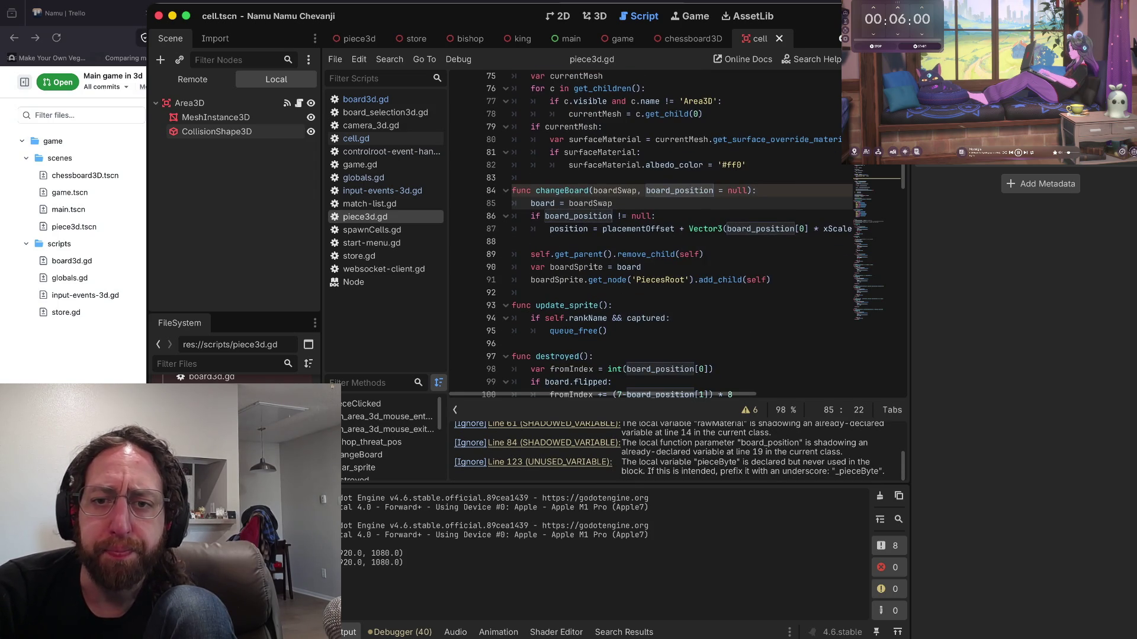
left_click(533, 241)
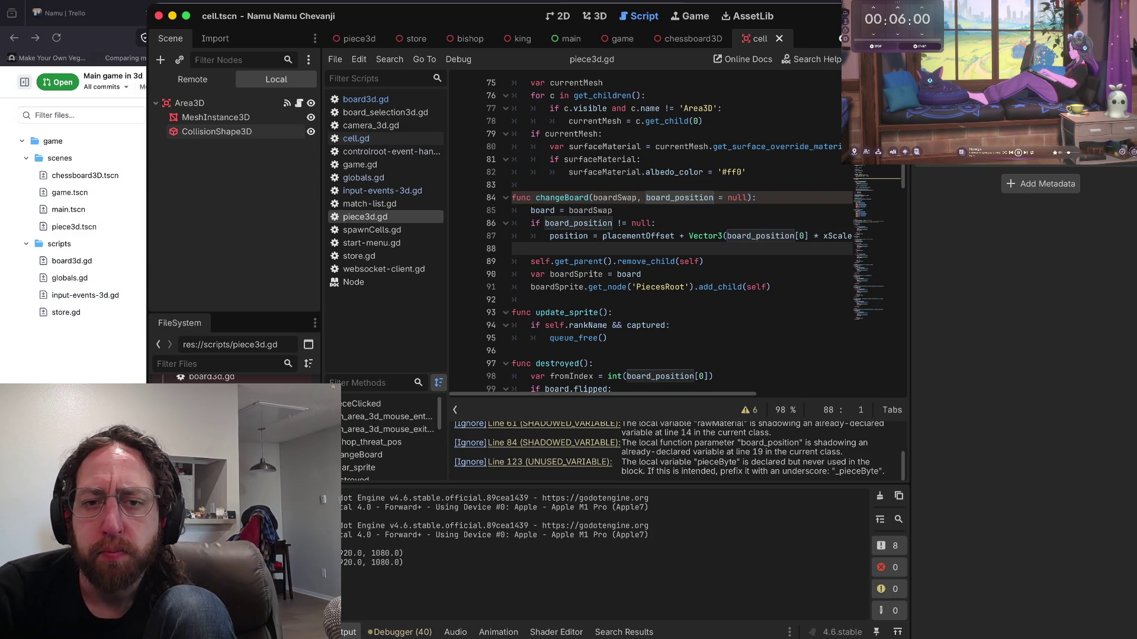
scroll(667, 231, "down", 2)
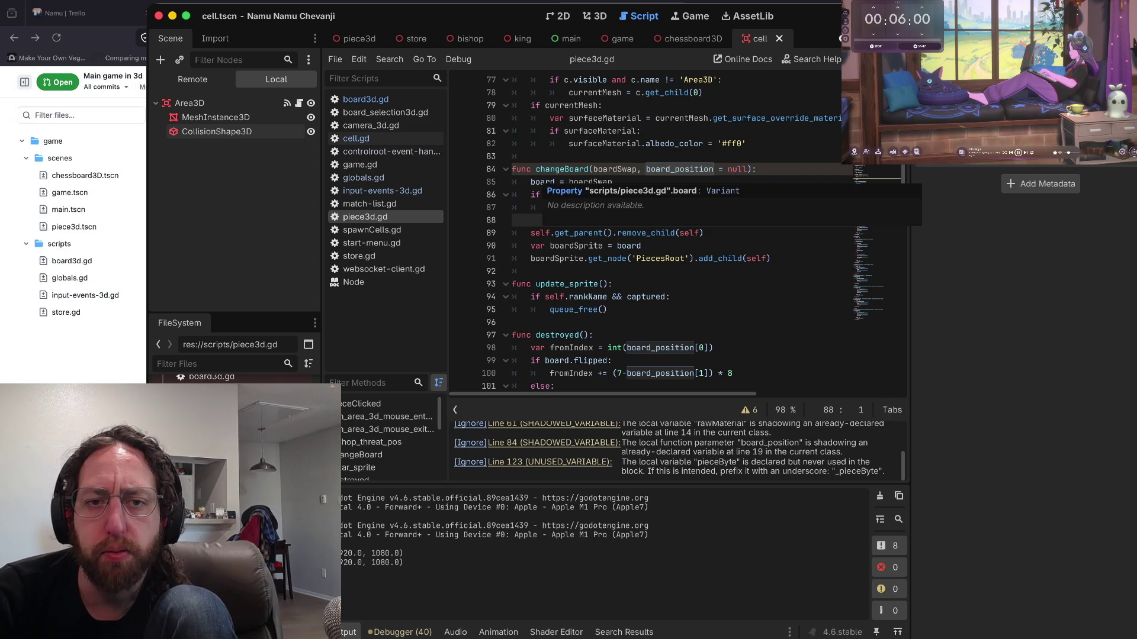
- Change line 85 to 'self.board = boardSwap', save, and go to the top of piece3d.gd
left_click(531, 181)
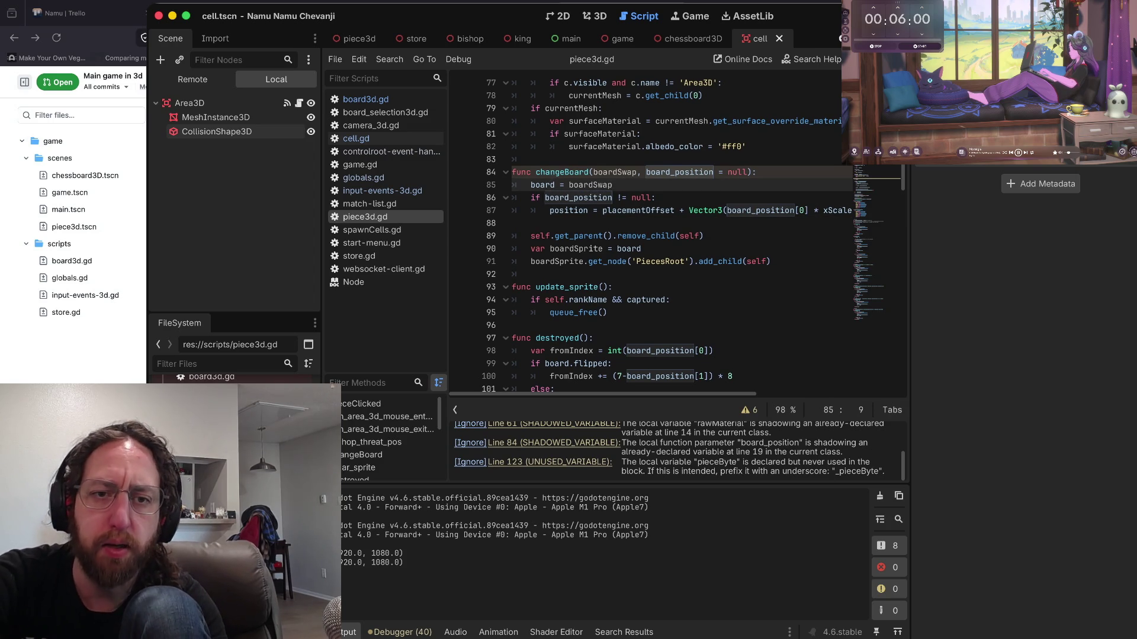
type("self")
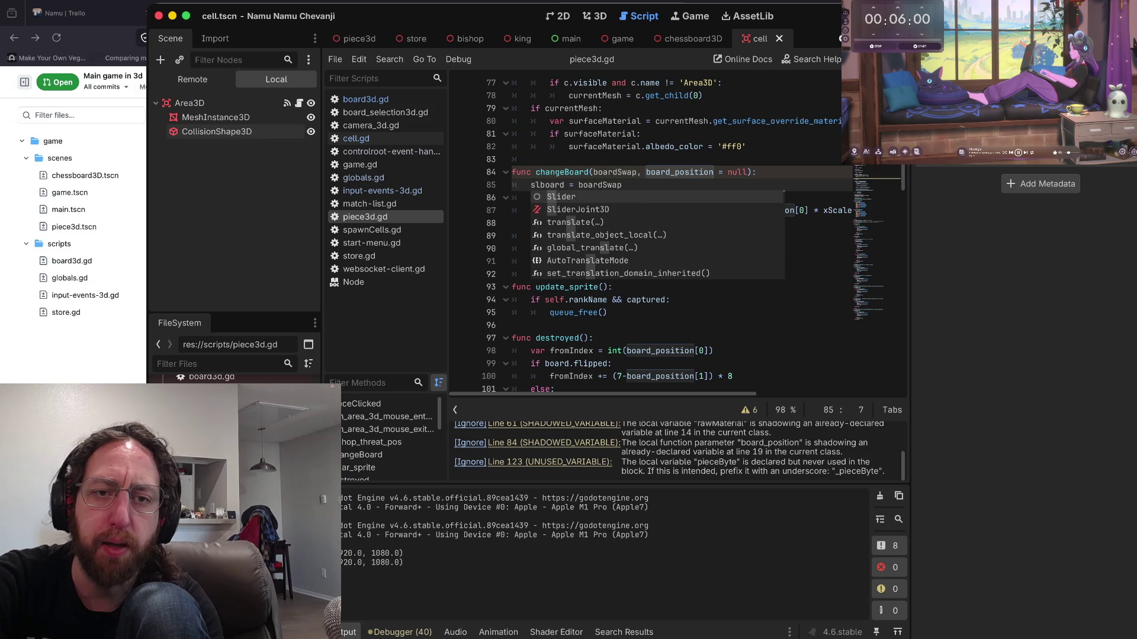
type(".")
key("super+s")
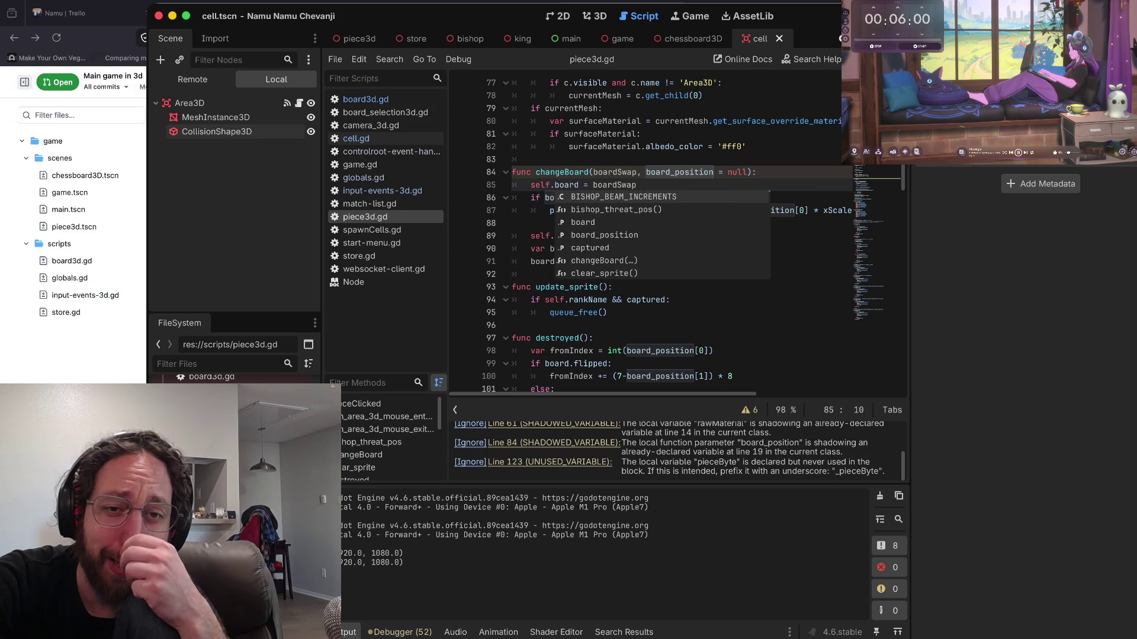
key("Left")
key("Left")
key("Left")
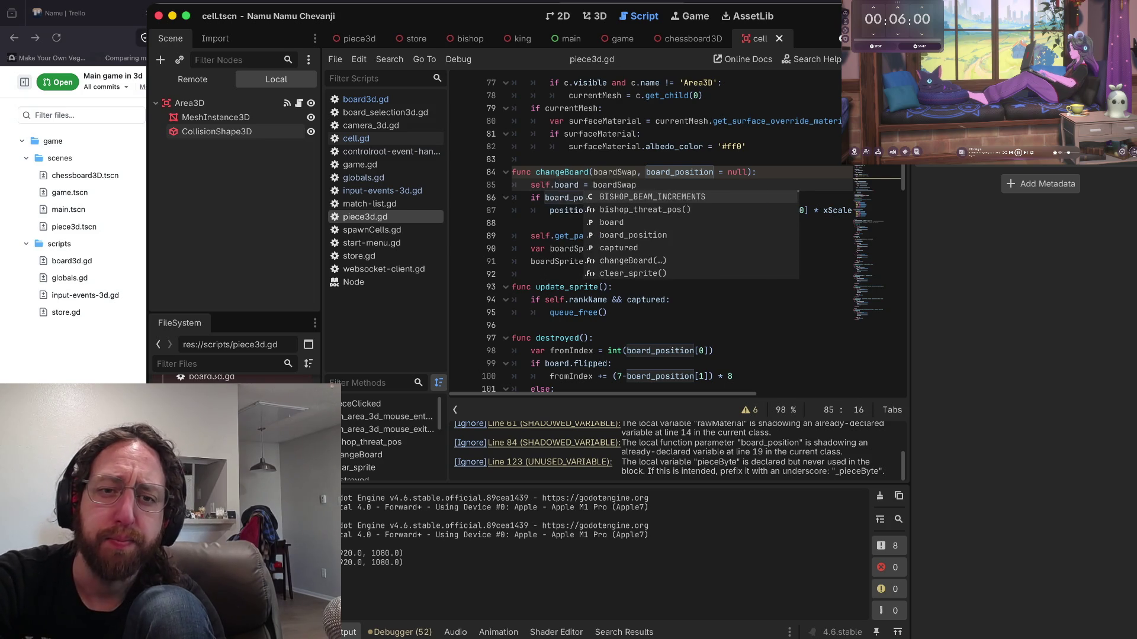
key("Down")
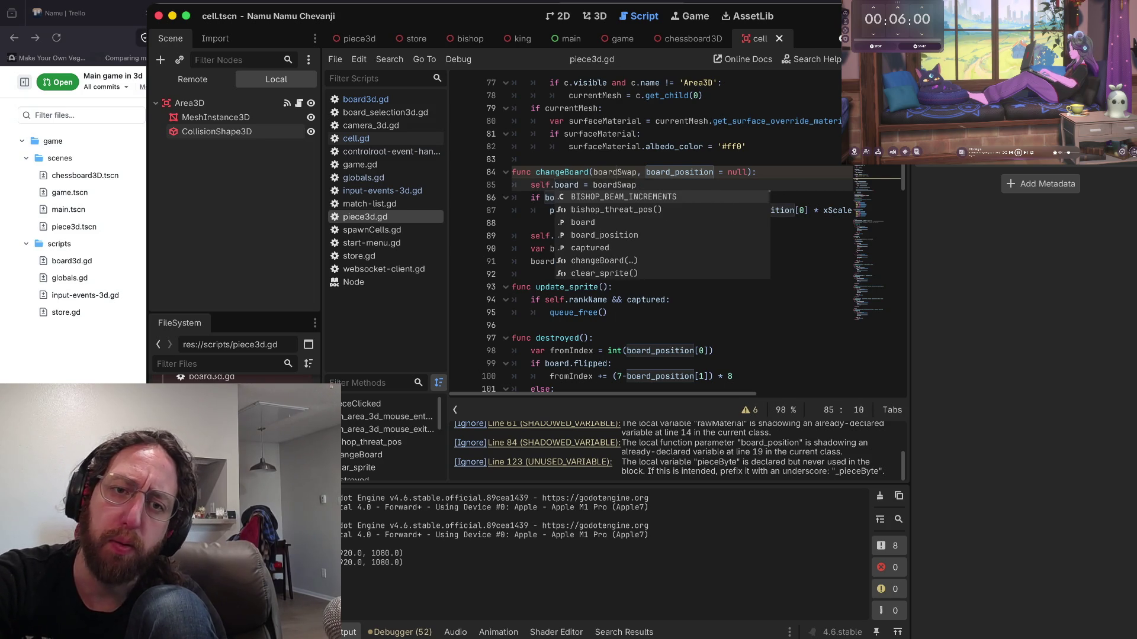
key("Page_Up")
key("Page_Up")
key("Page_Up")
- Type the line 18 board variable as Script and save piece3d.gd
key("Escape")
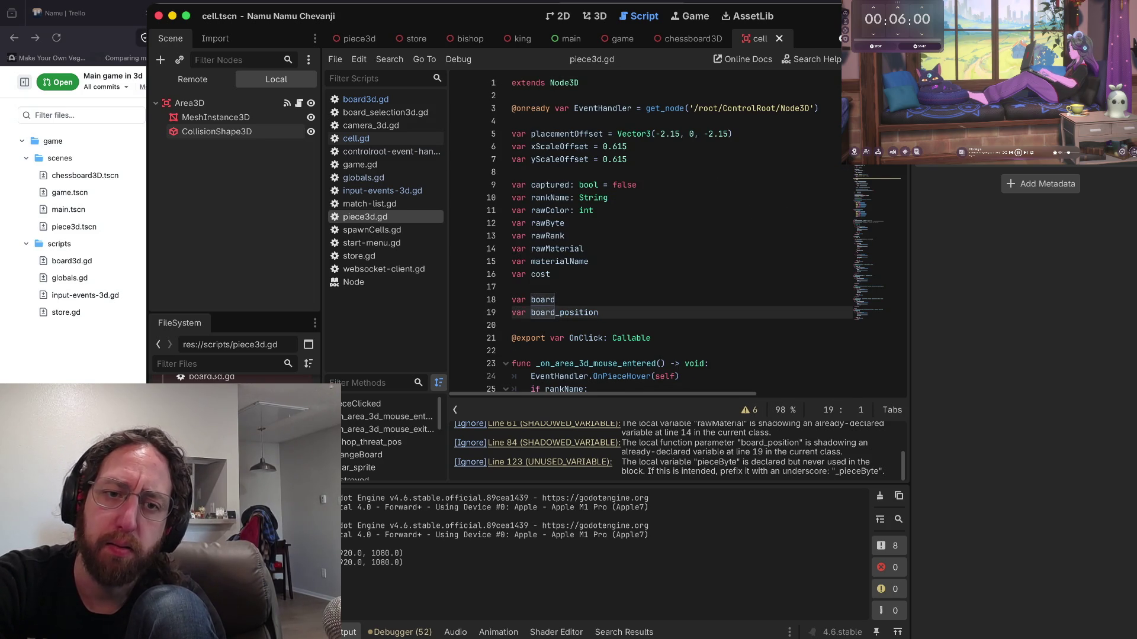
left_click(556, 299)
type(":")
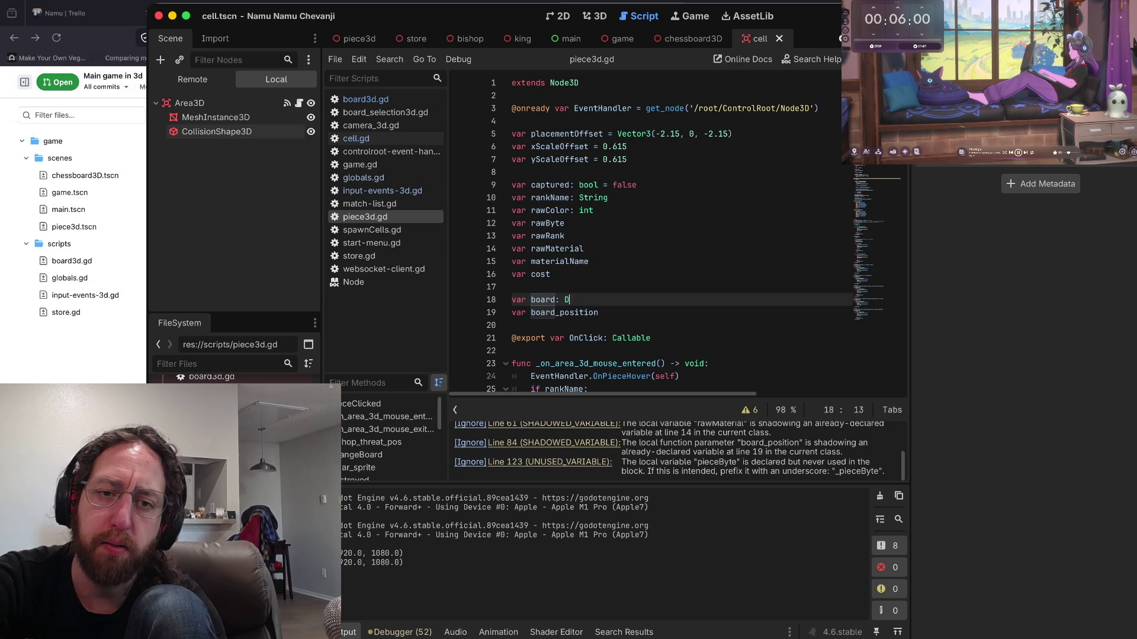
type("Dic")
key("BackSpace")
key("BackSpace")
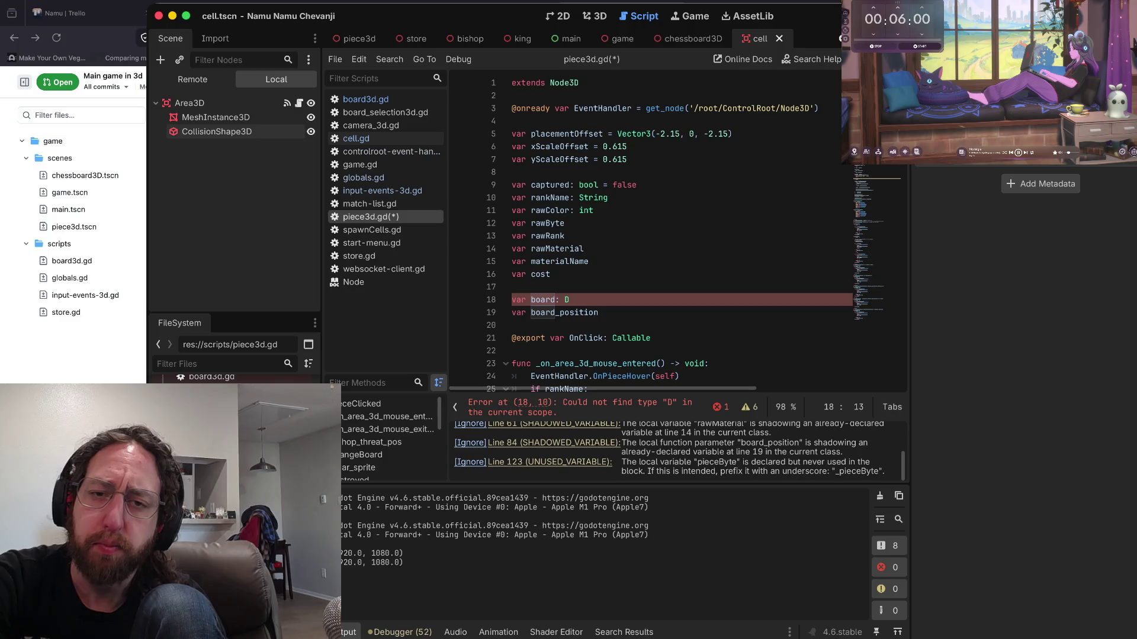
key("BackSpace")
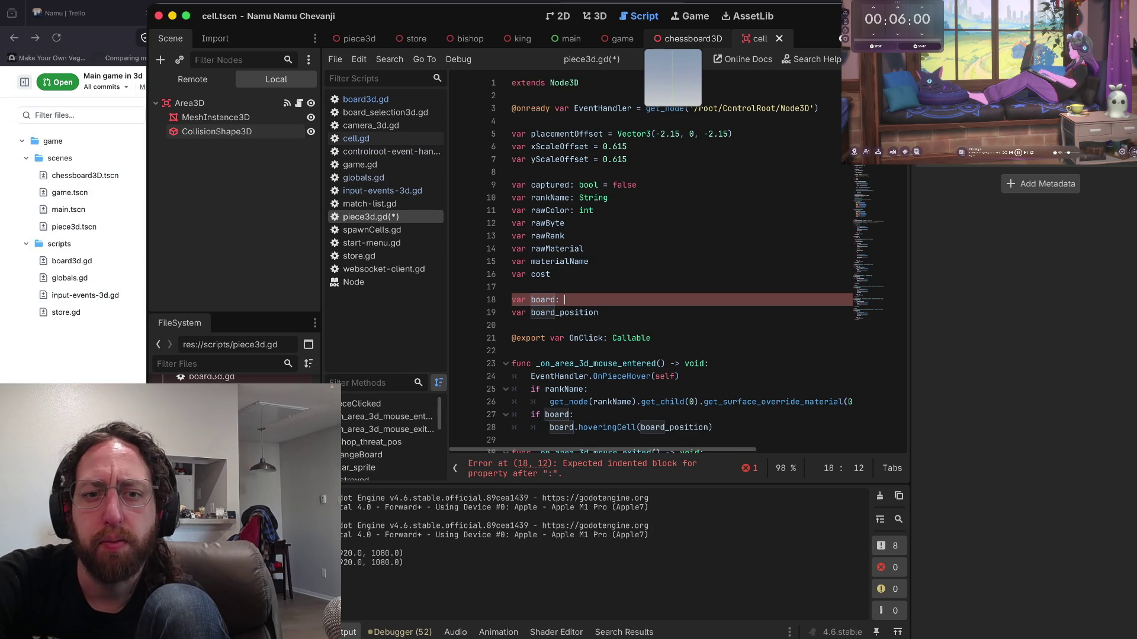
type("Script")
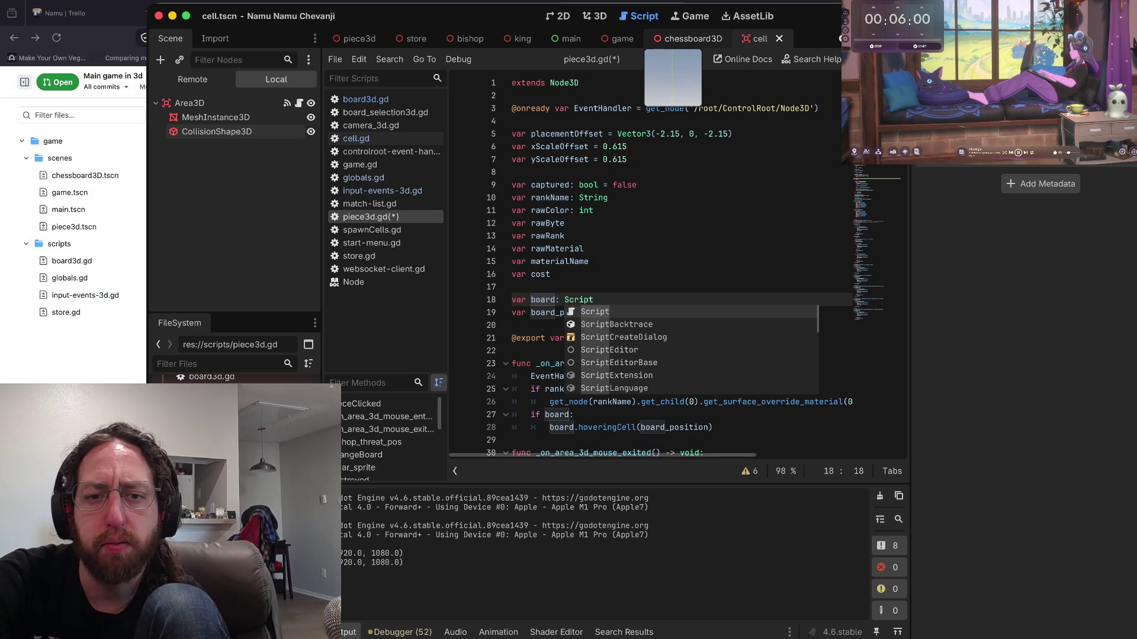
key("Escape")
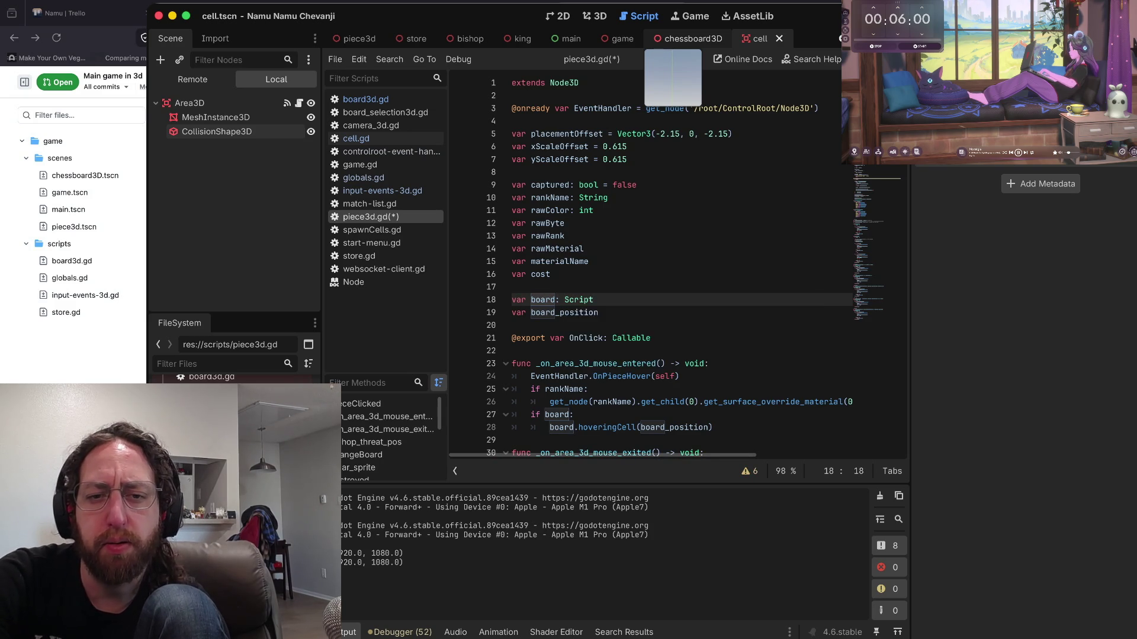
key("super+s")
- Remove the stray 'as' typed after Script on line 18's board declaration
key("Down")
key("Up")
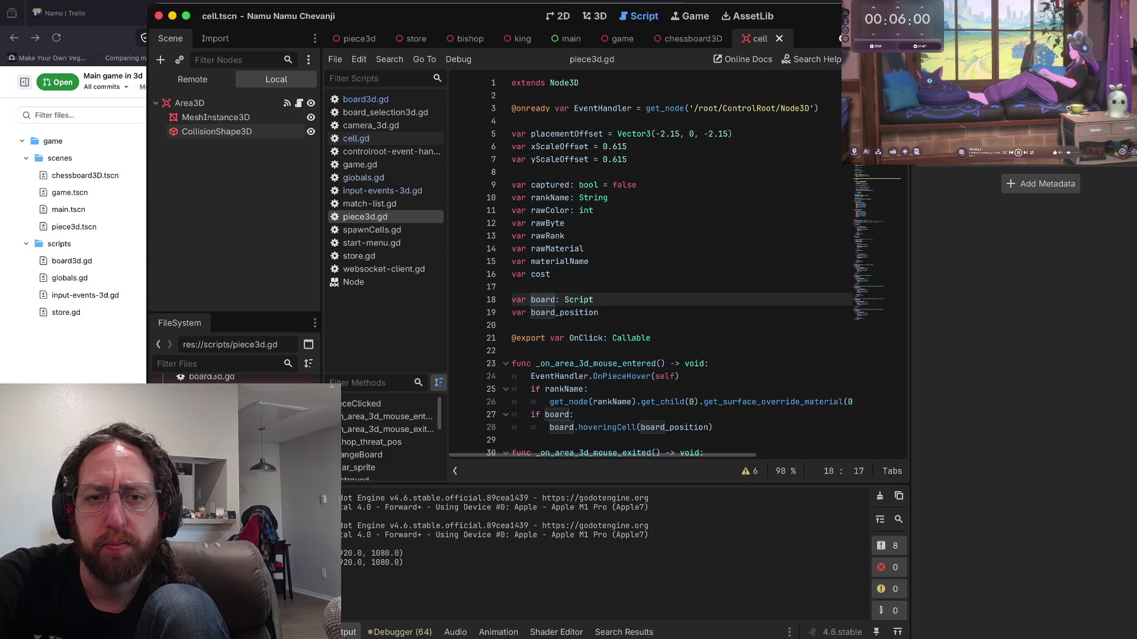
key("Down")
key("Home")
key("Up")
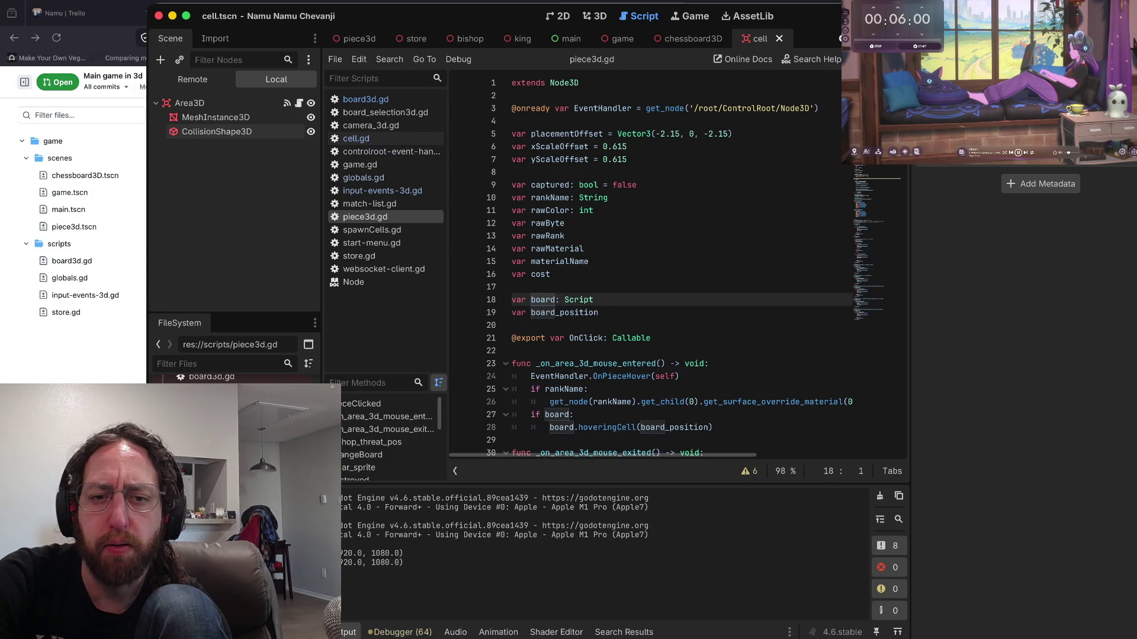
key("End")
type("as")
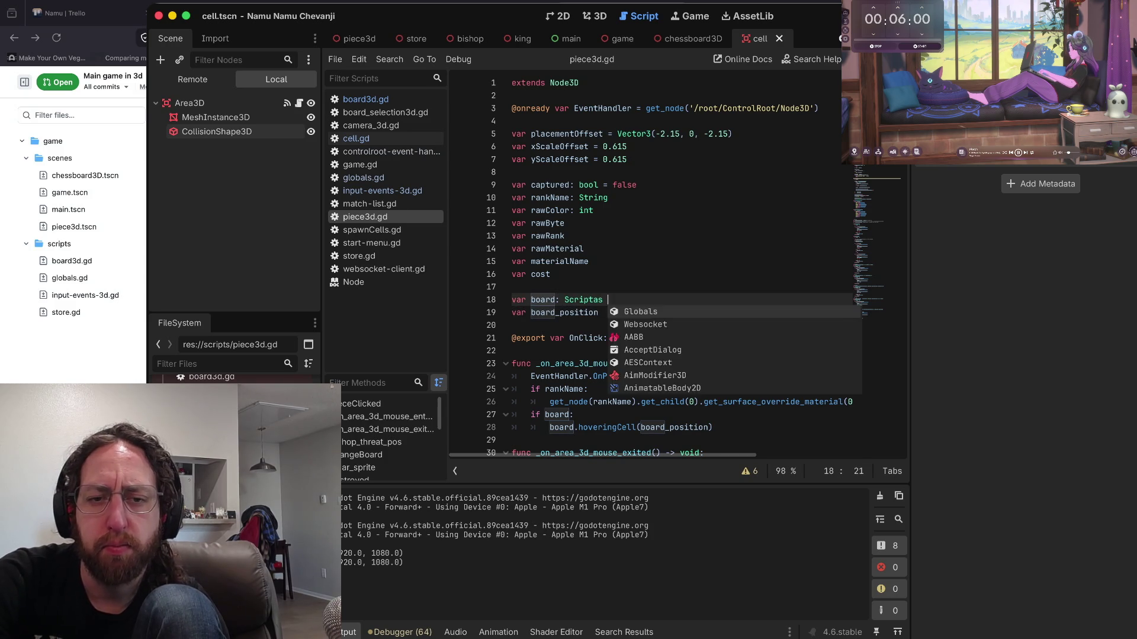
key("super+s")
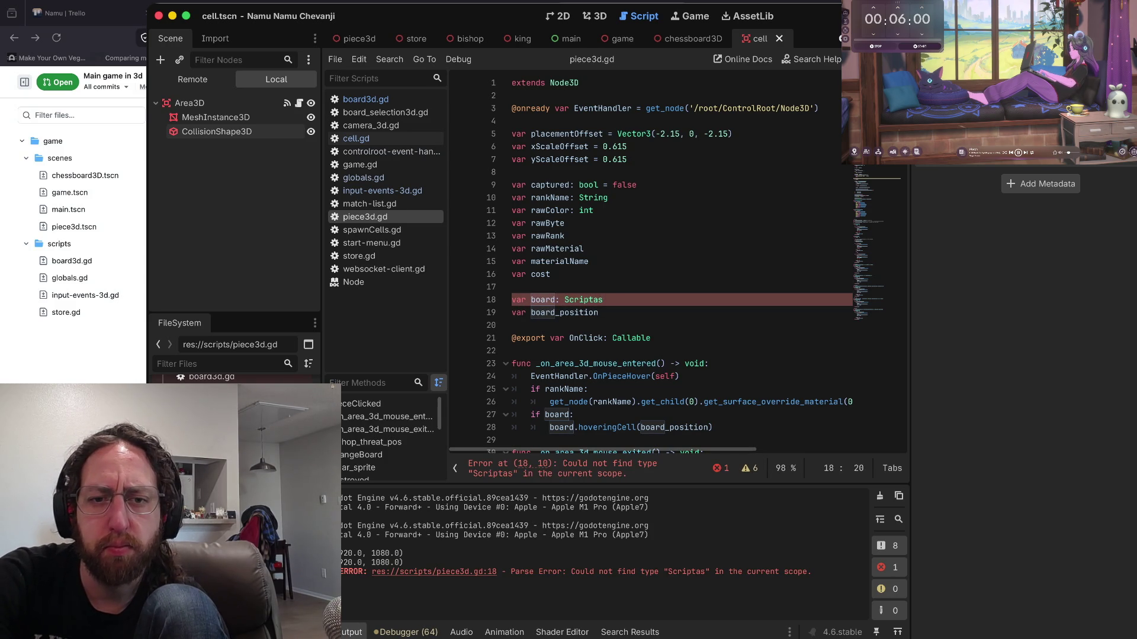
key("BackSpace")
key("BackSpace")
left_click(557, 300)
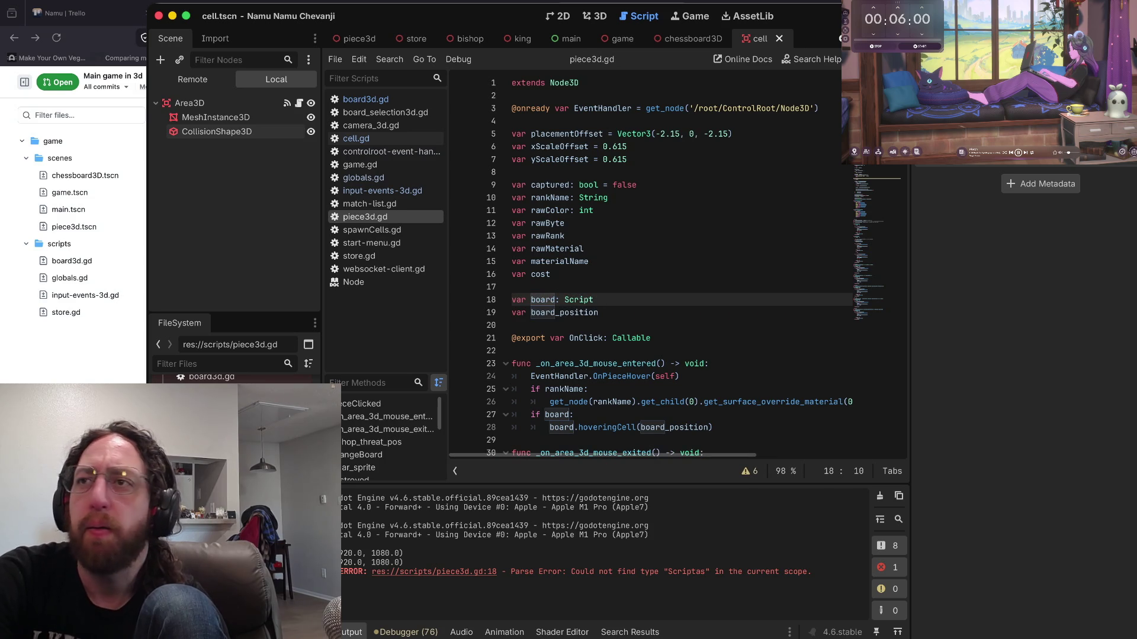
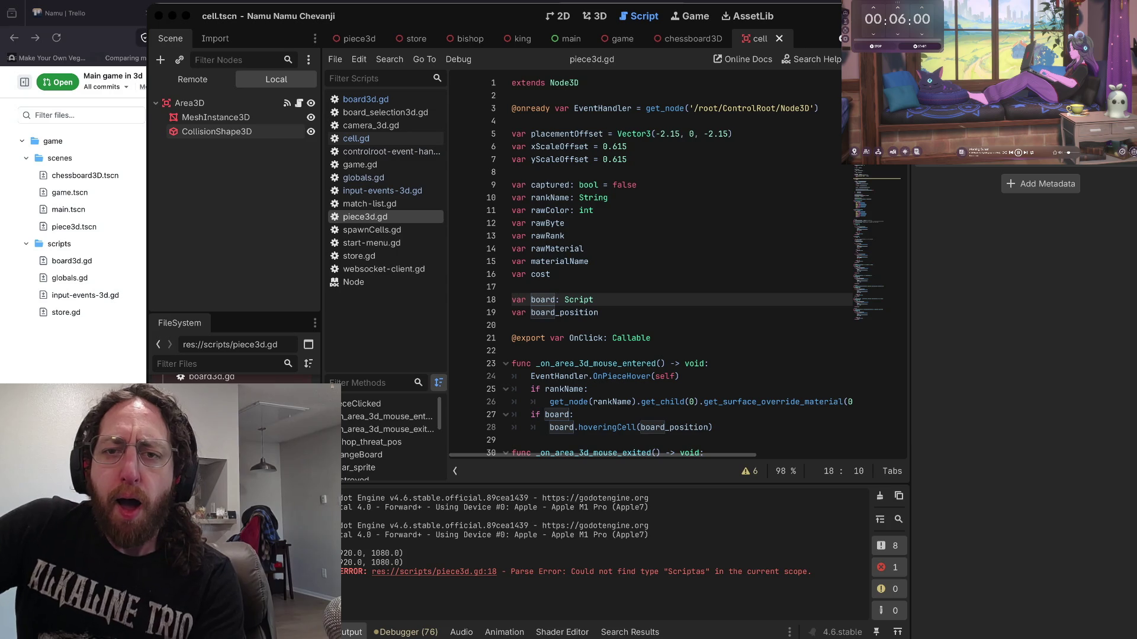
- Back in the script editor, review the board and board_position declarations in piece3d.gd
key("super+Tab")
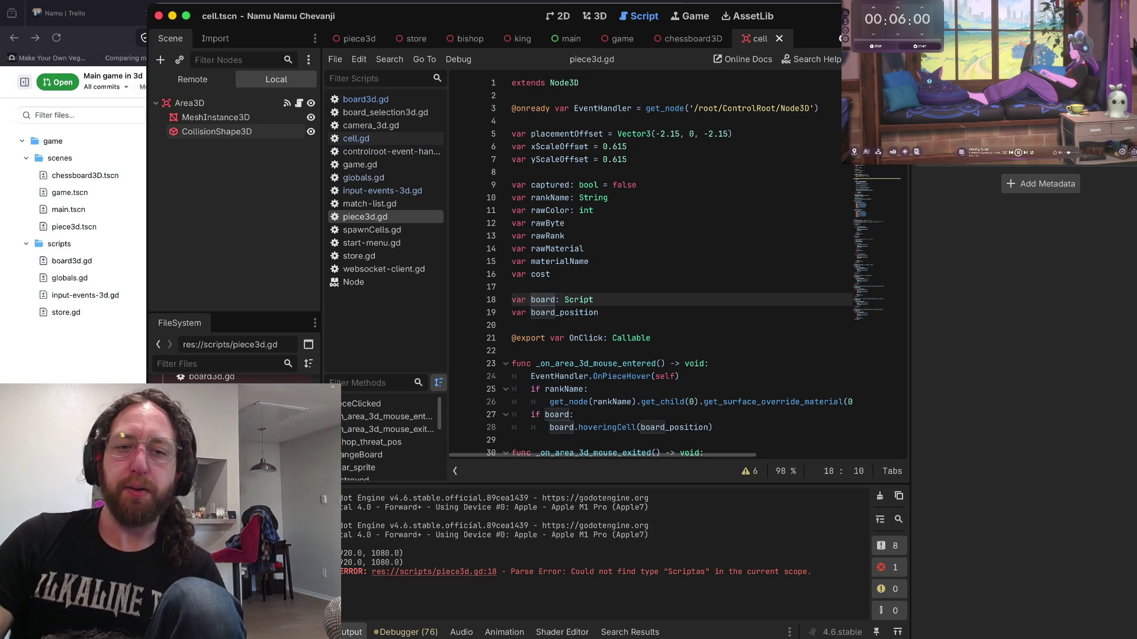
left_click(594, 300)
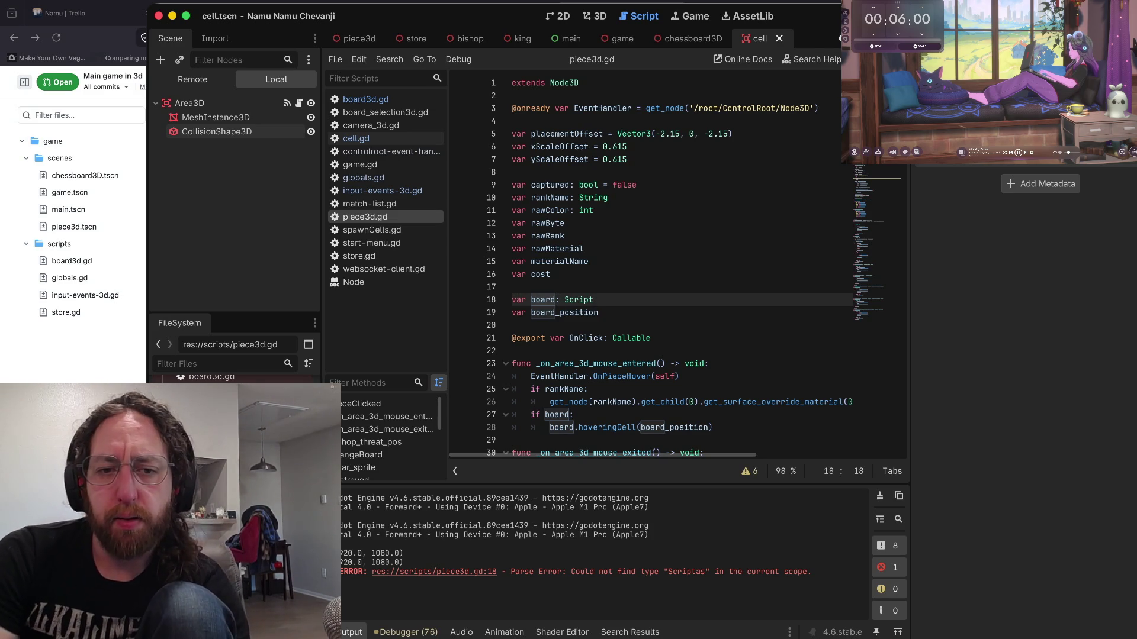
left_click(598, 313)
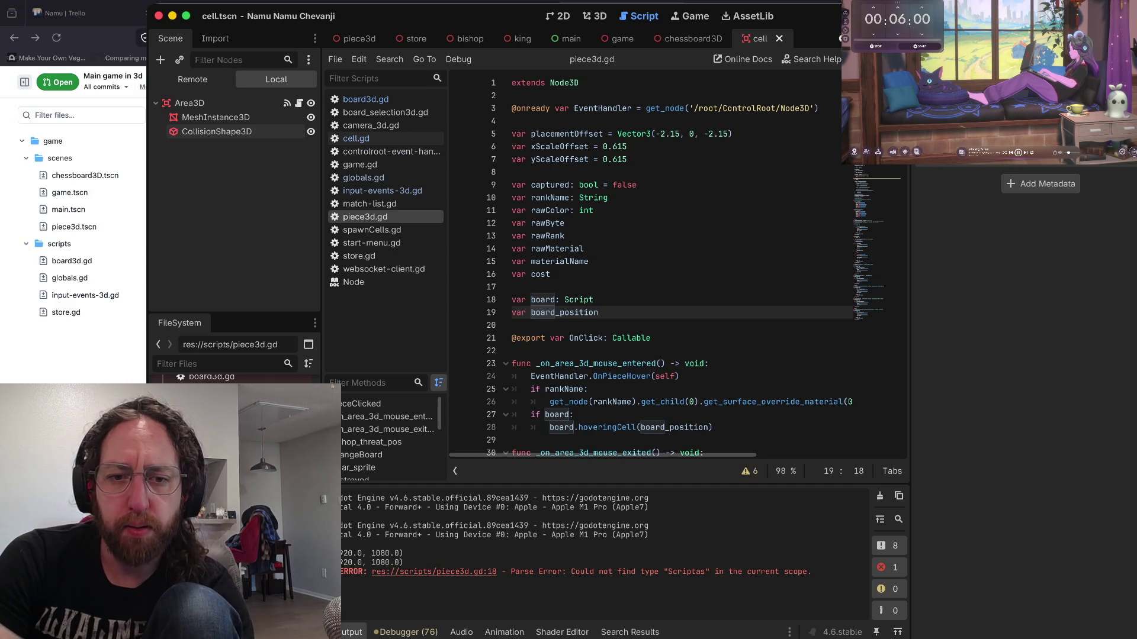
key("Down")
key("Down")
key("Down")
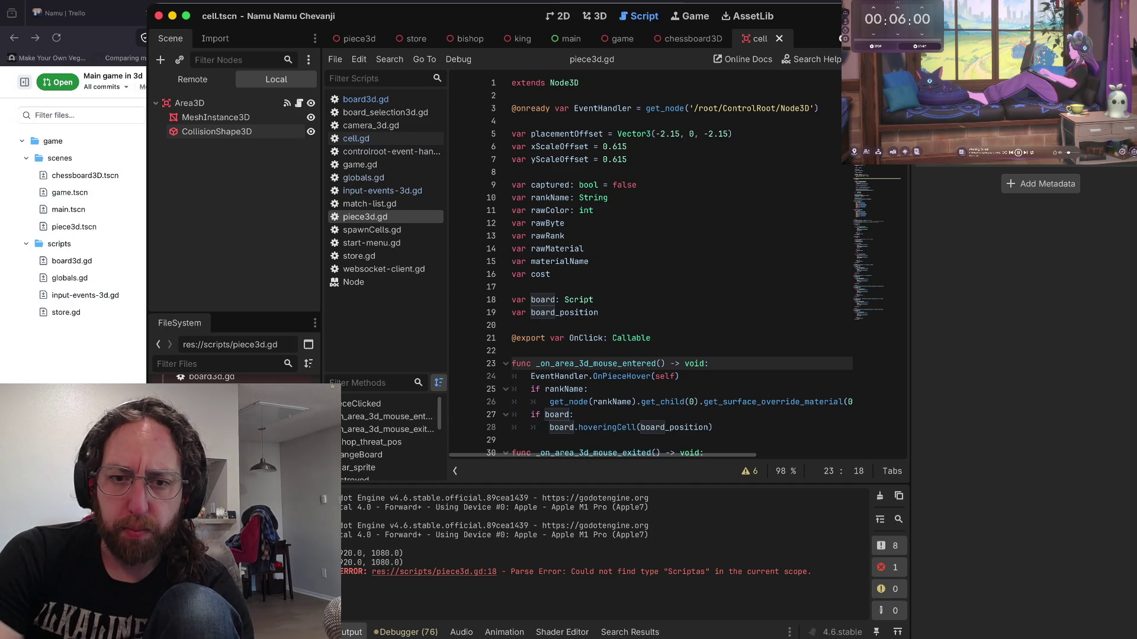
- Run the game and log in with a username so it breaks at piece3d.gd line 57
key("super+b")
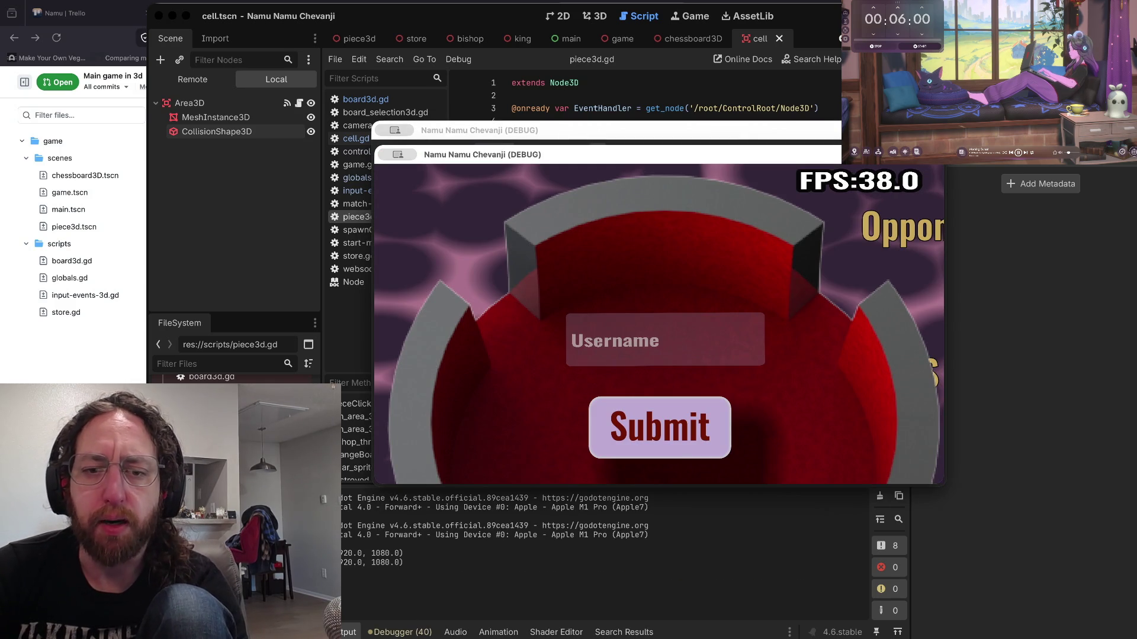
left_click(592, 349)
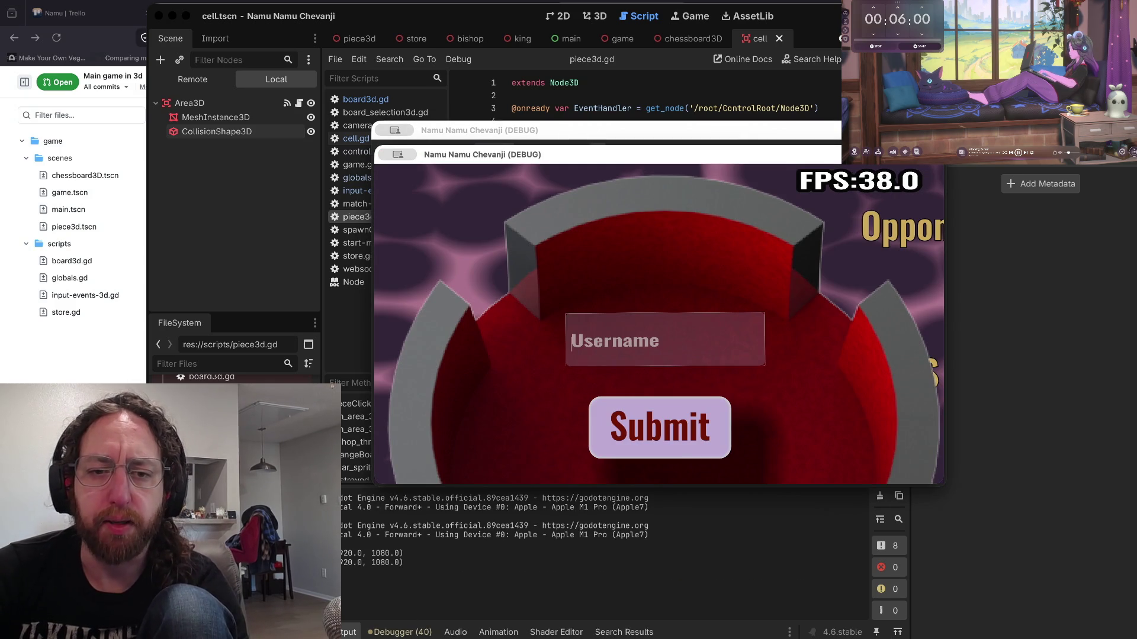
type("be")
left_click(660, 427)
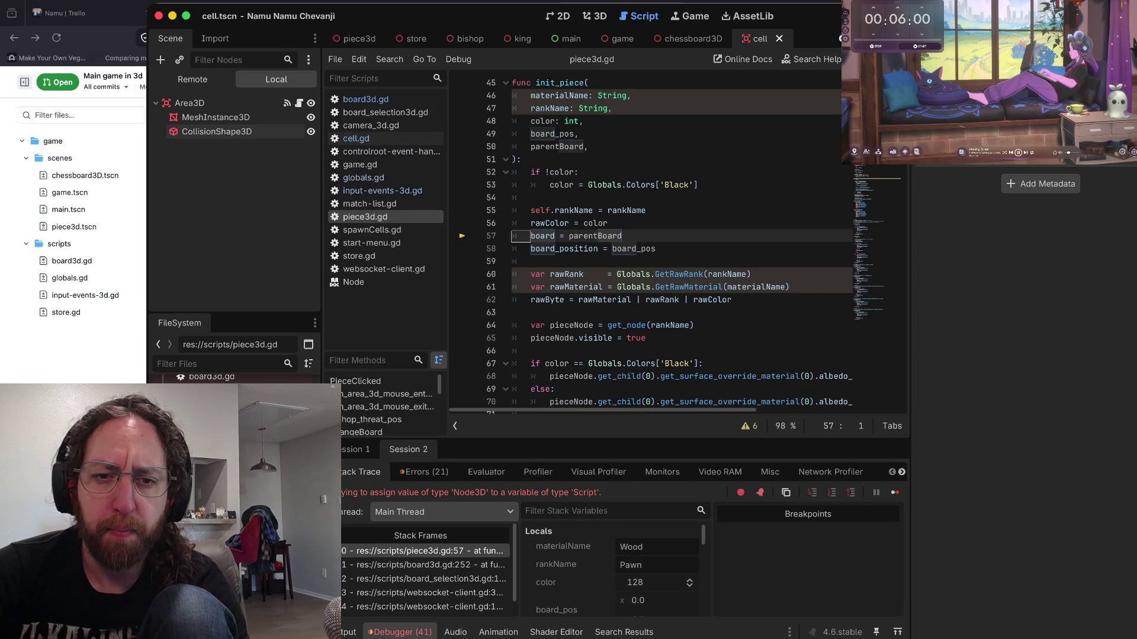
left_click(622, 236)
scroll(669, 242, "up", 3)
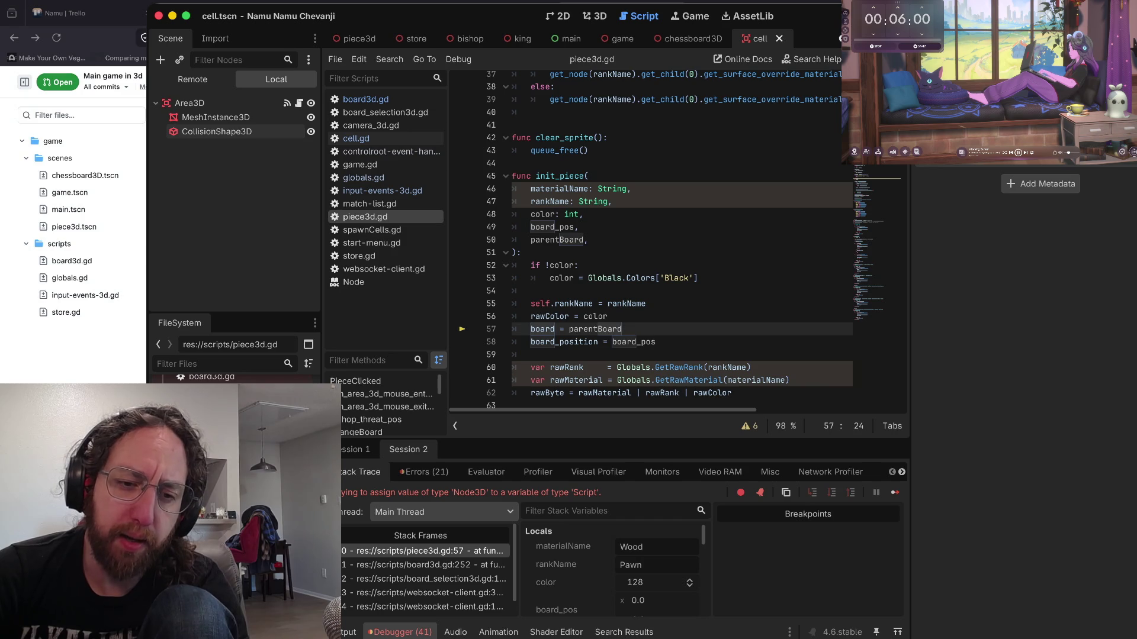
left_click_drag(602, 493, 486, 493)
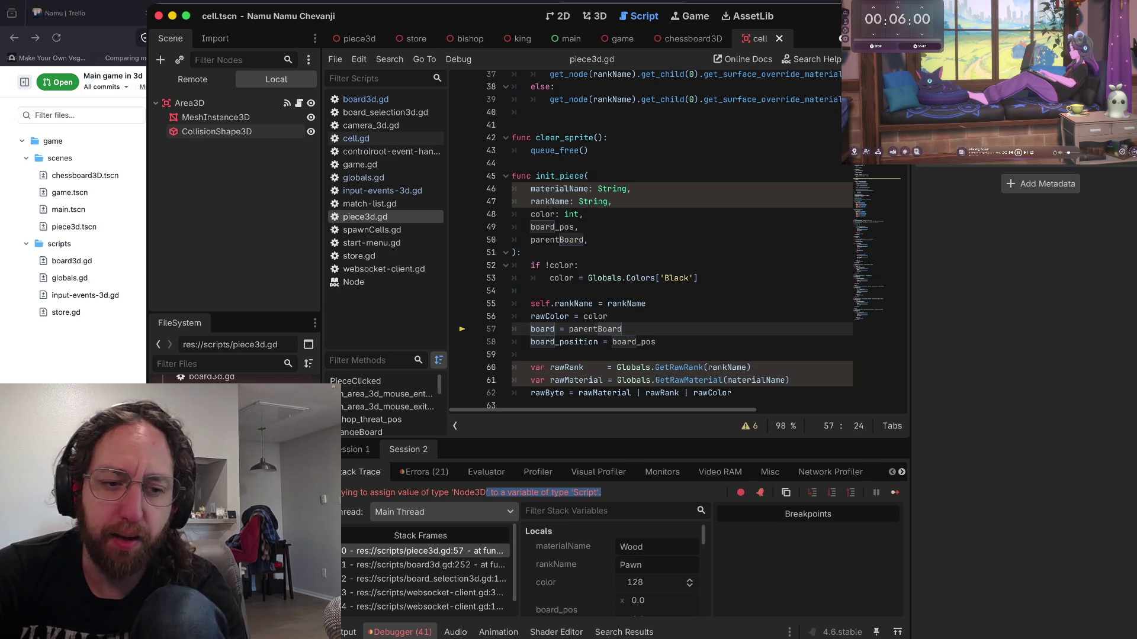
left_click(456, 493)
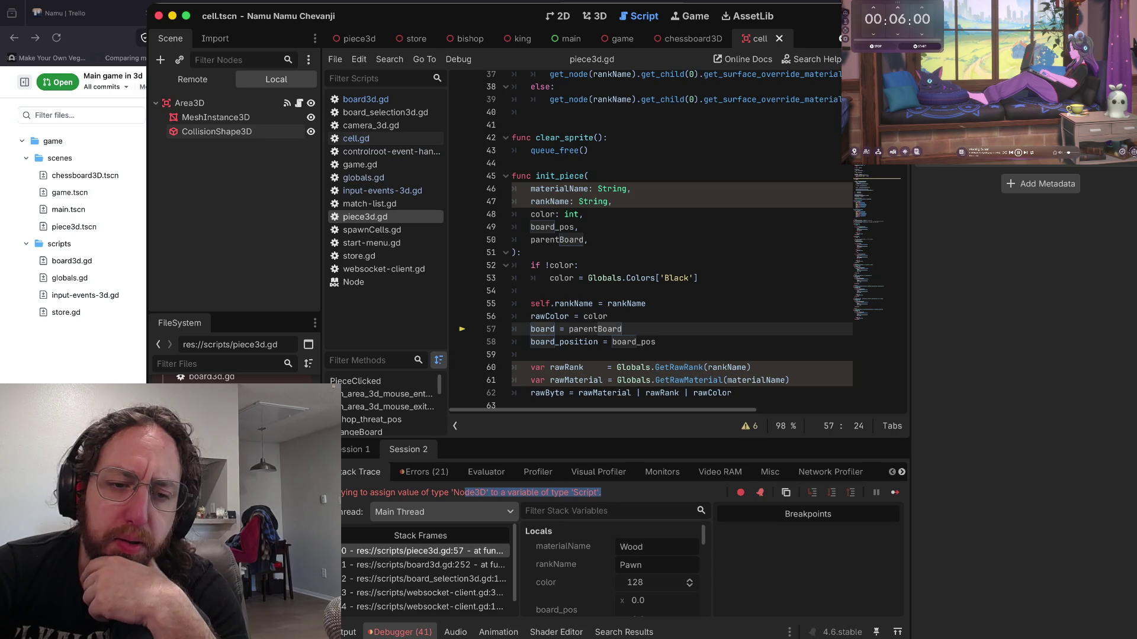
left_click_drag(451, 492, 601, 493)
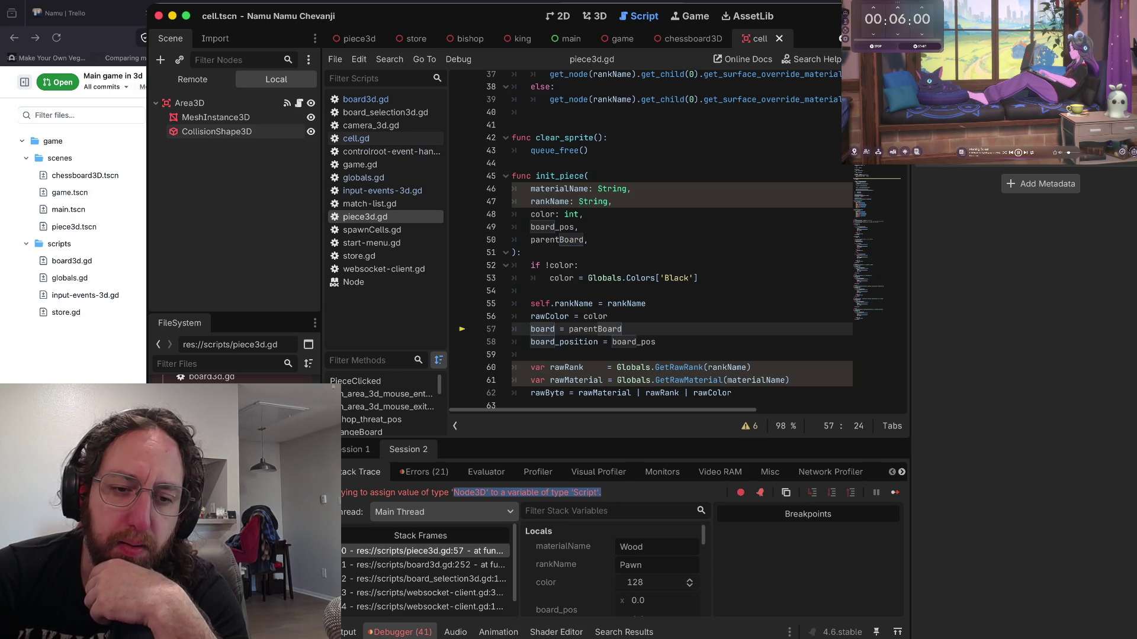
scroll(652, 236, "up", 2)
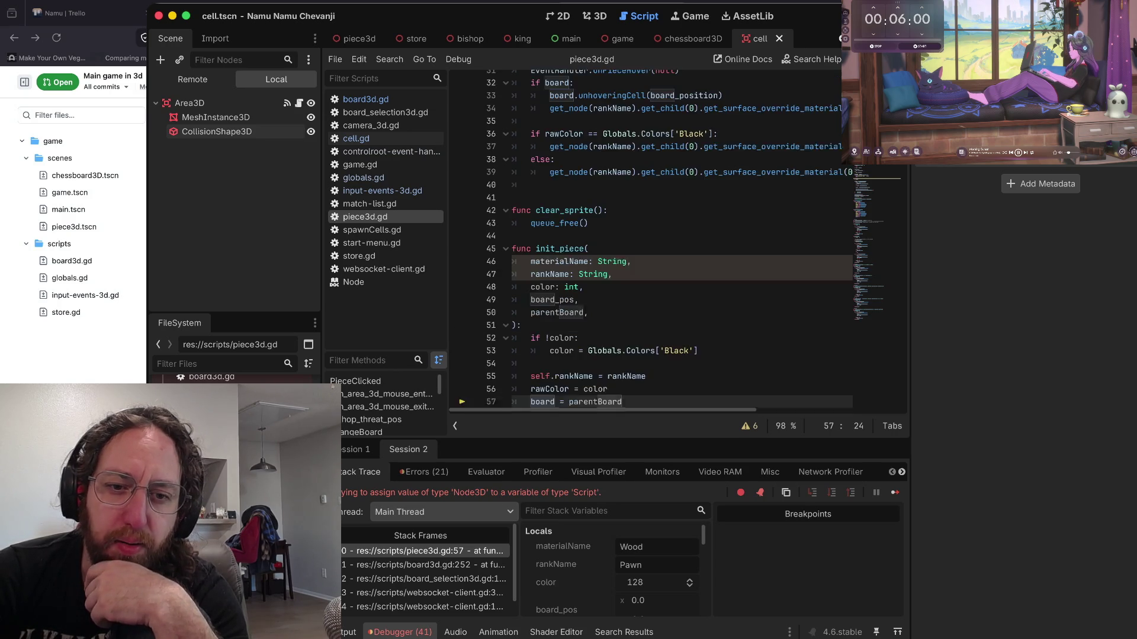
scroll(651, 237, "down", 2)
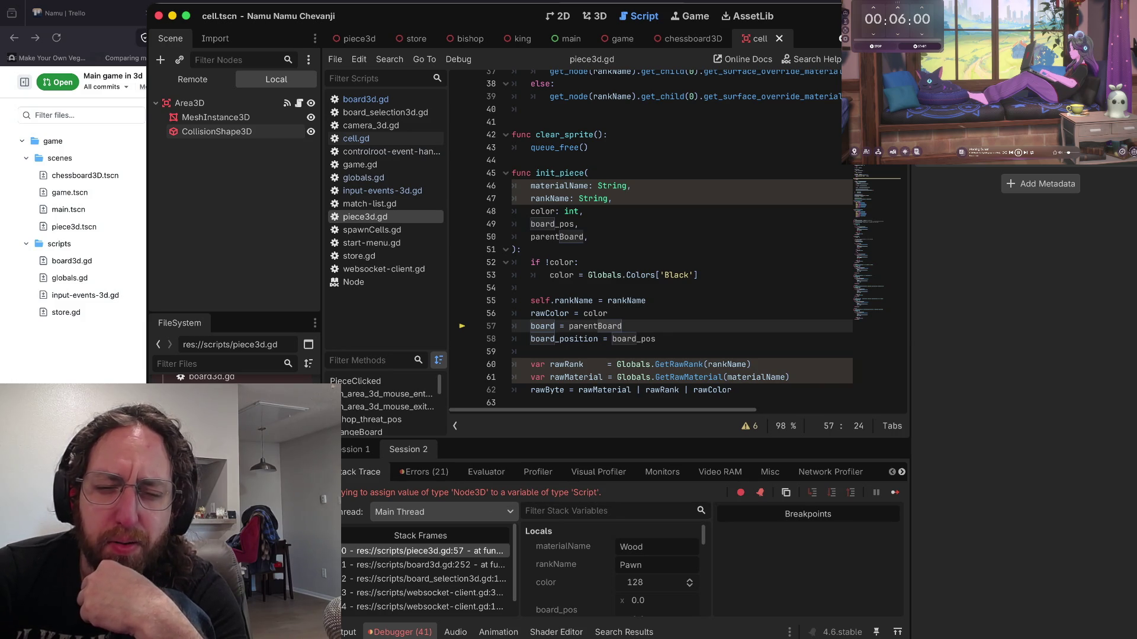
scroll(651, 237, "up", 12)
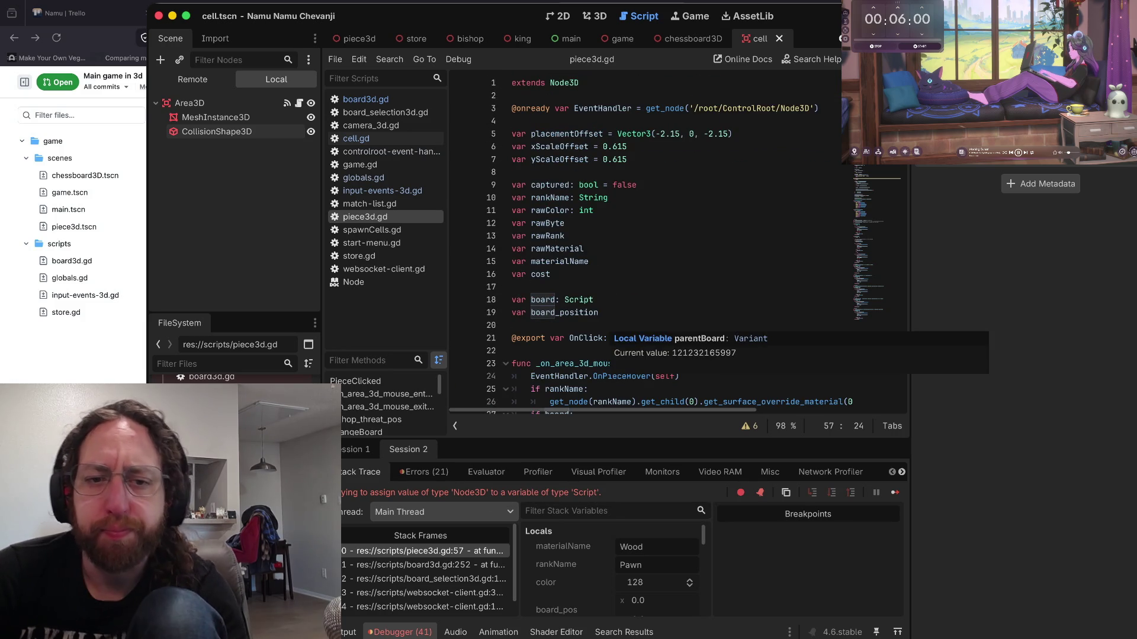
- Change the board variable's type on line 18 from Script to Node3D
left_click(595, 300)
key("BackSpace")
key("BackSpace")
key("BackSpace")
type("Node3")
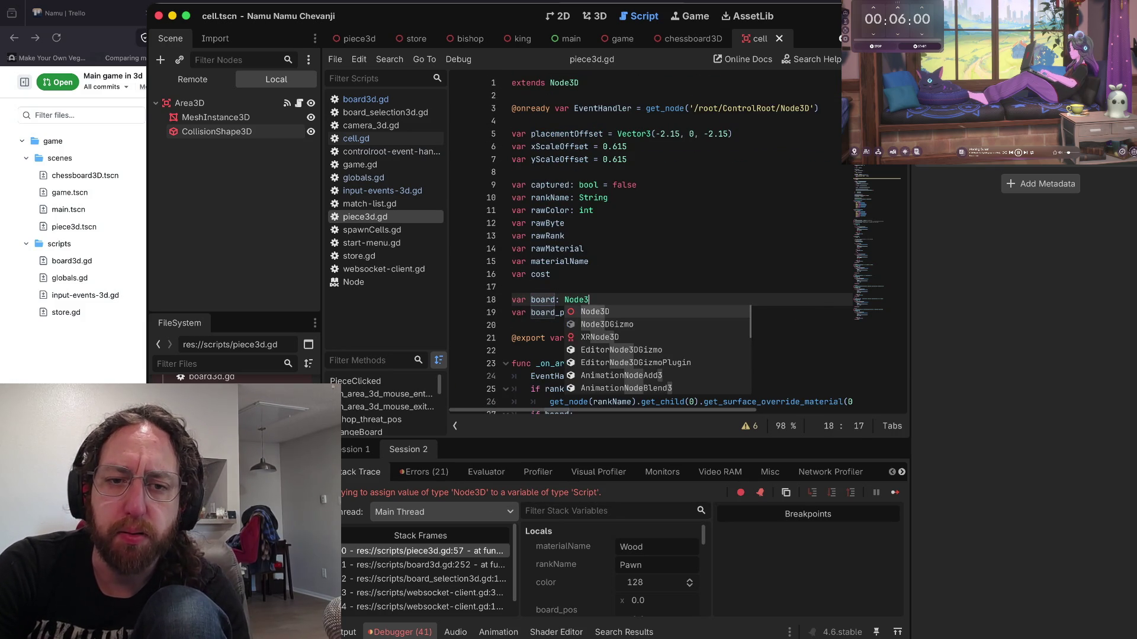
key("Return")
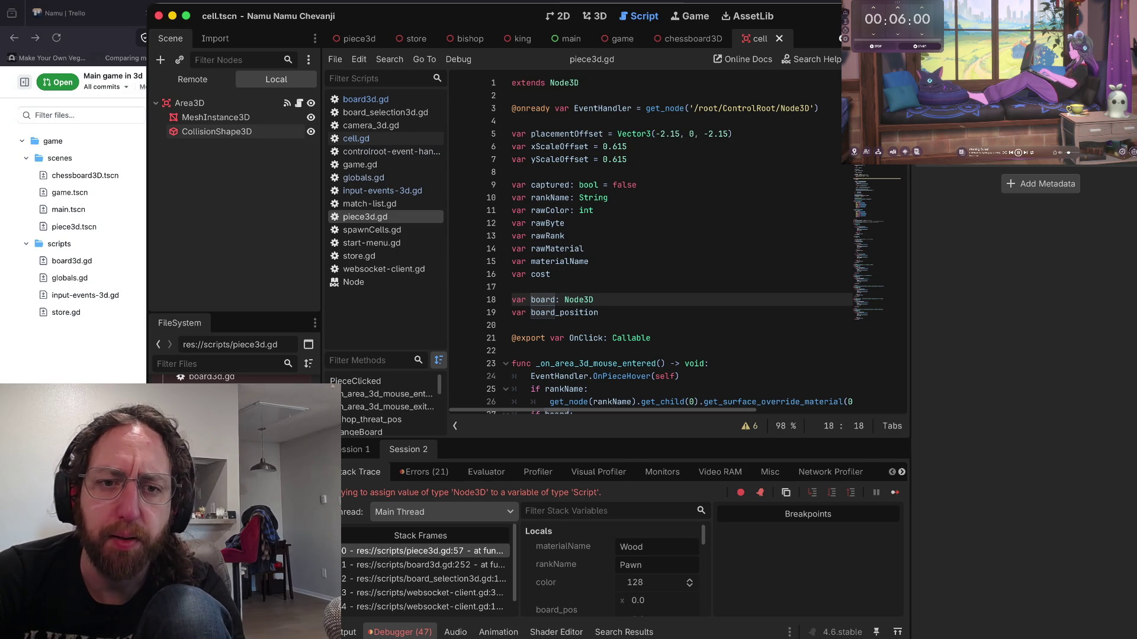
- Look over the declarations around board_position, then return to the running game window
key("Up")
scroll(651, 237, "down", 2)
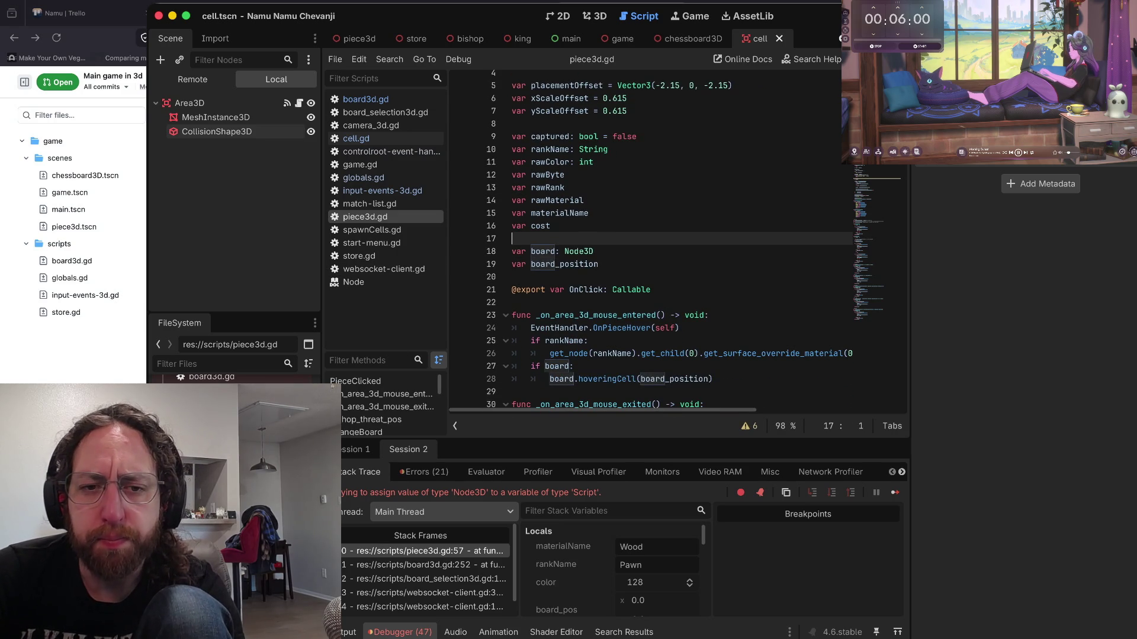
left_click(599, 274)
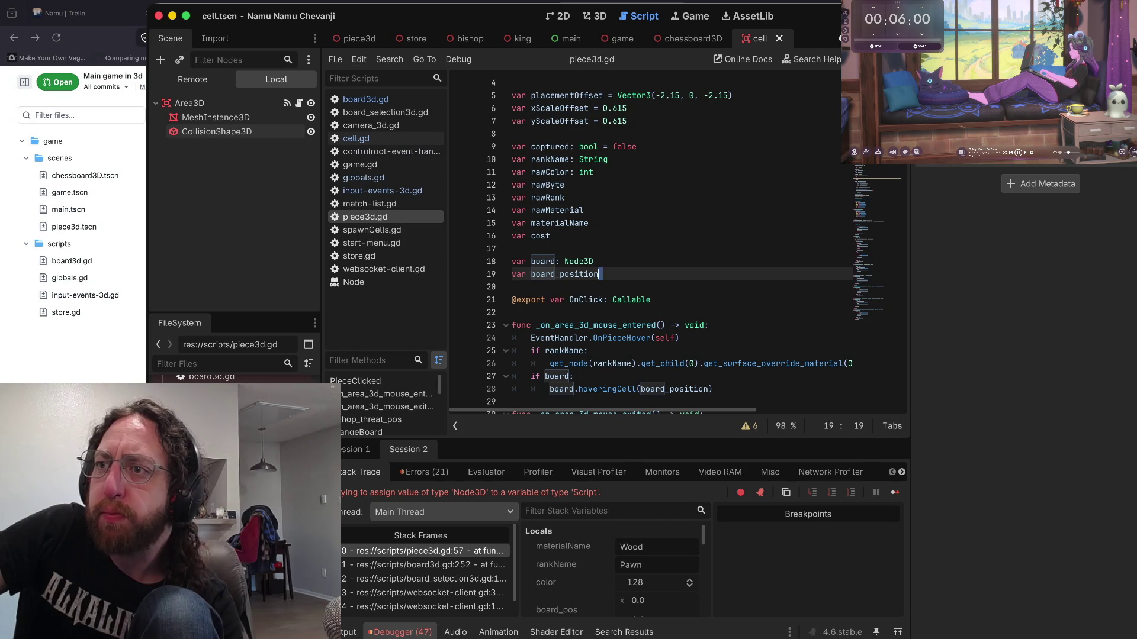
key("super+Tab")
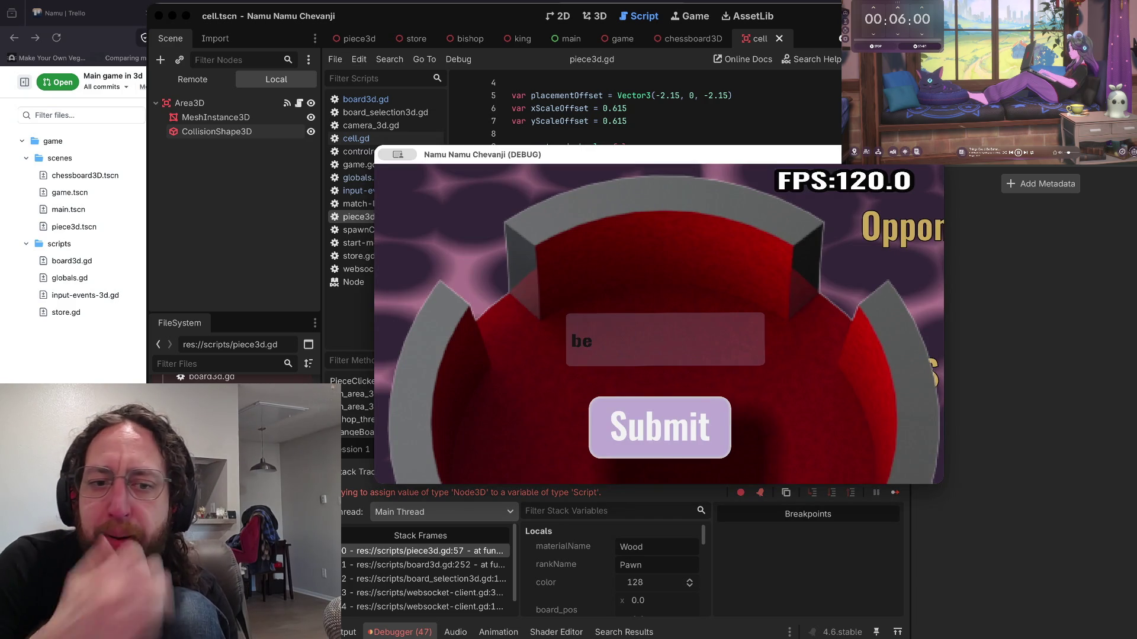